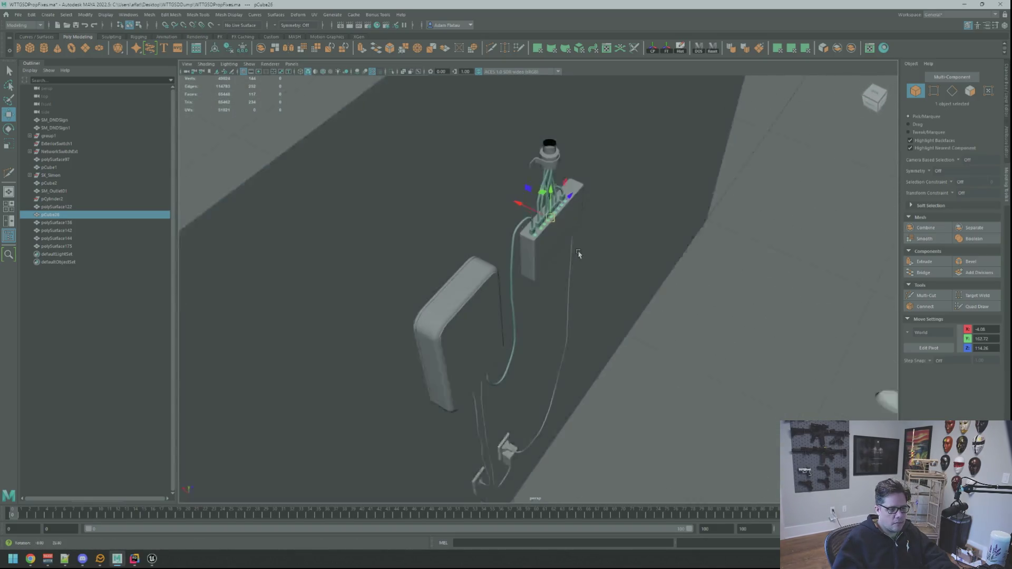
Separate pCube26 into individual plate objects and frame the switch box body.
{"action": "left_click", "coordinate": [838, 47]}
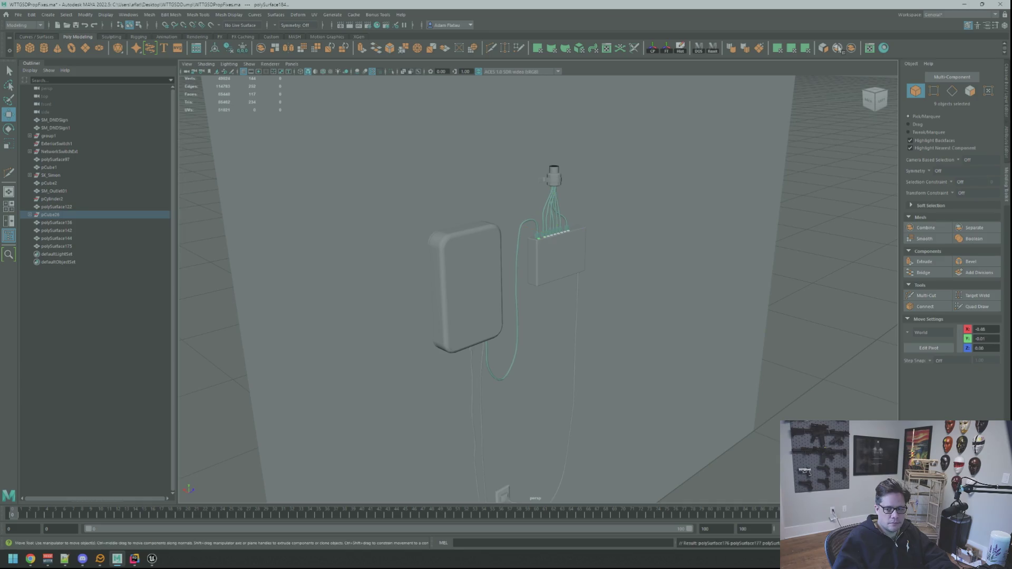
{"action": "left_click_drag", "start_coordinate": [643, 261], "coordinate": [680, 248], "text": "alt"}
{"action": "left_click", "coordinate": [694, 237]}
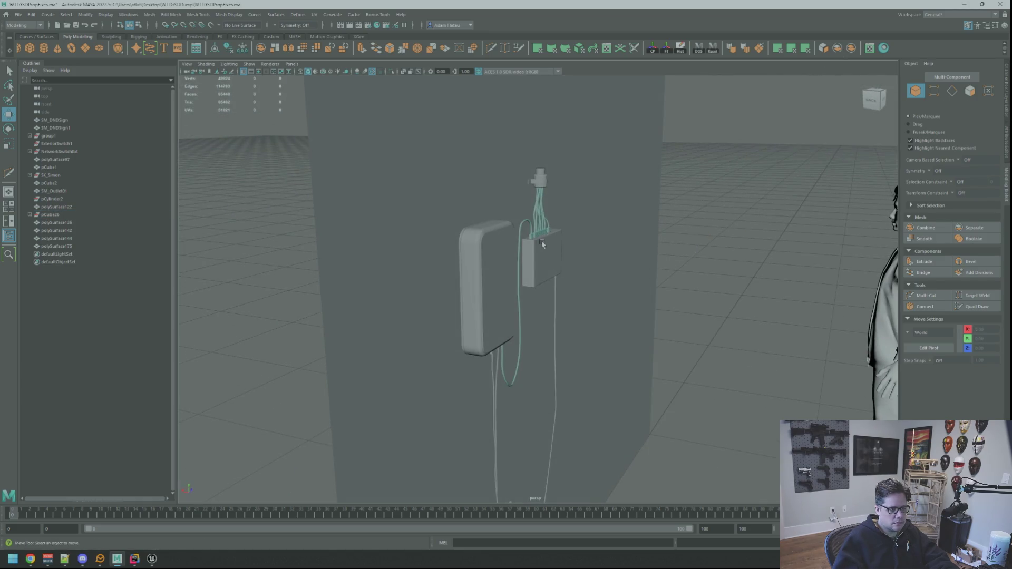
{"action": "left_click", "coordinate": [532, 241]}
{"action": "key", "text": "f"}
{"action": "left_click_drag", "start_coordinate": [497, 216], "coordinate": [487, 269], "text": "alt"}
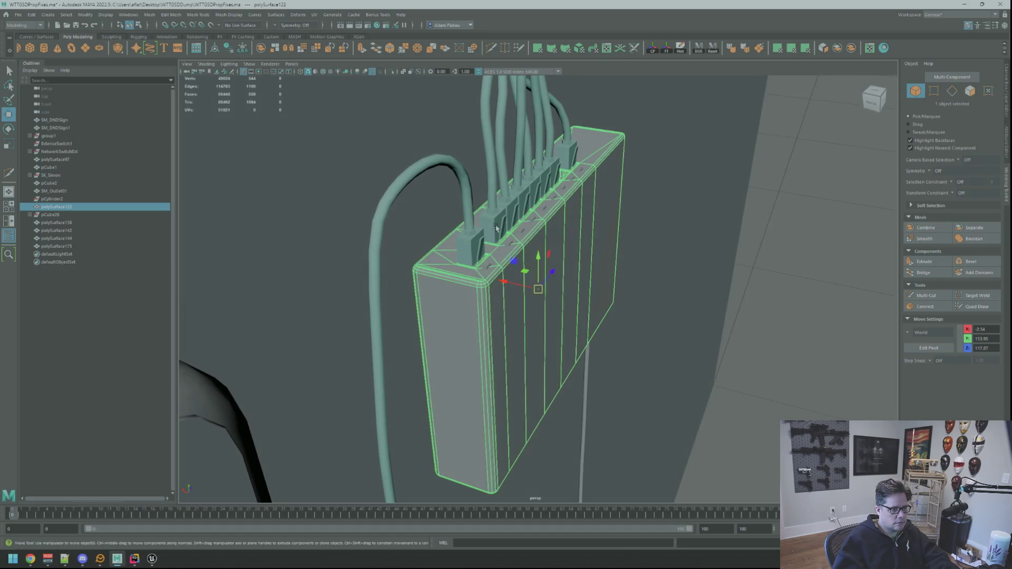
Select polySurface184, the plate beside the first plug, and centre its pivot.
{"action": "key", "text": "q"}
{"action": "left_click", "coordinate": [486, 269]}
{"action": "key", "text": "f"}
{"action": "key", "text": "w"}
{"action": "left_click_drag", "start_coordinate": [585, 276], "coordinate": [577, 285], "text": "alt"}
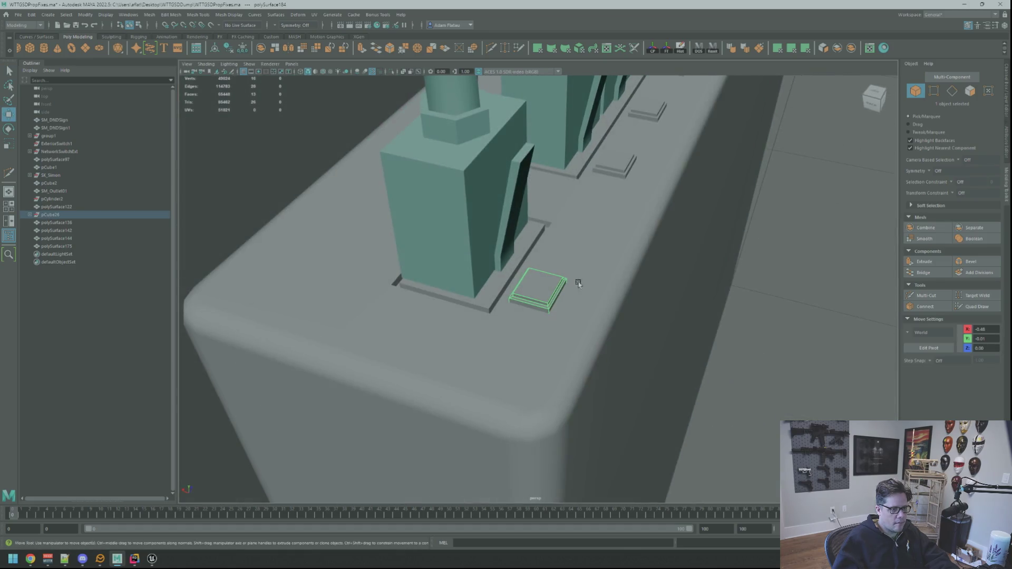
{"action": "left_click", "coordinate": [666, 50]}
Orbit and zoom around the plate to inspect it from several angles.
{"action": "key", "text": "f"}
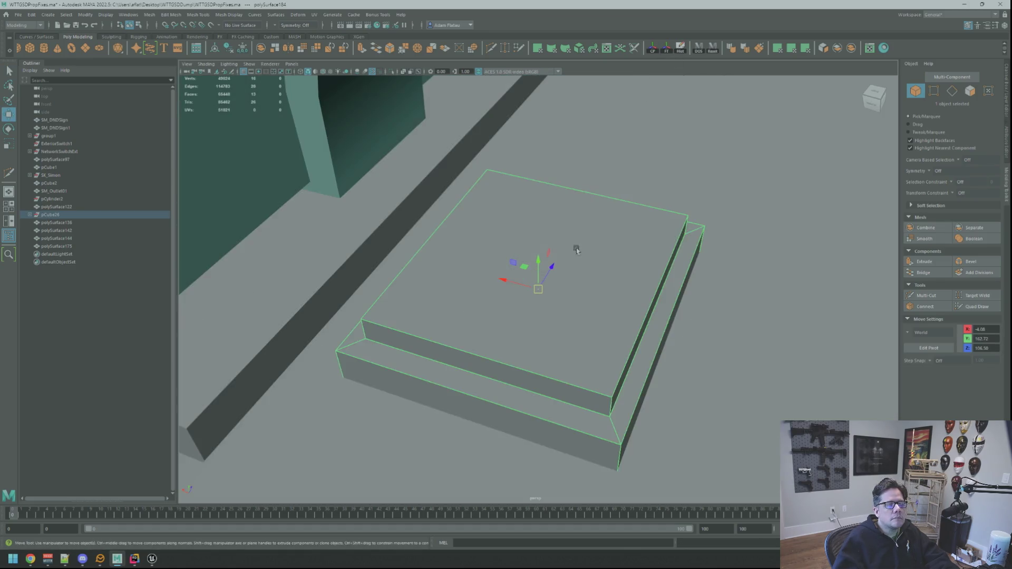
{"action": "key", "text": "bracketleft"}
{"action": "left_click_drag", "start_coordinate": [580, 253], "coordinate": [553, 271], "text": "alt"}
{"action": "key", "text": "f"}
{"action": "scroll", "coordinate": [552, 271], "scroll_direction": "down", "scroll_amount": 10}
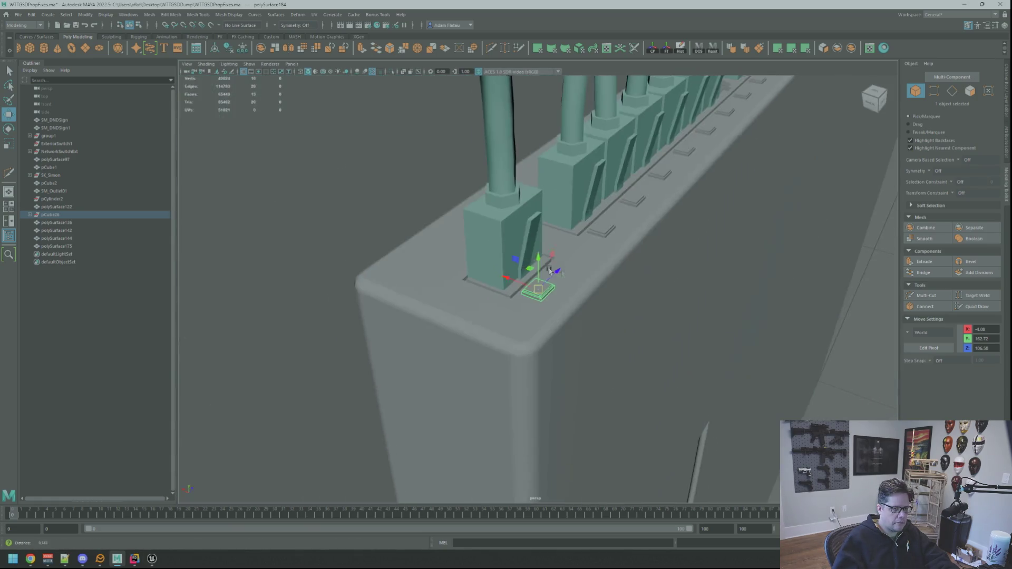
{"action": "mouse_move", "coordinate": [549, 271]}
{"action": "left_mouse_down", "text": "alt"}
{"action": "mouse_move", "coordinate": [603, 262]}
{"action": "mouse_move", "coordinate": [548, 282]}
{"action": "mouse_move", "coordinate": [574, 271]}
{"action": "left_mouse_up", "text": "alt"}
{"action": "scroll", "coordinate": [577, 269], "scroll_direction": "down", "scroll_amount": 3}
{"action": "scroll", "coordinate": [574, 271], "scroll_direction": "up", "scroll_amount": 10}
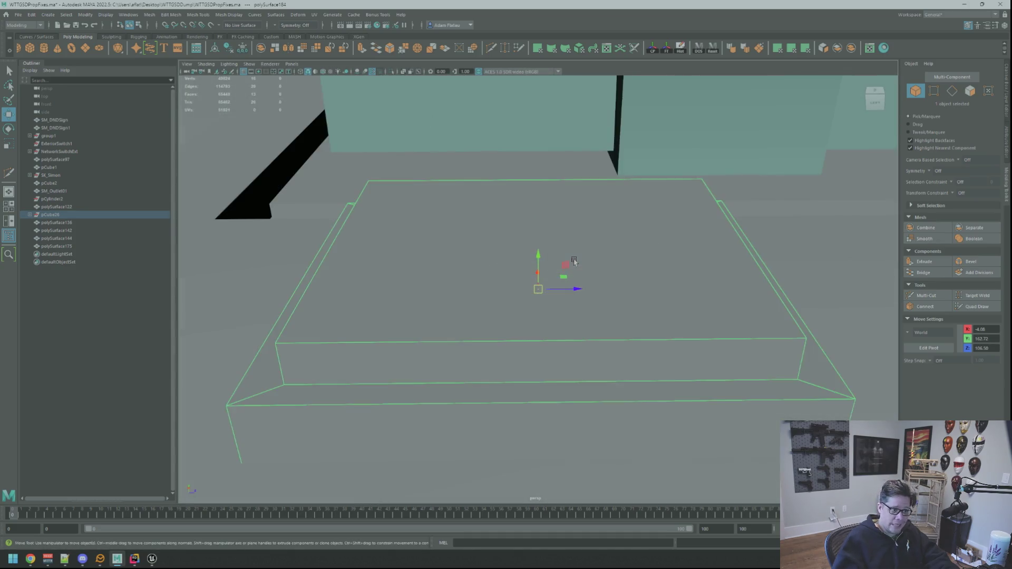
{"action": "scroll", "coordinate": [580, 274], "scroll_direction": "down", "scroll_amount": 10}
{"action": "scroll", "coordinate": [588, 280], "scroll_direction": "up", "scroll_amount": 10}
{"action": "scroll", "coordinate": [588, 280], "scroll_direction": "up", "scroll_amount": 5}
{"action": "scroll", "coordinate": [597, 276], "scroll_direction": "down", "scroll_amount": 5}
{"action": "mouse_move", "coordinate": [596, 276]}
{"action": "left_mouse_down", "text": "alt"}
{"action": "mouse_move", "coordinate": [647, 277]}
{"action": "mouse_move", "coordinate": [593, 252]}
{"action": "left_mouse_up", "text": "alt"}
{"action": "scroll", "coordinate": [593, 251], "scroll_direction": "up", "scroll_amount": 5}
{"action": "scroll", "coordinate": [593, 252], "scroll_direction": "down", "scroll_amount": 5}
{"action": "scroll", "coordinate": [593, 252], "scroll_direction": "up", "scroll_amount": 8}
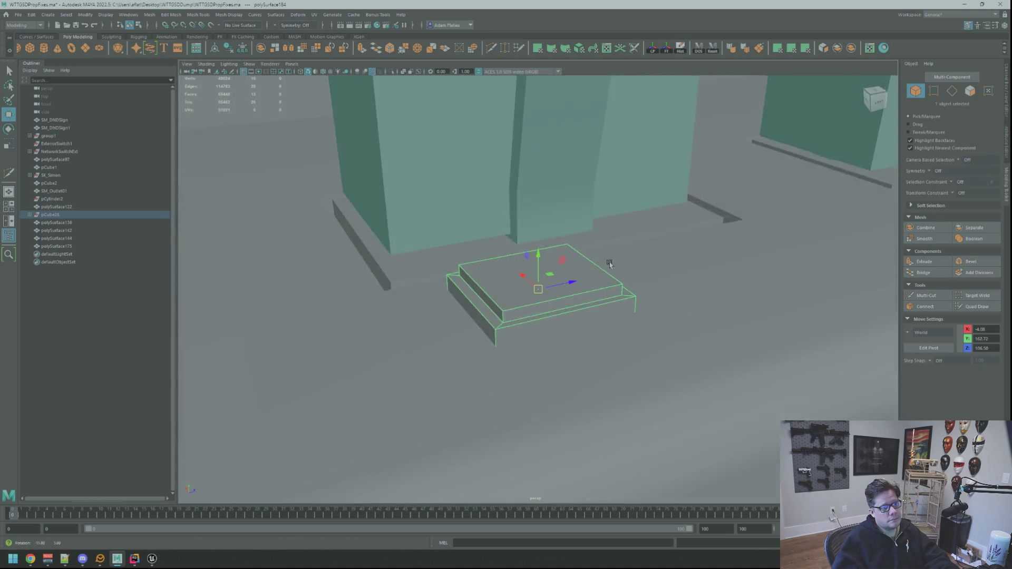
{"action": "scroll", "coordinate": [605, 266], "scroll_direction": "down", "scroll_amount": 6}
{"action": "left_click_drag", "start_coordinate": [611, 266], "coordinate": [653, 272], "text": "alt"}
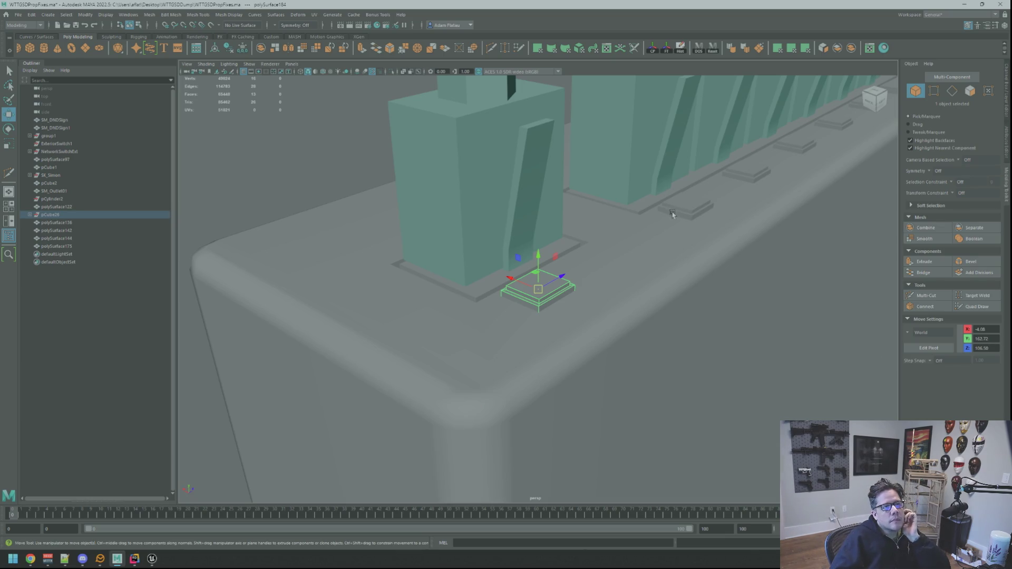
{"action": "left_click_drag", "start_coordinate": [645, 219], "coordinate": [600, 238], "text": "alt"}
{"action": "mouse_move", "coordinate": [600, 238]}
{"action": "right_mouse_down", "text": "alt"}
{"action": "mouse_move", "coordinate": [677, 250]}
{"action": "mouse_move", "coordinate": [650, 267]}
{"action": "mouse_move", "coordinate": [689, 245]}
{"action": "mouse_move", "coordinate": [653, 248]}
{"action": "mouse_move", "coordinate": [800, 72]}
{"action": "right_mouse_up", "text": "alt"}
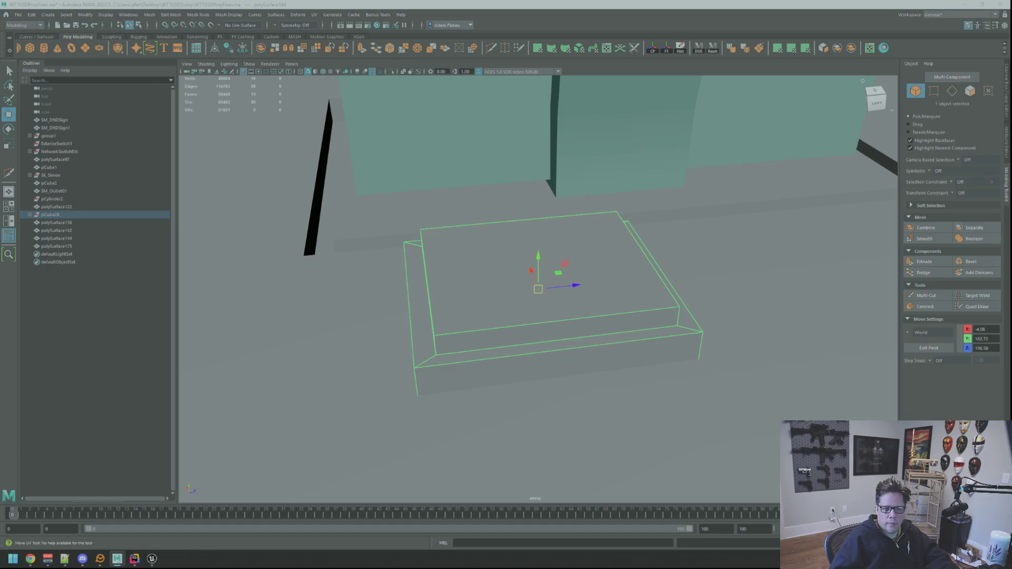
{"action": "key", "text": "q"}
{"action": "key", "text": "f"}
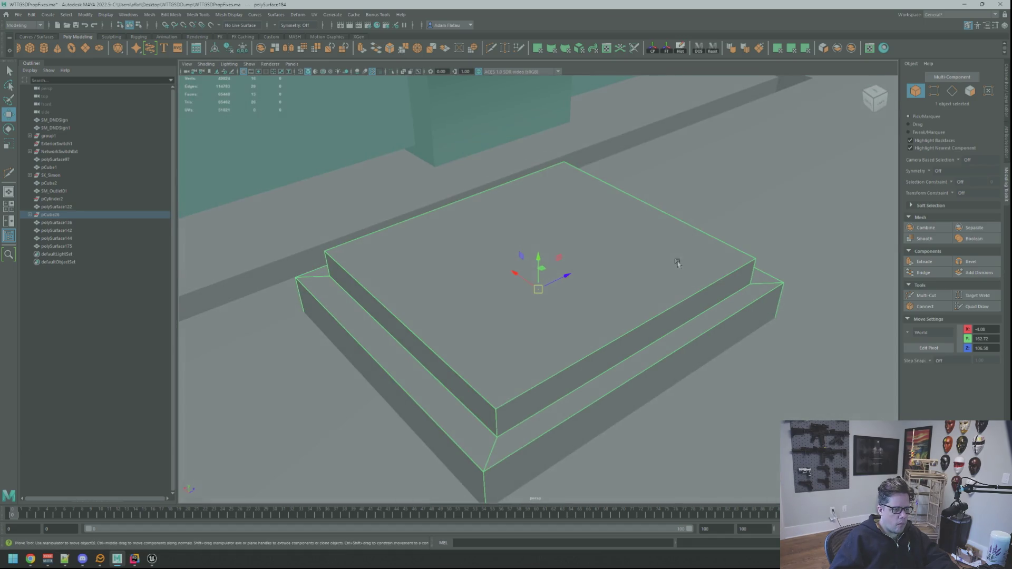
{"action": "right_click_drag", "start_coordinate": [534, 267], "coordinate": [541, 292]}
{"action": "left_click", "coordinate": [525, 316]}
{"action": "left_click", "coordinate": [465, 402], "text": "shift"}
{"action": "left_click_drag", "start_coordinate": [501, 414], "coordinate": [628, 354], "text": "alt"}
{"action": "left_click", "coordinate": [628, 355], "text": "shift"}
{"action": "key", "text": "w"}
{"action": "key", "text": "f"}
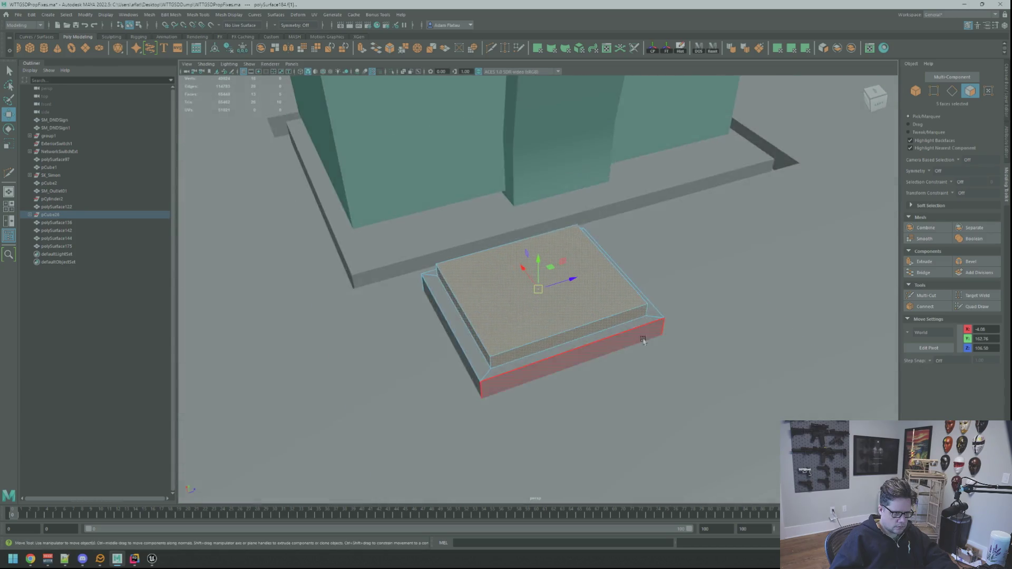
{"action": "scroll", "coordinate": [707, 305], "scroll_direction": "down", "scroll_amount": 5}
{"action": "left_click_drag", "start_coordinate": [707, 304], "coordinate": [643, 279], "text": "alt"}
{"action": "scroll", "coordinate": [662, 278], "scroll_direction": "up", "scroll_amount": 5}
{"action": "scroll", "coordinate": [643, 279], "scroll_direction": "down", "scroll_amount": 4}
{"action": "key", "text": "q"}
{"action": "left_click", "coordinate": [734, 242]}
{"action": "mouse_move", "coordinate": [734, 242]}
{"action": "left_mouse_down", "text": "alt"}
{"action": "mouse_move", "coordinate": [664, 266]}
{"action": "mouse_move", "coordinate": [685, 276]}
{"action": "mouse_move", "coordinate": [581, 286]}
{"action": "left_mouse_up", "text": "alt"}
{"action": "scroll", "coordinate": [664, 266], "scroll_direction": "up", "scroll_amount": 8}
{"action": "left_click", "coordinate": [538, 290]}
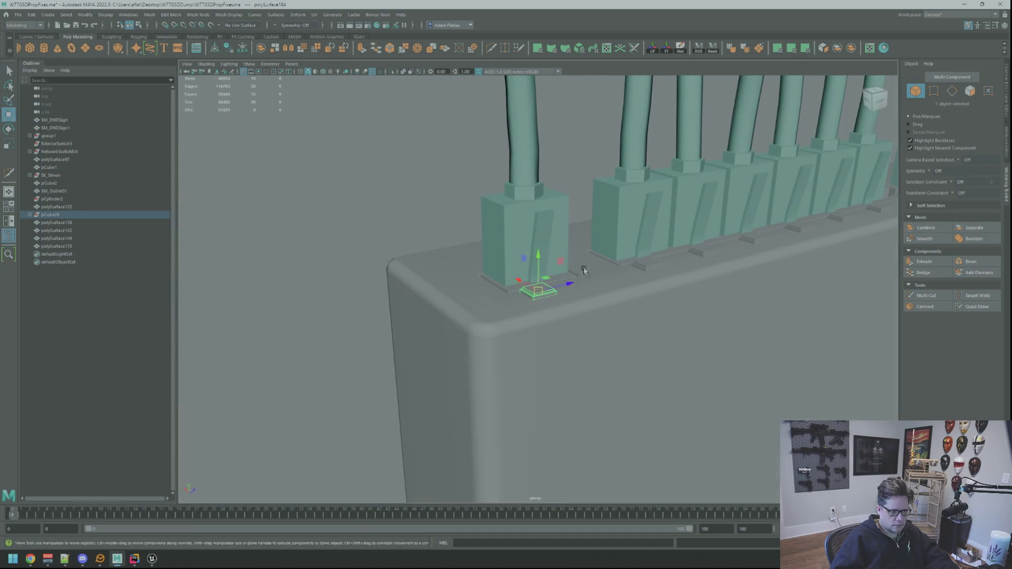
Select plates along the socket row and centre the pivot on the first one.
{"action": "key", "text": "w"}
{"action": "left_click_drag", "start_coordinate": [606, 221], "coordinate": [547, 253], "text": "alt"}
{"action": "left_click", "coordinate": [547, 252]}
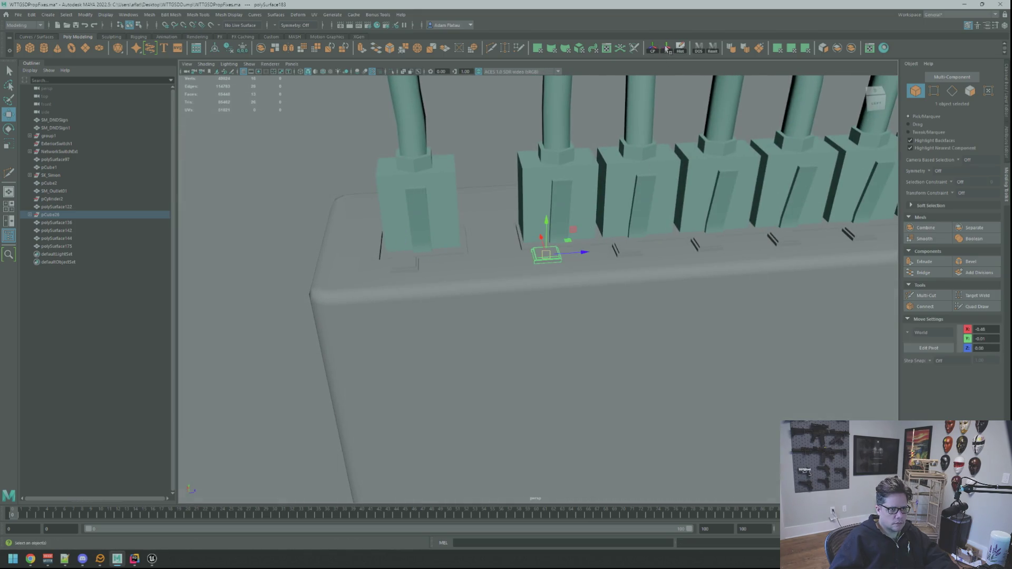
{"action": "left_click_drag", "start_coordinate": [632, 158], "coordinate": [501, 253], "text": "alt"}
{"action": "key", "text": "q"}
{"action": "left_click", "coordinate": [494, 268]}
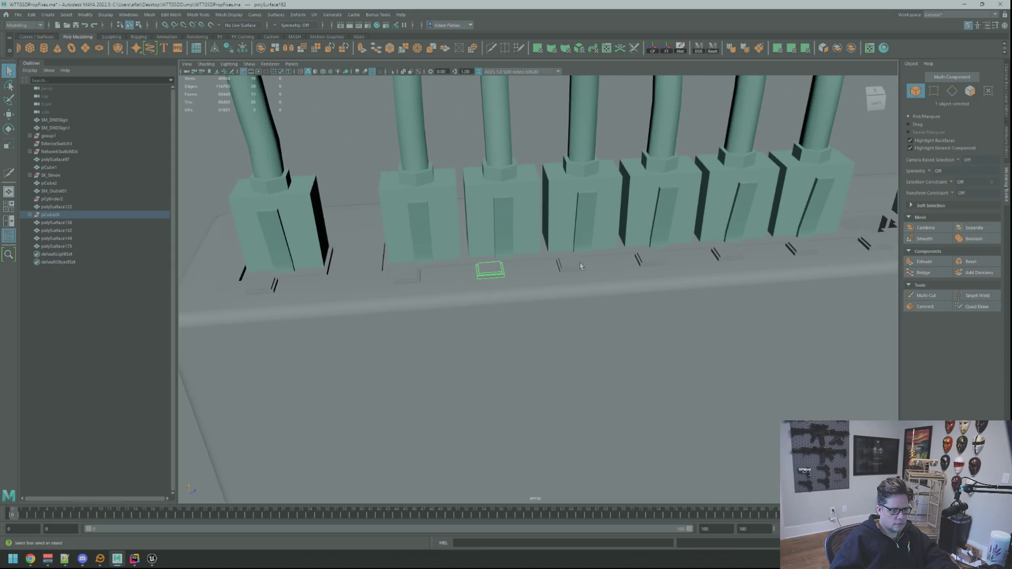
{"action": "key", "text": "w"}
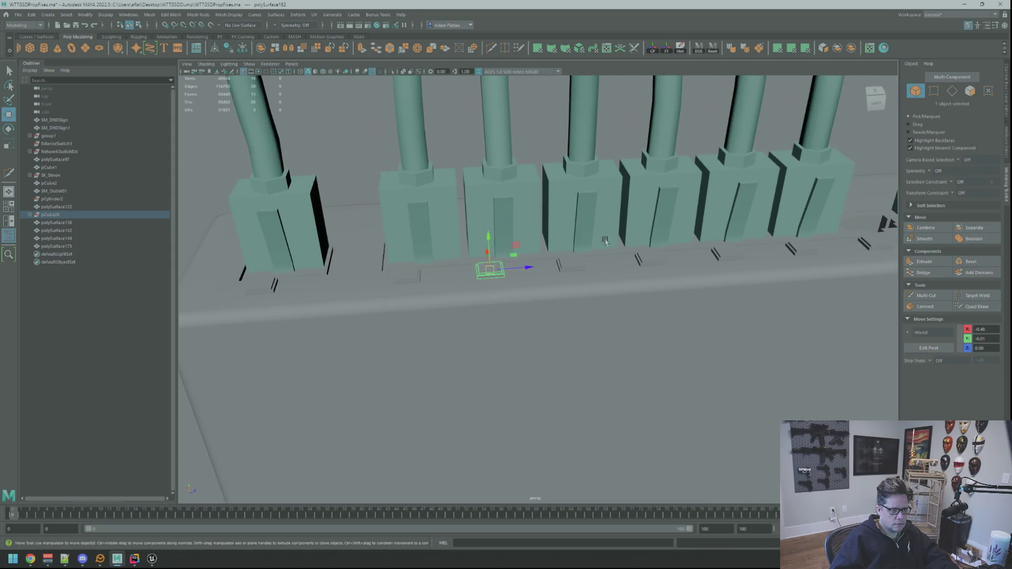
{"action": "left_click", "coordinate": [576, 264]}
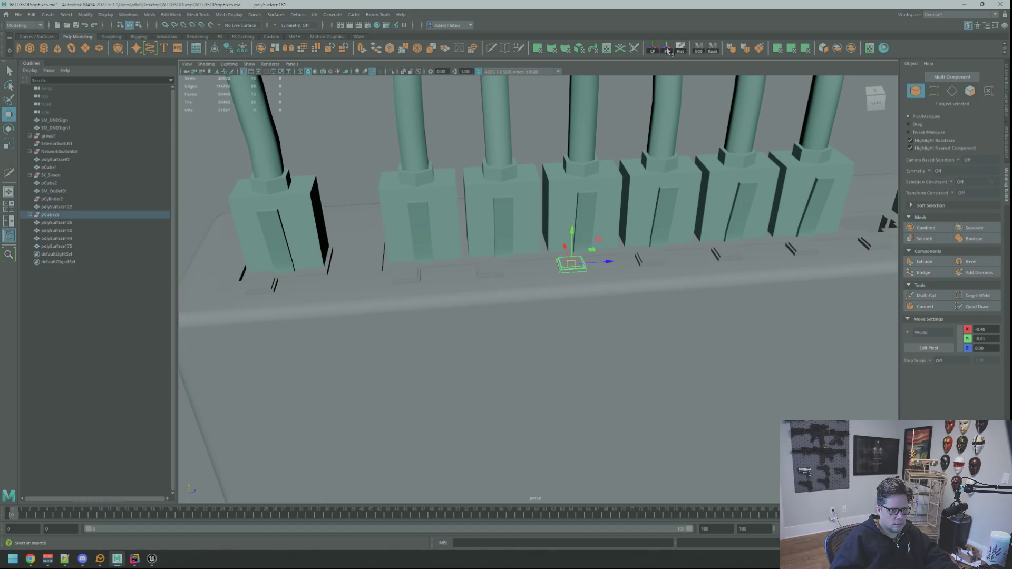
{"action": "left_click_drag", "start_coordinate": [527, 253], "coordinate": [589, 260], "text": "alt"}
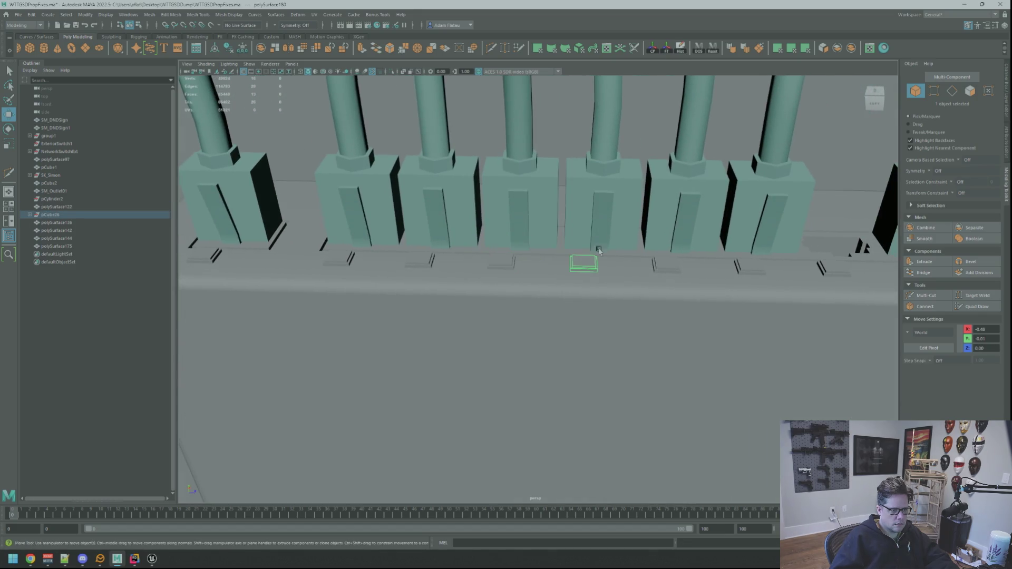
{"action": "left_click", "coordinate": [653, 50]}
Centre the pivots on the next plates along the row, then view the switch from above.
{"action": "left_click_drag", "start_coordinate": [606, 221], "coordinate": [577, 248], "text": "alt"}
{"action": "left_click", "coordinate": [577, 249]}
{"action": "left_click", "coordinate": [658, 51]}
{"action": "left_click_drag", "start_coordinate": [675, 132], "coordinate": [666, 197], "text": "alt"}
{"action": "left_click", "coordinate": [556, 266]}
{"action": "left_click", "coordinate": [631, 262]}
{"action": "left_click", "coordinate": [652, 49]}
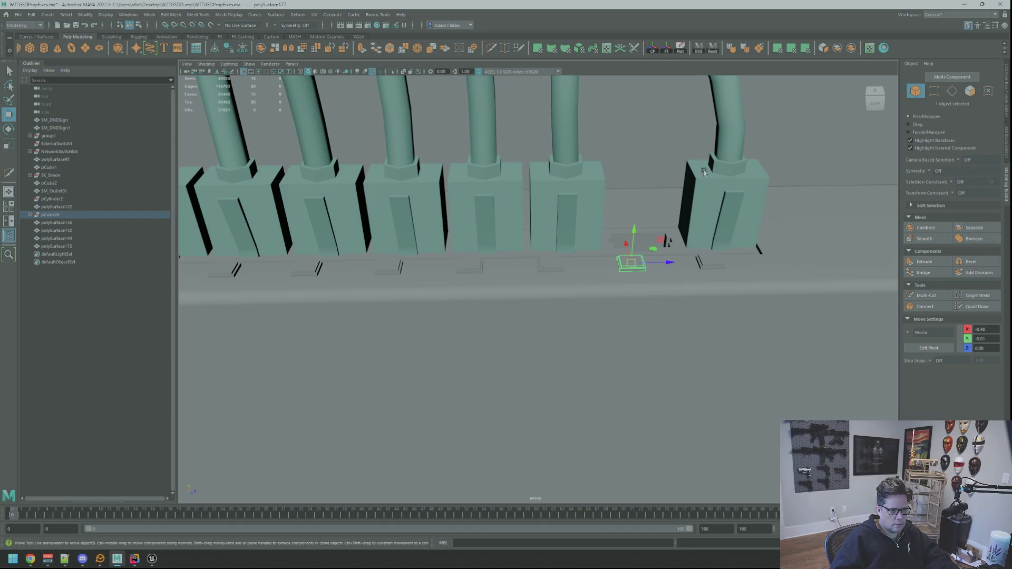
{"action": "left_click", "coordinate": [707, 264]}
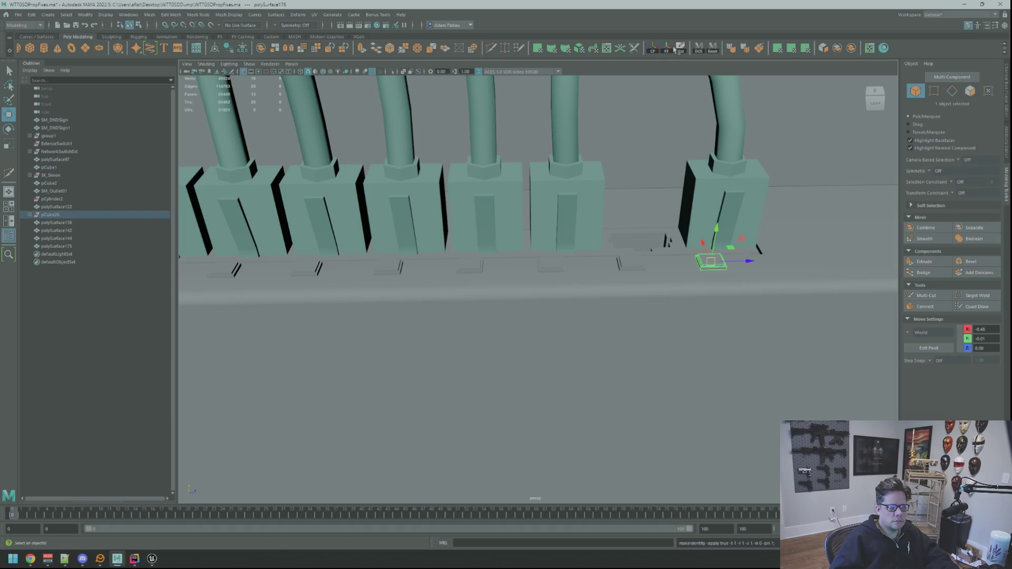
{"action": "mouse_move", "coordinate": [680, 89]}
{"action": "left_mouse_down", "text": "alt"}
{"action": "mouse_move", "coordinate": [684, 169]}
{"action": "mouse_move", "coordinate": [474, 237]}
{"action": "left_mouse_up", "text": "alt"}
{"action": "scroll", "coordinate": [646, 187], "scroll_direction": "up", "scroll_amount": 3}
{"action": "scroll", "coordinate": [463, 243], "scroll_direction": "up", "scroll_amount": 3}
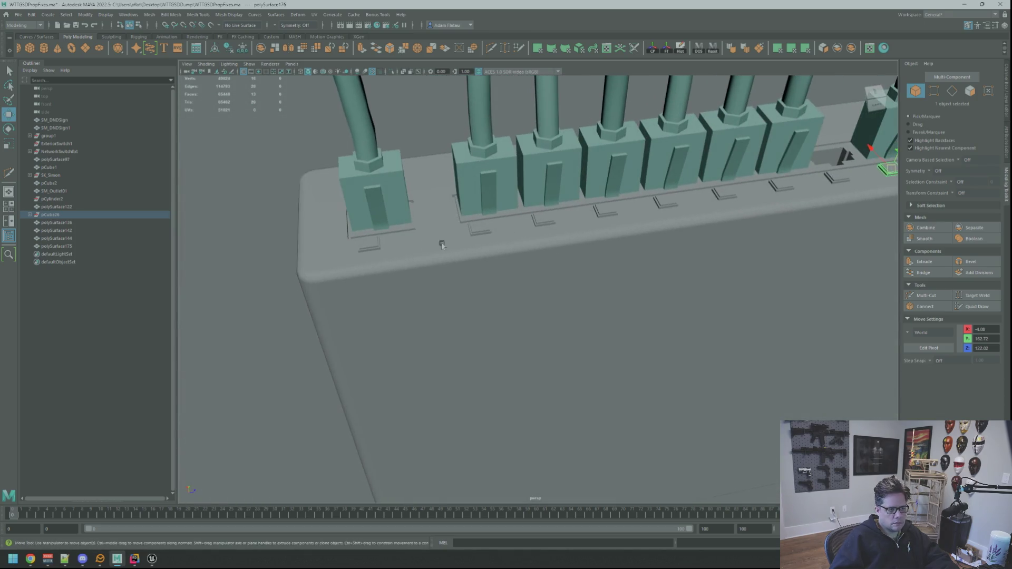
Shift-select all nine port plates along the socket row.
{"action": "key", "text": "q"}
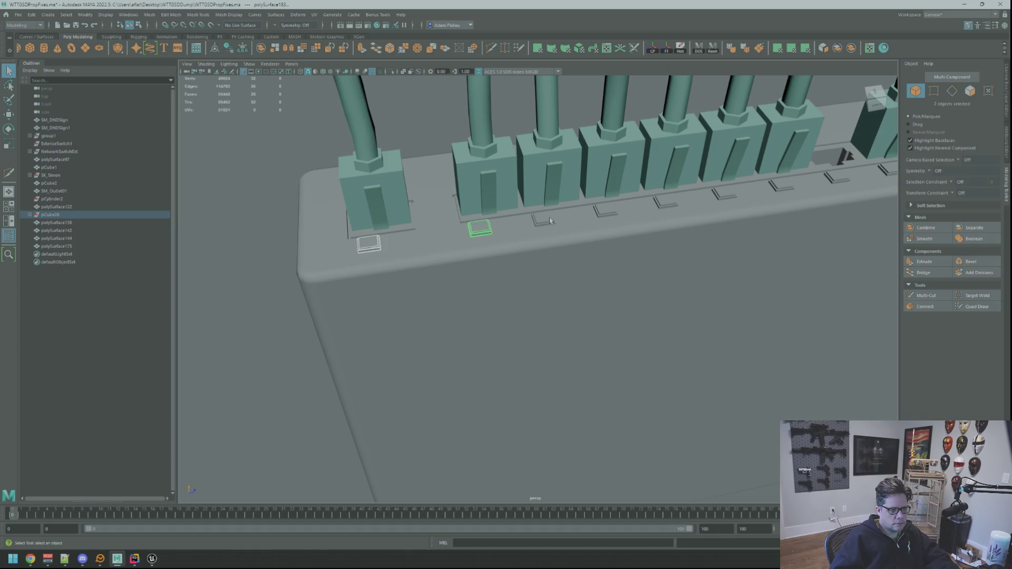
{"action": "left_click", "coordinate": [550, 217]}
{"action": "middle_click_drag", "start_coordinate": [549, 217], "coordinate": [523, 222], "text": "alt"}
{"action": "left_click", "coordinate": [516, 221]}
{"action": "key", "text": "w"}
{"action": "left_click", "coordinate": [593, 218], "text": "shift"}
{"action": "left_click_drag", "start_coordinate": [594, 218], "coordinate": [674, 240], "text": "alt"}
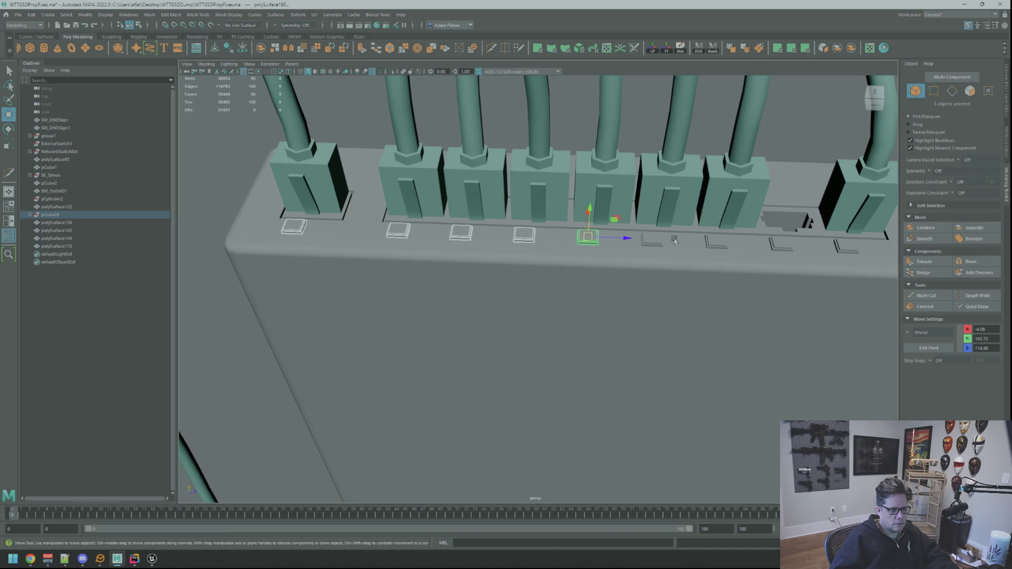
{"action": "middle_click_drag", "start_coordinate": [674, 240], "coordinate": [566, 238], "text": "alt"}
{"action": "left_click", "coordinate": [545, 238], "text": "shift"}
{"action": "left_click", "coordinate": [613, 242], "text": "shift"}
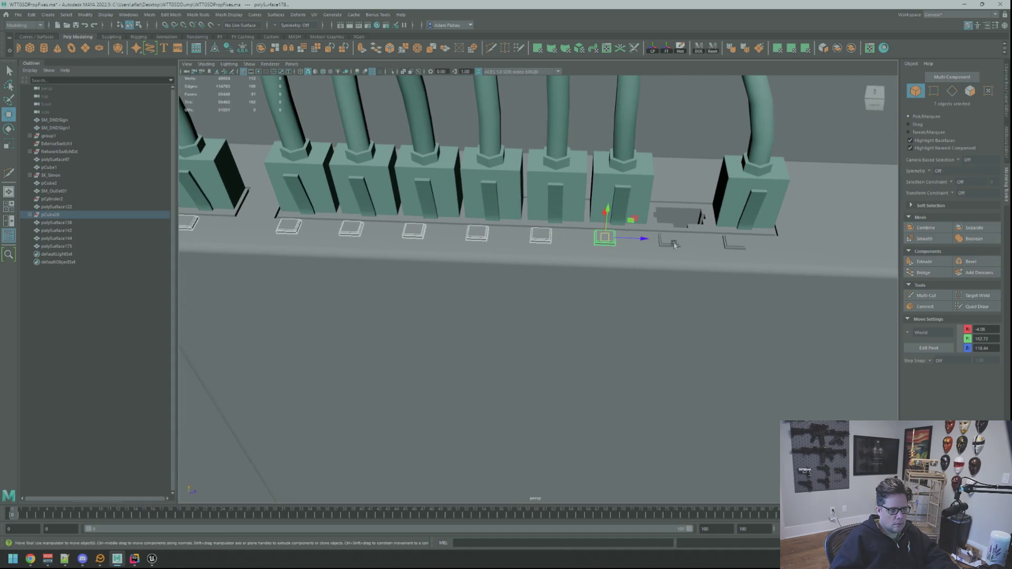
{"action": "left_click", "coordinate": [674, 241], "text": "shift"}
{"action": "left_click", "coordinate": [734, 243], "text": "shift"}
{"action": "mouse_move", "coordinate": [734, 244]}
{"action": "left_mouse_down", "text": "alt"}
{"action": "mouse_move", "coordinate": [627, 240]}
{"action": "mouse_move", "coordinate": [662, 223]}
{"action": "left_mouse_up", "text": "alt"}
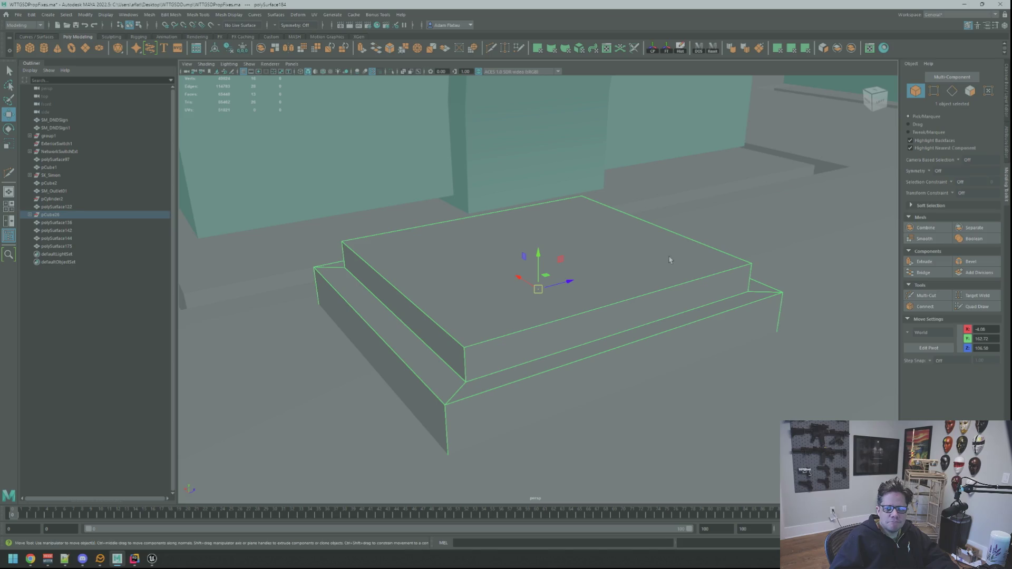
{"action": "scroll", "coordinate": [437, 264], "scroll_direction": "down", "scroll_amount": 5}
{"action": "left_click_drag", "start_coordinate": [437, 265], "coordinate": [464, 269], "text": "alt"}
{"action": "key", "text": "q"}
{"action": "right_click_drag", "start_coordinate": [464, 269], "coordinate": [464, 290]}
{"action": "left_click", "coordinate": [396, 200]}
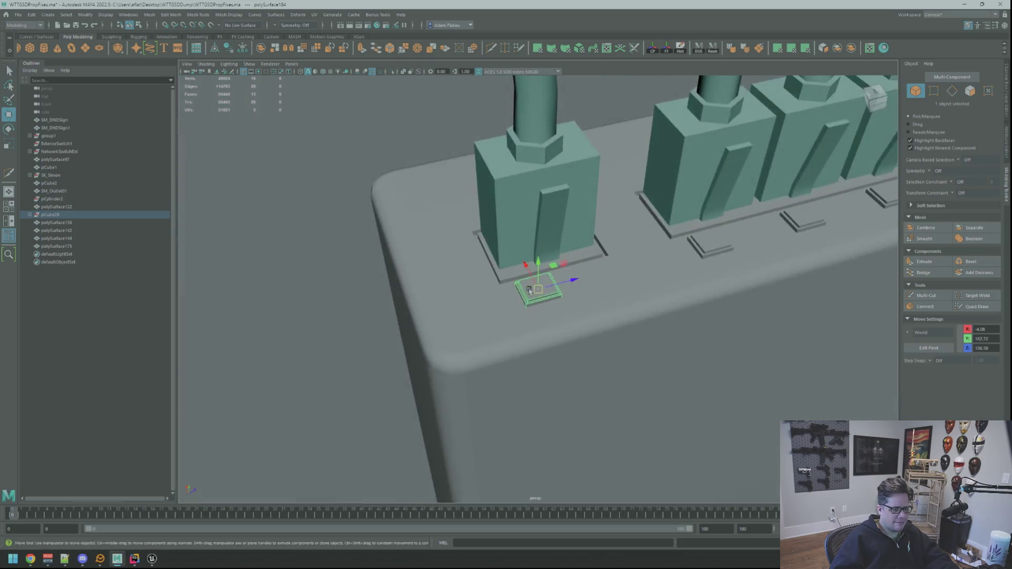
{"action": "key", "text": "f"}
{"action": "left_click_drag", "start_coordinate": [529, 290], "coordinate": [555, 282], "text": "alt"}
{"action": "right_click_drag", "start_coordinate": [554, 282], "coordinate": [555, 302]}
{"action": "key", "text": "q"}
{"action": "left_click", "coordinate": [566, 278]}
{"action": "key", "text": "w"}
{"action": "scroll", "coordinate": [613, 281], "scroll_direction": "down", "scroll_amount": 5}
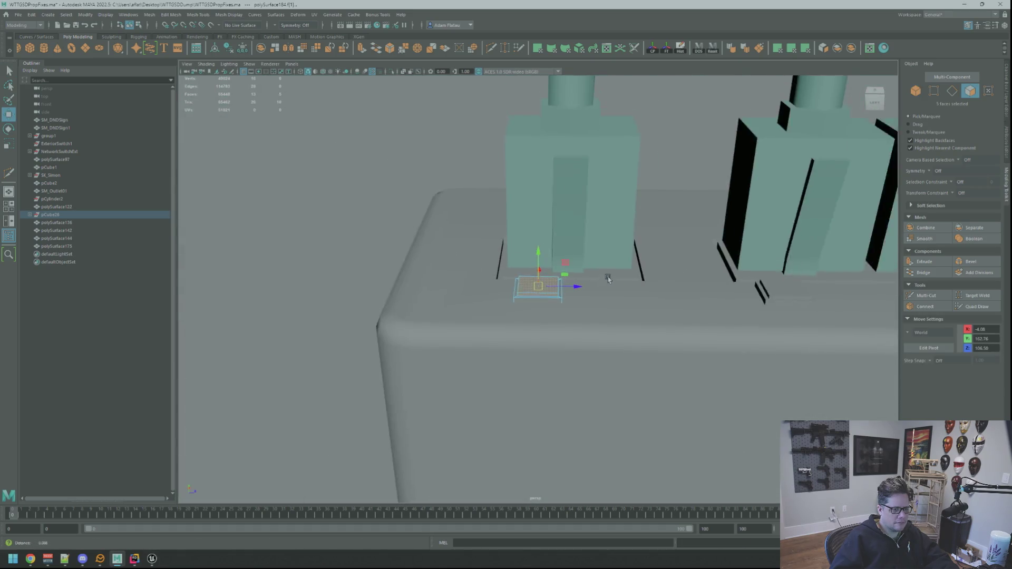
{"action": "key", "text": "f"}
{"action": "mouse_move", "coordinate": [583, 256]}
{"action": "left_mouse_down", "text": "alt"}
{"action": "mouse_move", "coordinate": [644, 264]}
{"action": "mouse_move", "coordinate": [701, 255]}
{"action": "left_mouse_up", "text": "alt"}
Return to object selection and select all nine port plates along the row.
{"action": "right_click", "coordinate": [743, 238]}
{"action": "left_click", "coordinate": [717, 242]}
{"action": "left_click", "coordinate": [551, 285]}
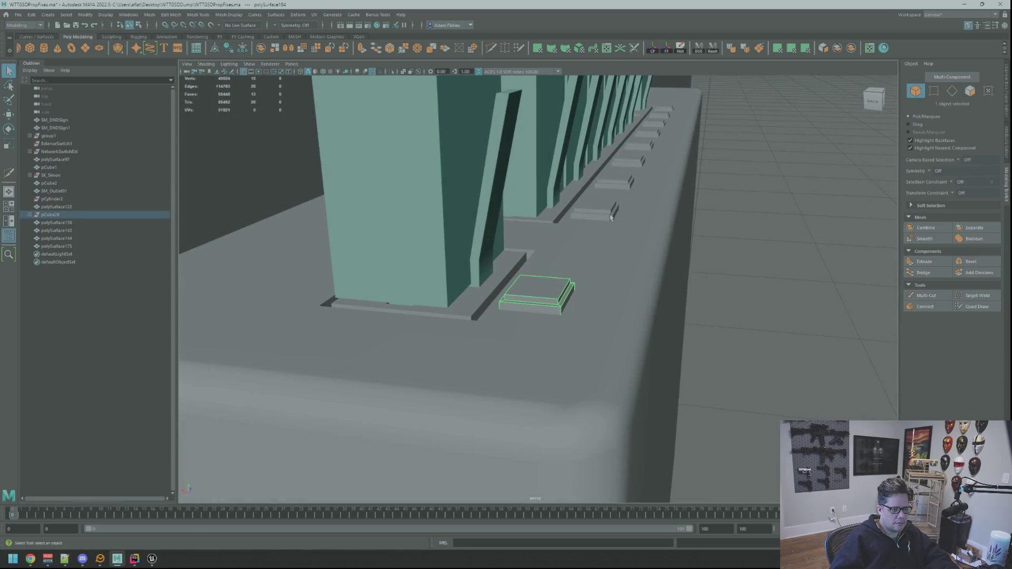
{"action": "left_click_drag", "start_coordinate": [640, 162], "coordinate": [561, 329], "text": "alt"}
{"action": "left_click", "coordinate": [565, 309], "text": "shift"}
{"action": "left_click", "coordinate": [585, 269], "text": "shift"}
{"action": "left_click", "coordinate": [611, 240], "text": "shift"}
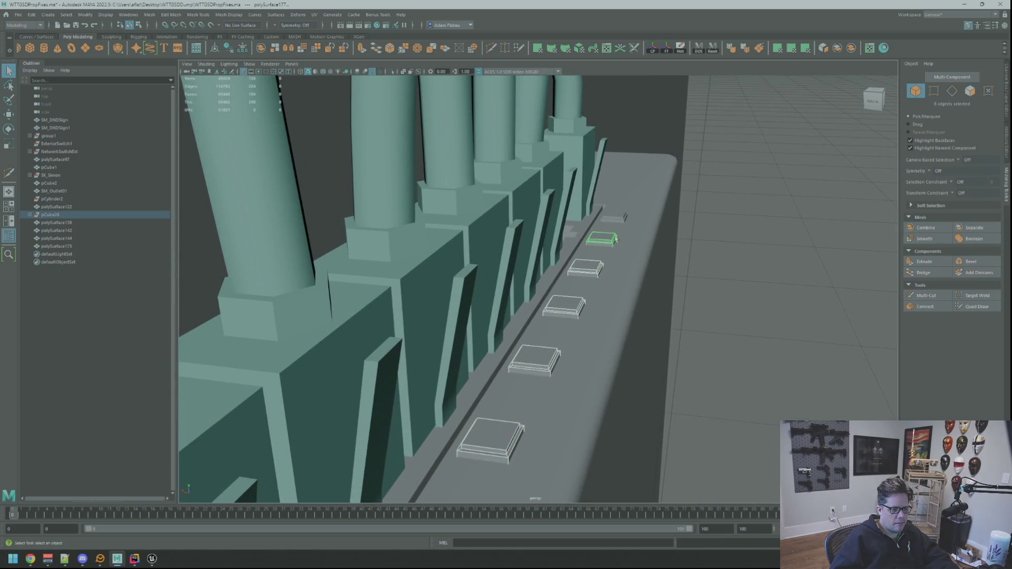
{"action": "left_click", "coordinate": [615, 217], "text": "shift"}
Assign the favourite lambert material (lambert5SG) to the plates and clear the selection.
{"action": "right_click", "coordinate": [617, 218]}
{"action": "mouse_move", "coordinate": [632, 428]}
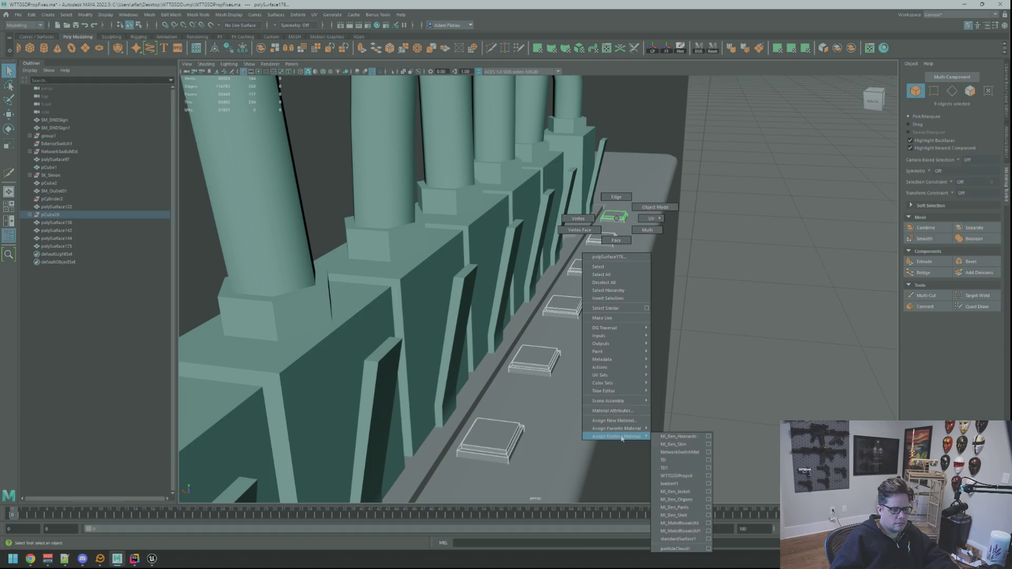
{"action": "left_click", "coordinate": [676, 461]}
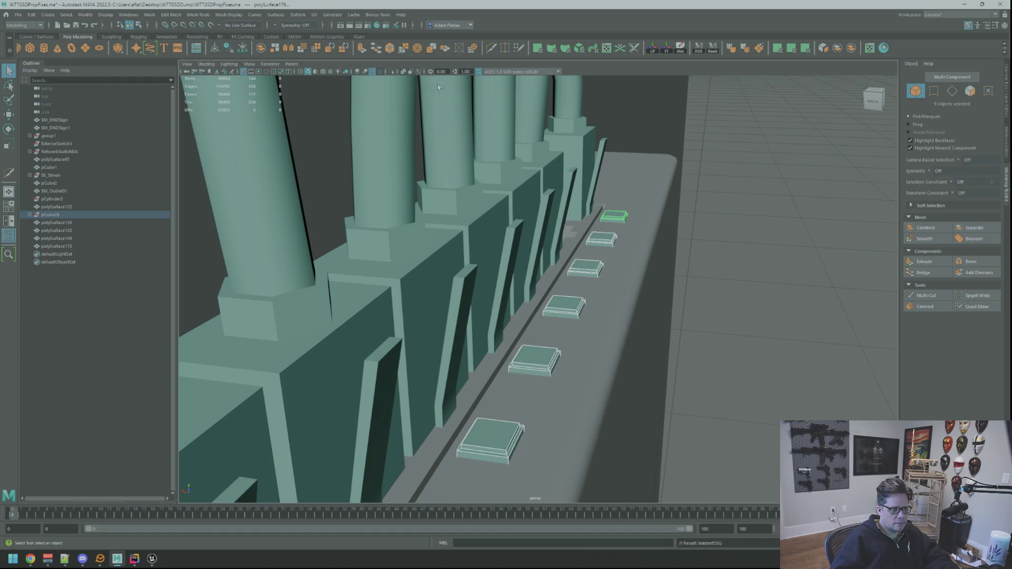
{"action": "left_click", "coordinate": [764, 263]}
Reselect the port plates along the row and open the existing materials list.
{"action": "left_click_drag", "start_coordinate": [764, 264], "coordinate": [538, 307], "text": "alt"}
{"action": "left_click", "coordinate": [435, 361]}
{"action": "left_click_drag", "start_coordinate": [435, 361], "coordinate": [530, 333], "text": "alt"}
{"action": "left_click", "coordinate": [661, 331], "text": "shift"}
{"action": "left_click_drag", "start_coordinate": [662, 330], "coordinate": [452, 328], "text": "alt"}
{"action": "left_click", "coordinate": [550, 317], "text": "shift"}
{"action": "left_click_drag", "start_coordinate": [550, 317], "coordinate": [531, 334], "text": "alt"}
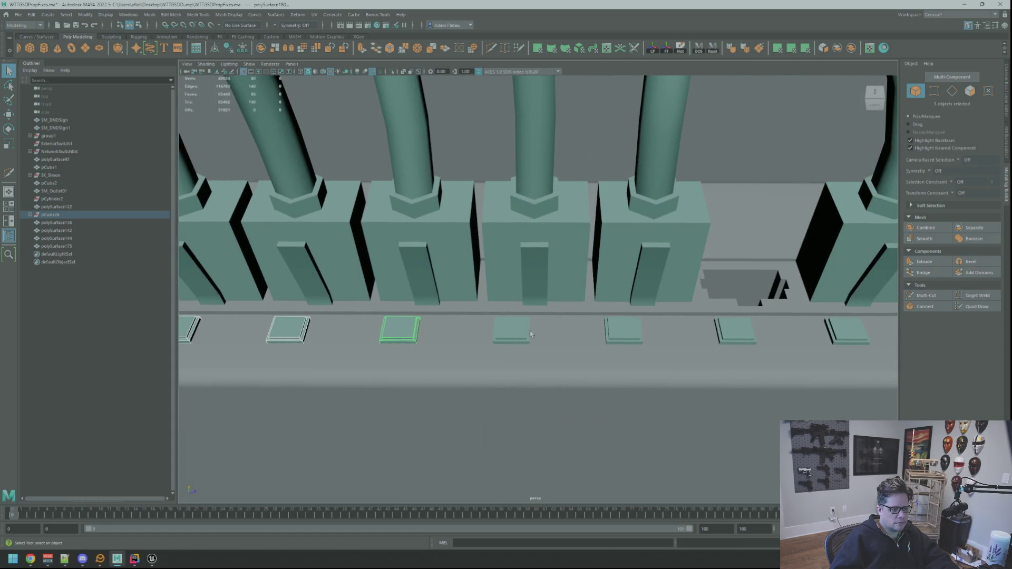
{"action": "left_click", "coordinate": [617, 330], "text": "shift"}
{"action": "left_click_drag", "start_coordinate": [617, 330], "coordinate": [486, 350], "text": "alt"}
{"action": "left_click", "coordinate": [584, 345], "text": "shift"}
{"action": "mouse_move", "coordinate": [581, 342]}
{"action": "right_mouse_down"}
{"action": "mouse_move", "coordinate": [580, 527]}
{"action": "mouse_move", "coordinate": [656, 543]}
{"action": "mouse_move", "coordinate": [644, 464]}
{"action": "right_mouse_up"}
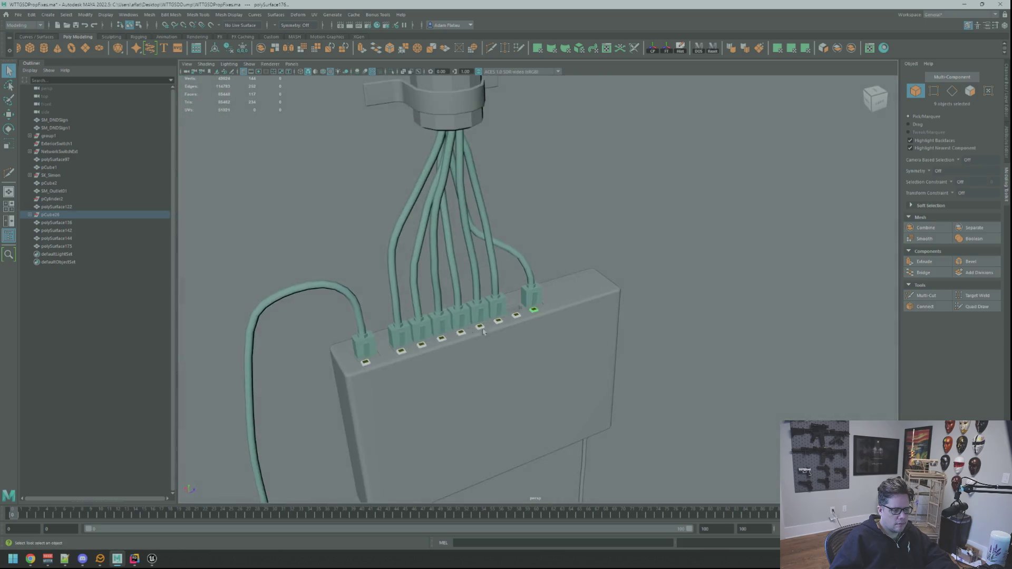
Inspect the network switch in vertex mode, then return to object selection.
{"action": "left_click_drag", "start_coordinate": [483, 331], "coordinate": [529, 312], "text": "alt"}
{"action": "key", "text": "F9"}
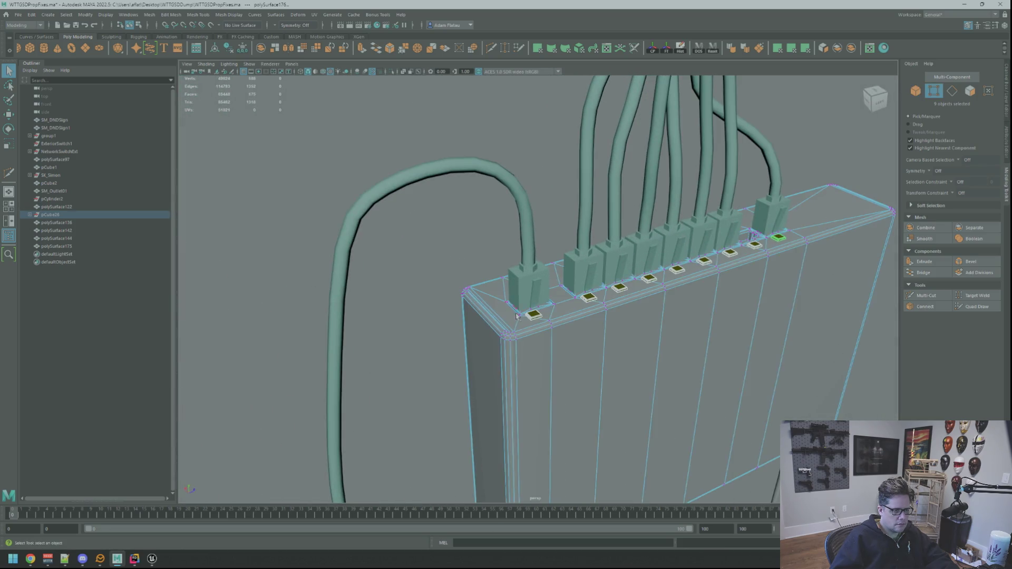
{"action": "right_click_drag", "start_coordinate": [532, 317], "coordinate": [519, 317]}
{"action": "left_click", "coordinate": [534, 316]}
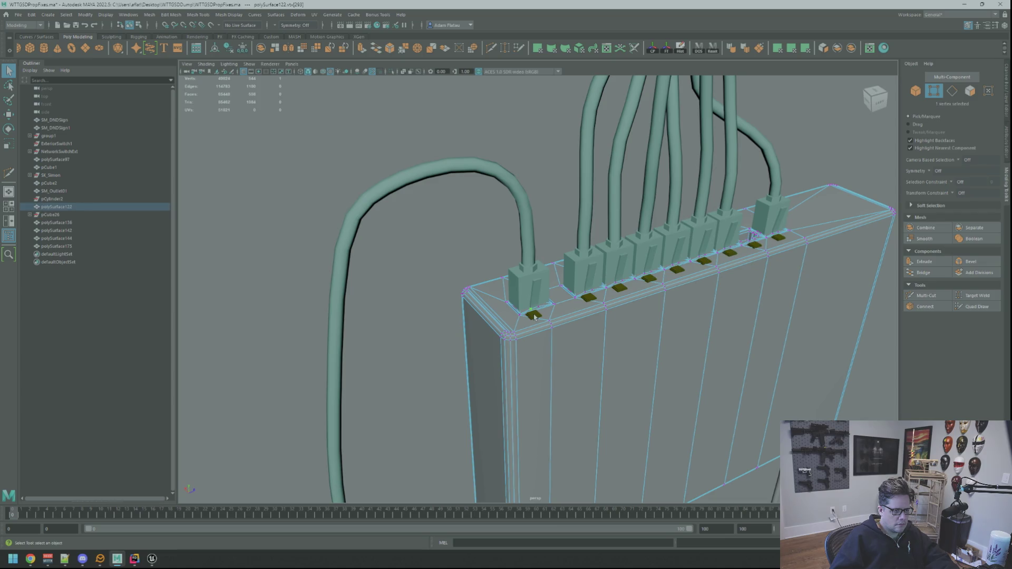
{"action": "scroll", "coordinate": [709, 360], "scroll_direction": "down", "scroll_amount": 10}
{"action": "key", "text": "F8"}
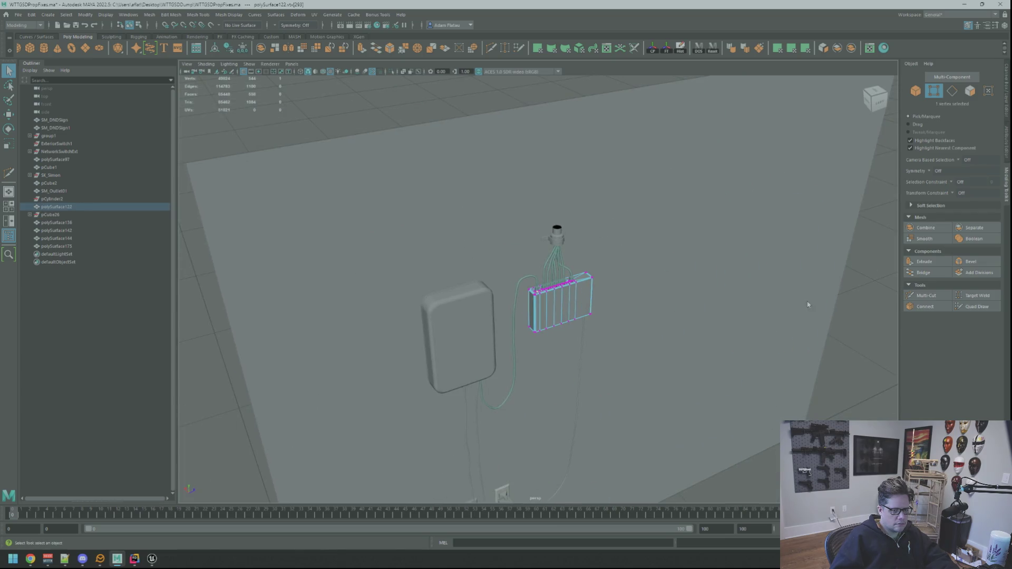
{"action": "left_click", "coordinate": [867, 305]}
Save the scene, then select and frame a small stepped label tile.
{"action": "key", "text": "ctrl+s"}
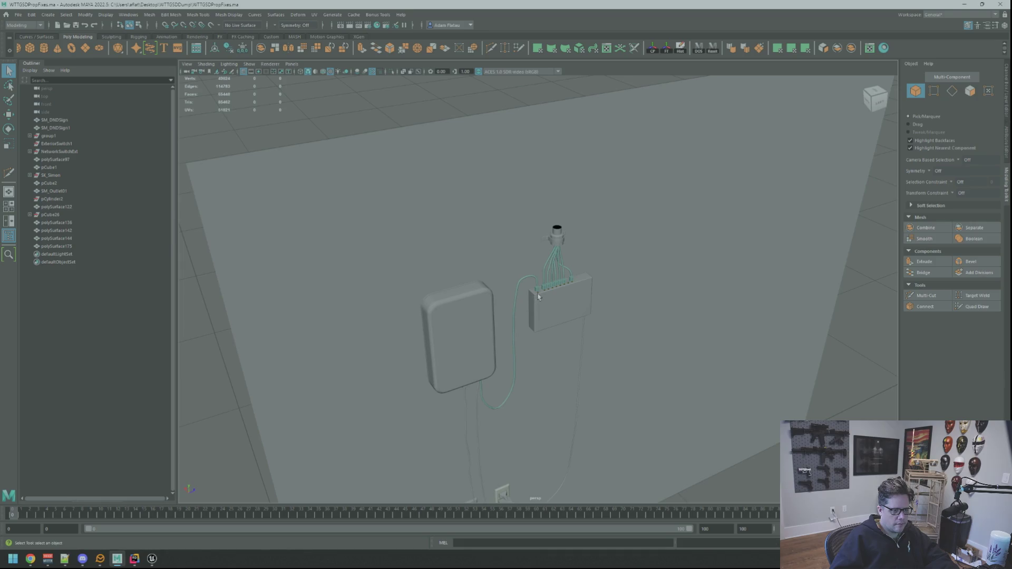
{"action": "left_click", "coordinate": [538, 296]}
{"action": "key", "text": "f"}
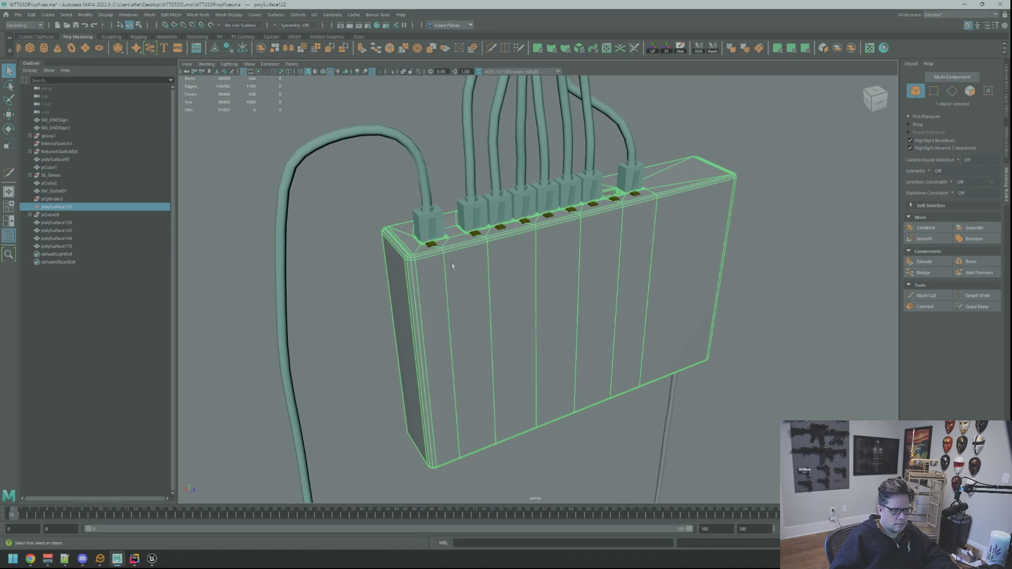
{"action": "left_click", "coordinate": [485, 274]}
{"action": "key", "text": "f"}
{"action": "scroll", "coordinate": [543, 271], "scroll_direction": "down", "scroll_amount": 5}
{"action": "mouse_move", "coordinate": [542, 271]}
{"action": "left_mouse_down", "text": "alt"}
{"action": "mouse_move", "coordinate": [537, 285]}
{"action": "mouse_move", "coordinate": [601, 308]}
{"action": "mouse_move", "coordinate": [467, 296]}
{"action": "mouse_move", "coordinate": [606, 364]}
{"action": "left_mouse_up", "text": "alt"}
Select the tile's top face and front side face in face mode.
{"action": "key", "text": "F11"}
{"action": "left_click", "coordinate": [537, 287]}
{"action": "key", "text": "f"}
{"action": "key", "text": "w"}
{"action": "left_click", "coordinate": [538, 395], "text": "shift"}
Add the remaining top-tier faces and planar-project UVs onto them.
{"action": "left_click_drag", "start_coordinate": [538, 345], "coordinate": [615, 319], "text": "alt"}
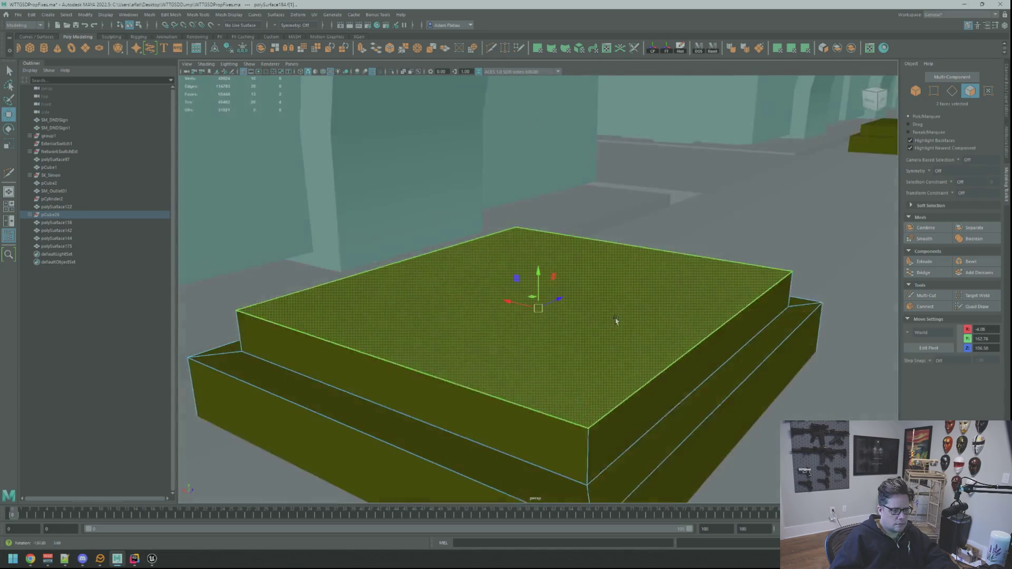
{"action": "left_click", "coordinate": [479, 402], "text": "shift"}
{"action": "left_click", "coordinate": [655, 398], "text": "shift"}
{"action": "left_click_drag", "start_coordinate": [452, 299], "coordinate": [459, 317], "text": "alt"}
{"action": "left_click", "coordinate": [425, 362], "text": "shift"}
{"action": "mouse_move", "coordinate": [425, 362]}
{"action": "left_mouse_down", "text": "alt"}
{"action": "mouse_move", "coordinate": [610, 334]}
{"action": "mouse_move", "coordinate": [528, 330]}
{"action": "left_mouse_up", "text": "alt"}
{"action": "key", "text": "["}
{"action": "key", "text": "["}
{"action": "key", "text": "["}
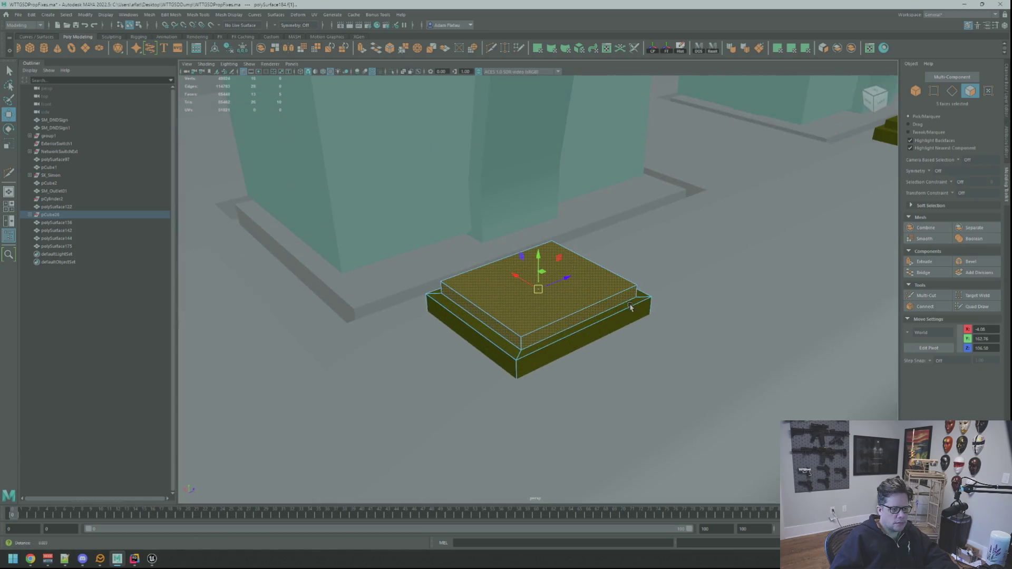
{"action": "left_click_drag", "start_coordinate": [631, 306], "coordinate": [634, 281], "text": "alt"}
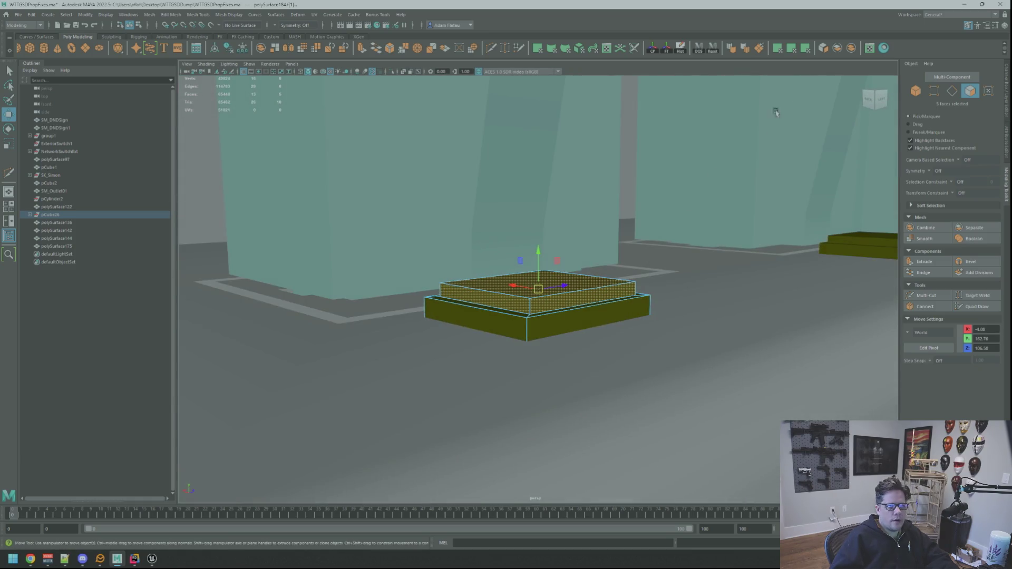
{"action": "left_click", "coordinate": [806, 48]}
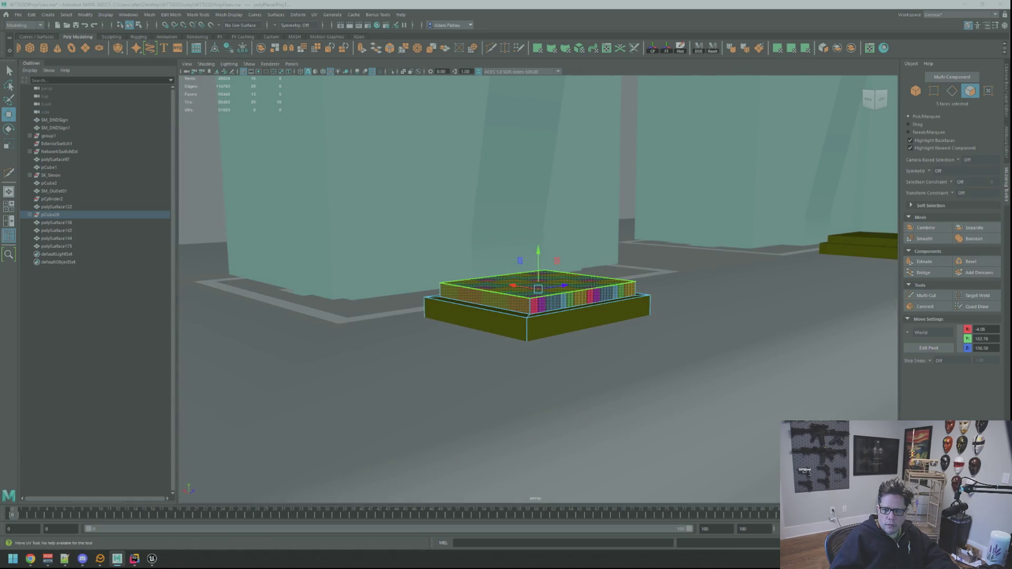
Convert the faces to UVs, unfold them and set a standard texel density.
{"action": "key", "text": "ctrl+F12"}
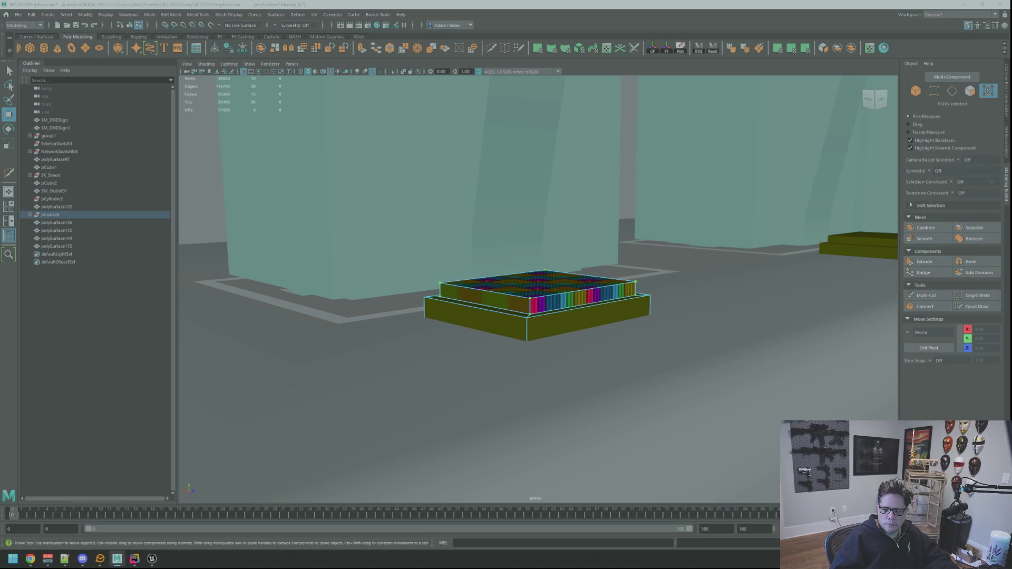
{"action": "key", "text": "q"}
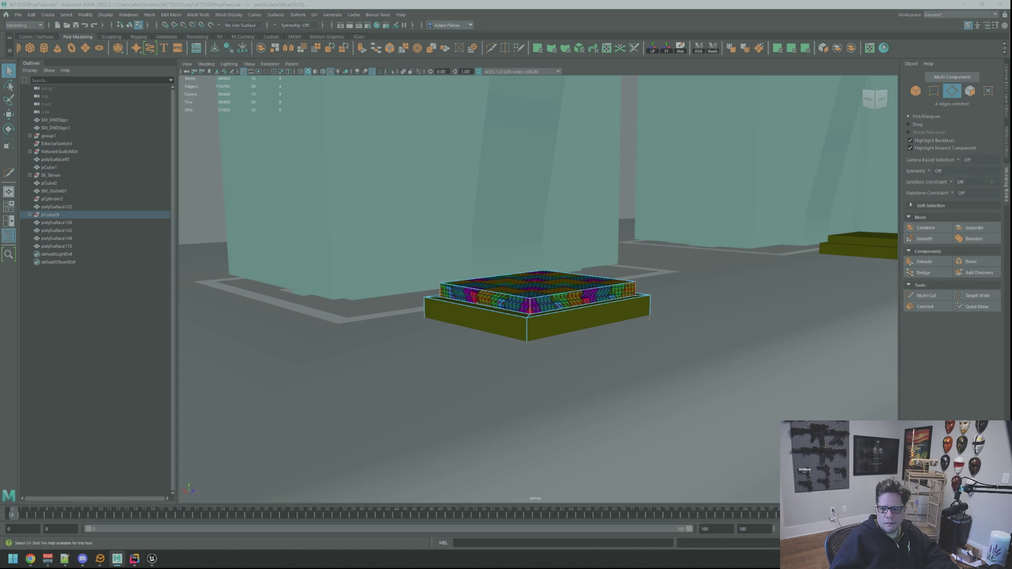
{"action": "key", "text": "ctrl+F12"}
{"action": "key", "text": "ctrl+u"}
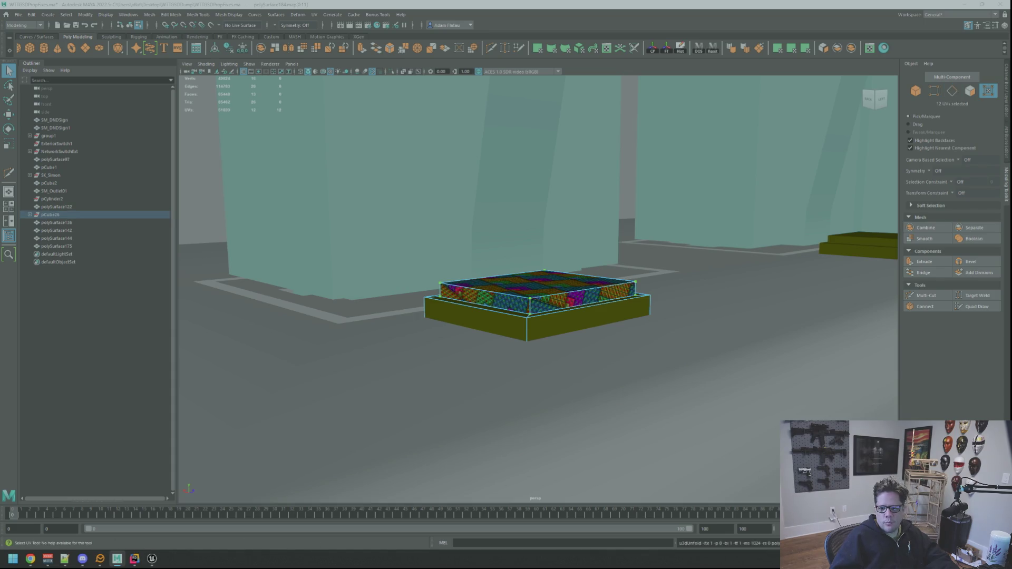
{"action": "key", "text": "ctrl+t"}
{"action": "mouse_move", "coordinate": [537, 316]}
{"action": "left_mouse_down", "text": "alt"}
{"action": "mouse_move", "coordinate": [559, 253]}
{"action": "mouse_move", "coordinate": [532, 279]}
{"action": "left_mouse_up", "text": "alt"}
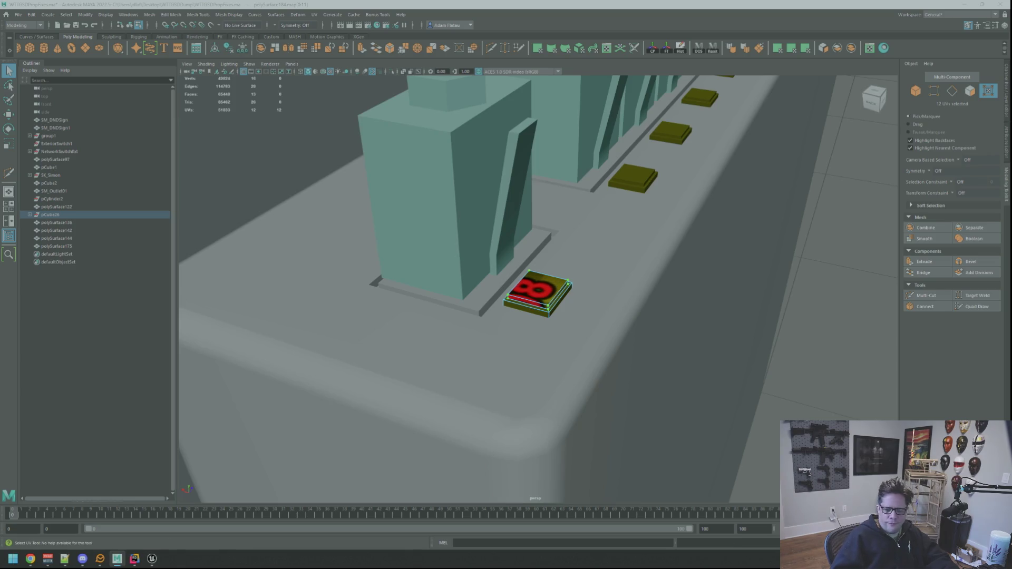
Move the tile's UVs so the red number texture sits on its top.
{"action": "key", "text": "w"}
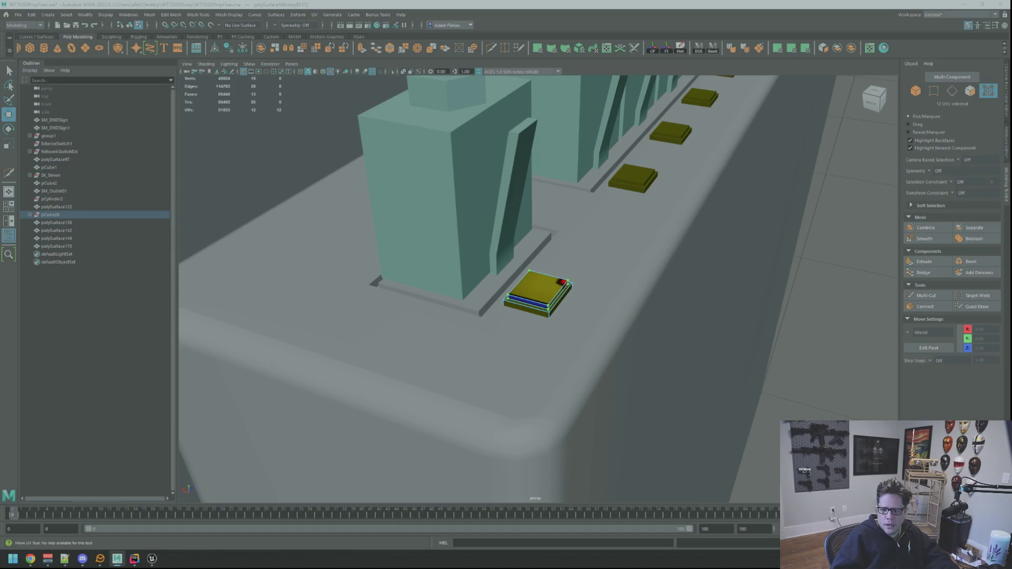
{"action": "left_click_drag", "start_coordinate": [748, 266], "coordinate": [785, 327], "text": "alt"}
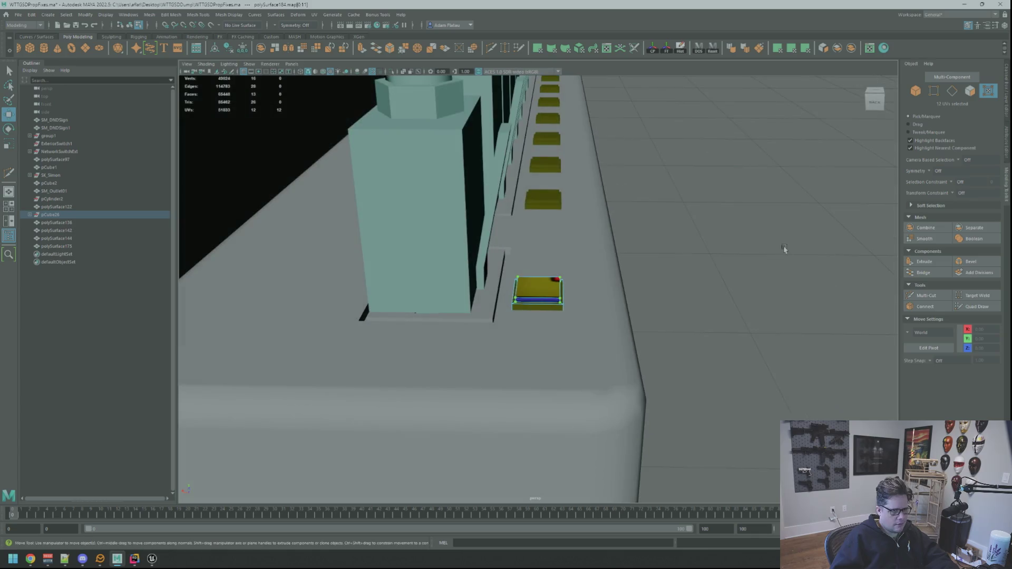
{"action": "key", "text": "q"}
{"action": "left_click", "coordinate": [718, 228]}
{"action": "scroll", "coordinate": [581, 245], "scroll_direction": "up", "scroll_amount": 5}
{"action": "scroll", "coordinate": [582, 245], "scroll_direction": "up", "scroll_amount": 3}
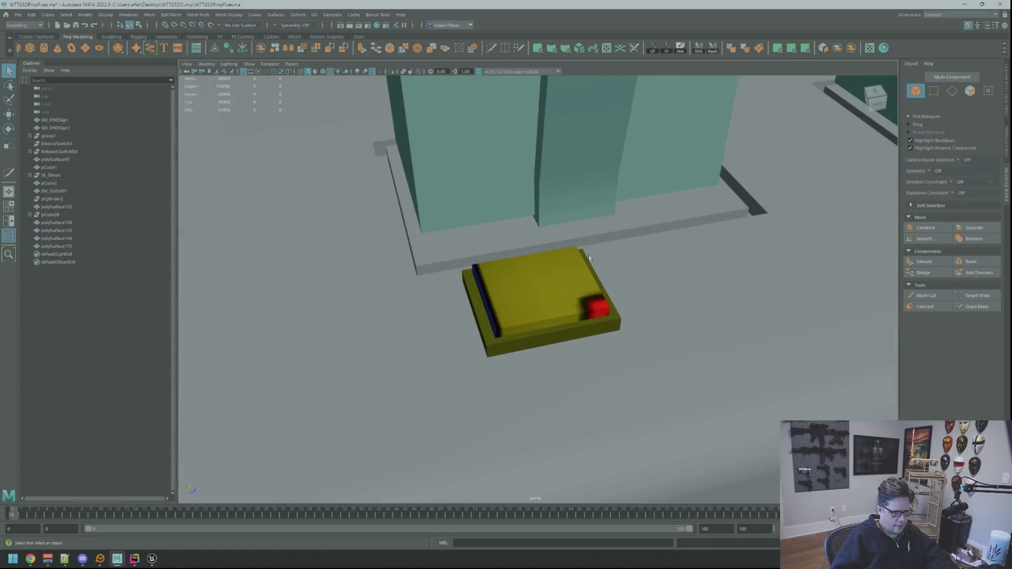
{"action": "left_click_drag", "start_coordinate": [581, 245], "coordinate": [556, 285], "text": "alt"}
{"action": "left_click", "coordinate": [555, 285]}
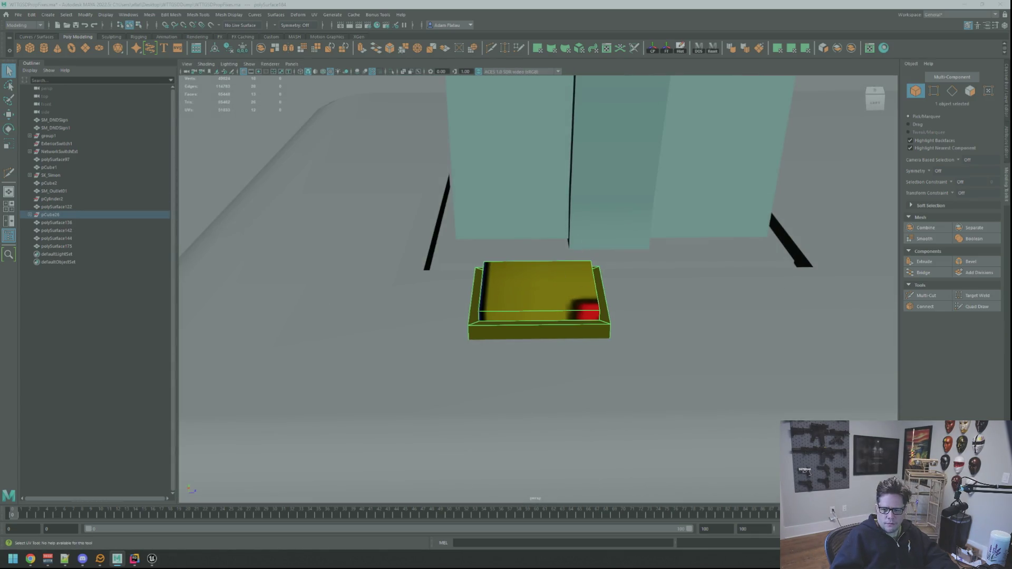
{"action": "key", "text": "F12"}
{"action": "key", "text": "w"}
{"action": "mouse_move", "coordinate": [540, 295]}
{"action": "left_mouse_down"}
{"action": "mouse_move", "coordinate": [539, 279]}
{"action": "mouse_move", "coordinate": [559, 278]}
{"action": "mouse_move", "coordinate": [506, 281]}
{"action": "left_mouse_up"}
Select the side faces of the tile's upper tier and base.
{"action": "mouse_move", "coordinate": [780, 285]}
{"action": "left_mouse_down", "text": "alt"}
{"action": "mouse_move", "coordinate": [723, 283]}
{"action": "mouse_move", "coordinate": [707, 295]}
{"action": "mouse_move", "coordinate": [596, 280]}
{"action": "mouse_move", "coordinate": [584, 267]}
{"action": "mouse_move", "coordinate": [589, 273]}
{"action": "mouse_move", "coordinate": [549, 311]}
{"action": "mouse_move", "coordinate": [612, 312]}
{"action": "mouse_move", "coordinate": [642, 287]}
{"action": "mouse_move", "coordinate": [579, 279]}
{"action": "left_mouse_up", "text": "alt"}
{"action": "scroll", "coordinate": [580, 277], "scroll_direction": "up", "scroll_amount": 5}
{"action": "key", "text": "q"}
{"action": "key", "text": "ctrl+F11"}
{"action": "left_click", "coordinate": [547, 311]}
{"action": "left_click", "coordinate": [577, 311], "text": "shift"}
{"action": "left_click", "coordinate": [615, 310], "text": "shift"}
{"action": "left_click", "coordinate": [614, 310], "text": "shift"}
{"action": "scroll", "coordinate": [642, 287], "scroll_direction": "down", "scroll_amount": 2}
{"action": "key", "text": "f"}
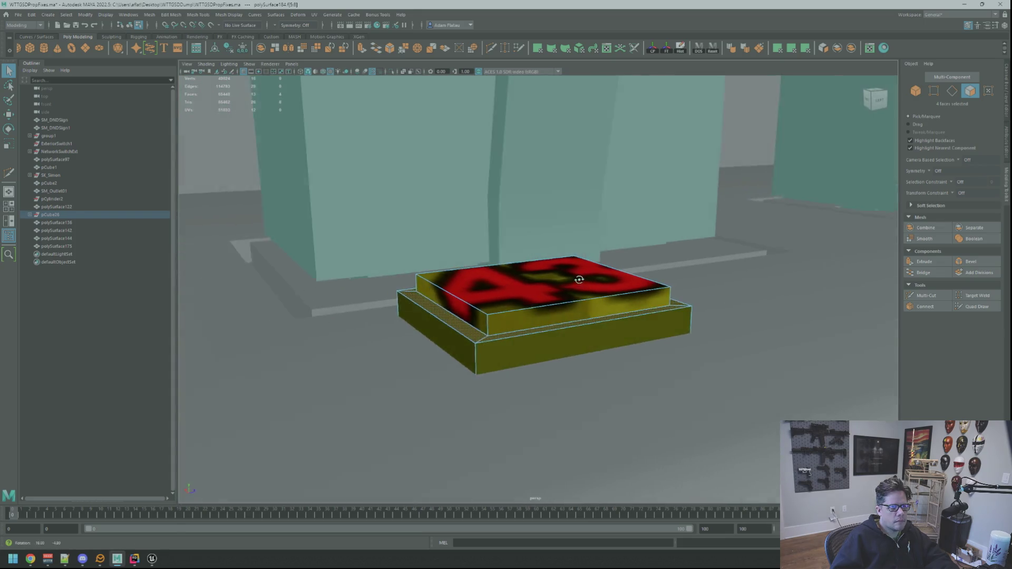
{"action": "left_click", "coordinate": [580, 347], "text": "shift"}
{"action": "left_click", "coordinate": [438, 338], "text": "shift"}
Planar-project UVs onto the side faces and convert them to UVs.
{"action": "scroll", "coordinate": [660, 315], "scroll_direction": "up", "scroll_amount": 2}
{"action": "key", "text": "w"}
{"action": "mouse_move", "coordinate": [660, 314]}
{"action": "left_mouse_down", "text": "alt"}
{"action": "mouse_move", "coordinate": [662, 305]}
{"action": "mouse_move", "coordinate": [743, 310]}
{"action": "left_mouse_up", "text": "alt"}
{"action": "scroll", "coordinate": [663, 305], "scroll_direction": "down", "scroll_amount": 3}
{"action": "left_click", "coordinate": [791, 48]}
{"action": "key", "text": "f"}
{"action": "key", "text": "q"}
{"action": "key", "text": "ctrl+F12"}
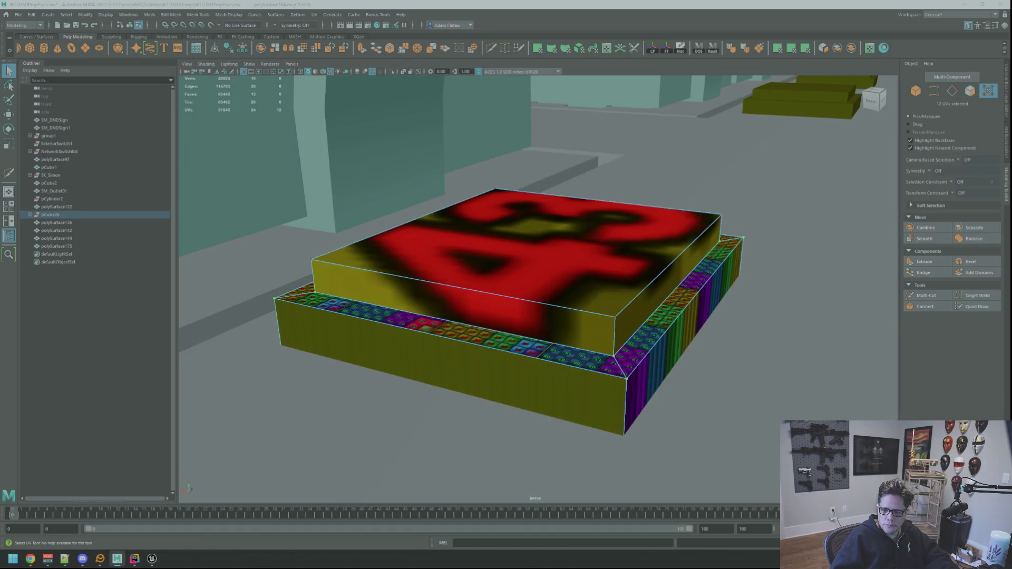
Shift the side UVs so the texture covers the tile's front and right faces.
{"action": "key", "text": "w"}
{"action": "left_click_drag", "start_coordinate": [506, 316], "coordinate": [475, 316]}
{"action": "key", "text": "q"}
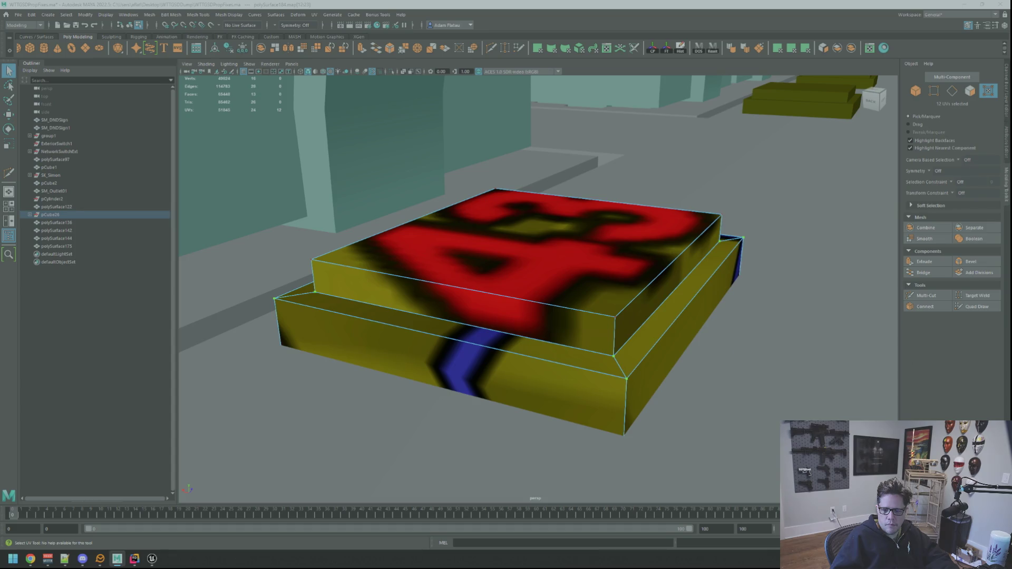
Cut three seam edges, then set the tile's UVs to texel density 48 and orient the shells.
{"action": "key", "text": "F10"}
{"action": "left_click", "coordinate": [625, 408]}
{"action": "left_click", "coordinate": [294, 290], "text": "shift"}
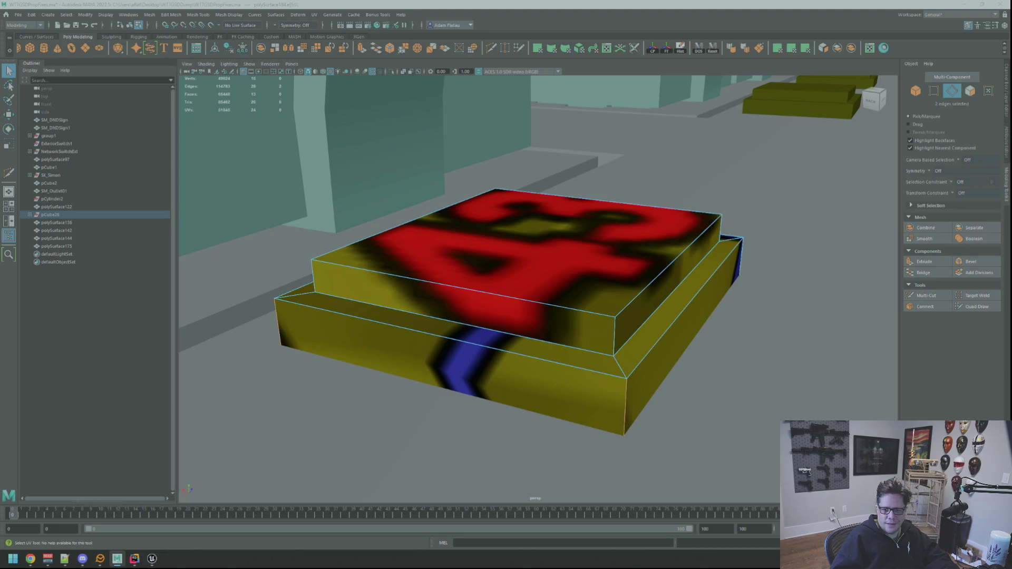
{"action": "left_click", "coordinate": [741, 256], "text": "shift"}
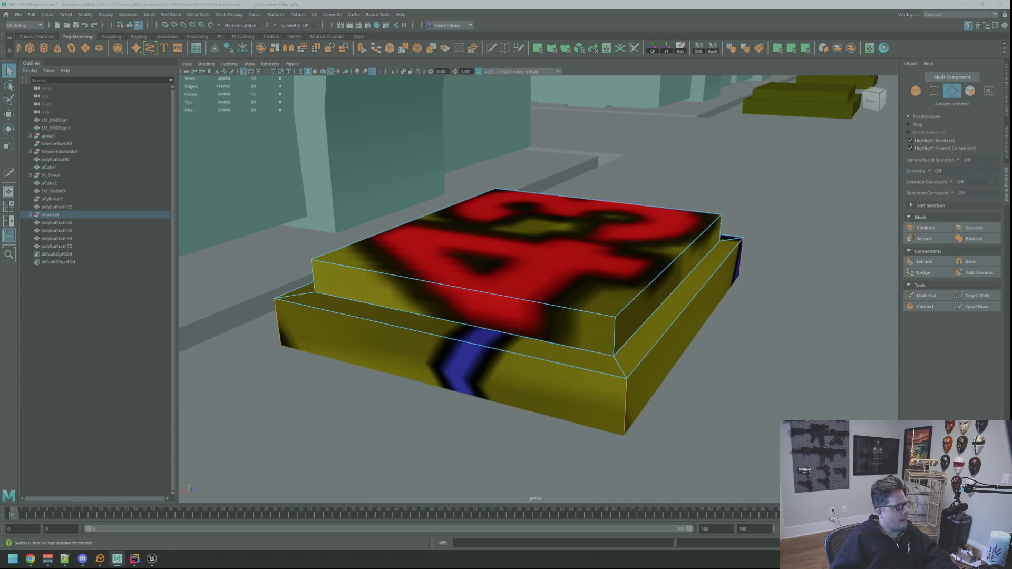
{"action": "key", "text": "F12"}
{"action": "key", "text": "ctrl+F12"}
{"action": "key", "text": "F10"}
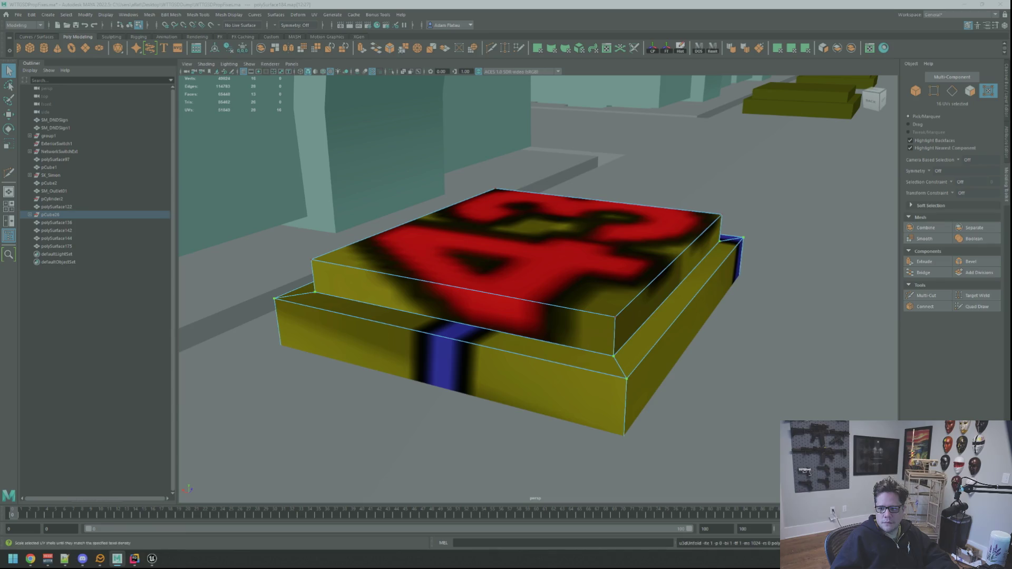
{"action": "key", "text": "F11"}
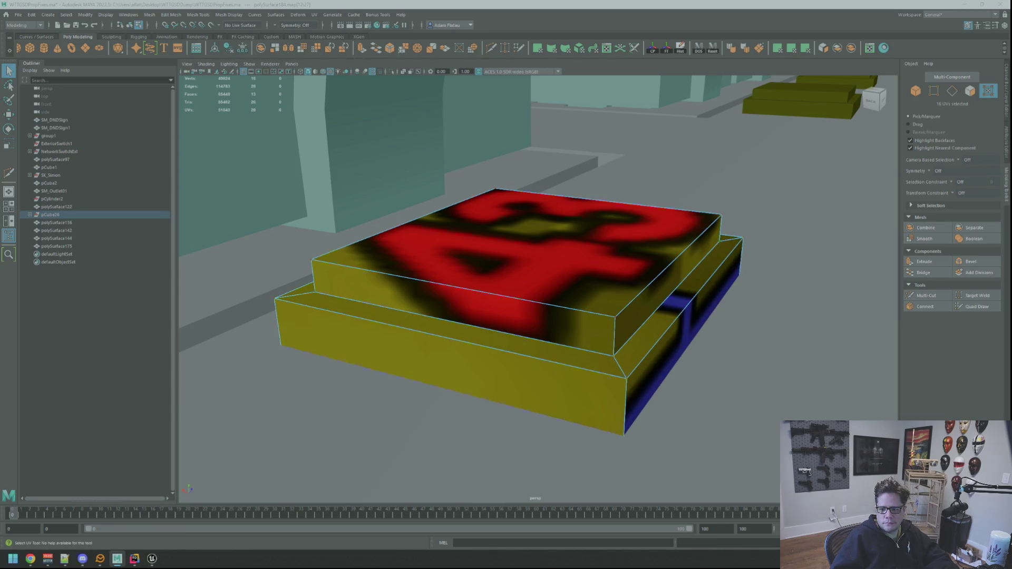
Move the tile's UVs off the number 43 so its top shows plain pink.
{"action": "mouse_move", "coordinate": [607, 200]}
{"action": "left_mouse_down", "text": "alt"}
{"action": "mouse_move", "coordinate": [642, 184]}
{"action": "mouse_move", "coordinate": [591, 205]}
{"action": "left_mouse_up", "text": "alt"}
{"action": "scroll", "coordinate": [642, 184], "scroll_direction": "down", "scroll_amount": 10}
{"action": "scroll", "coordinate": [642, 185], "scroll_direction": "up", "scroll_amount": 5}
{"action": "scroll", "coordinate": [590, 206], "scroll_direction": "up", "scroll_amount": 3}
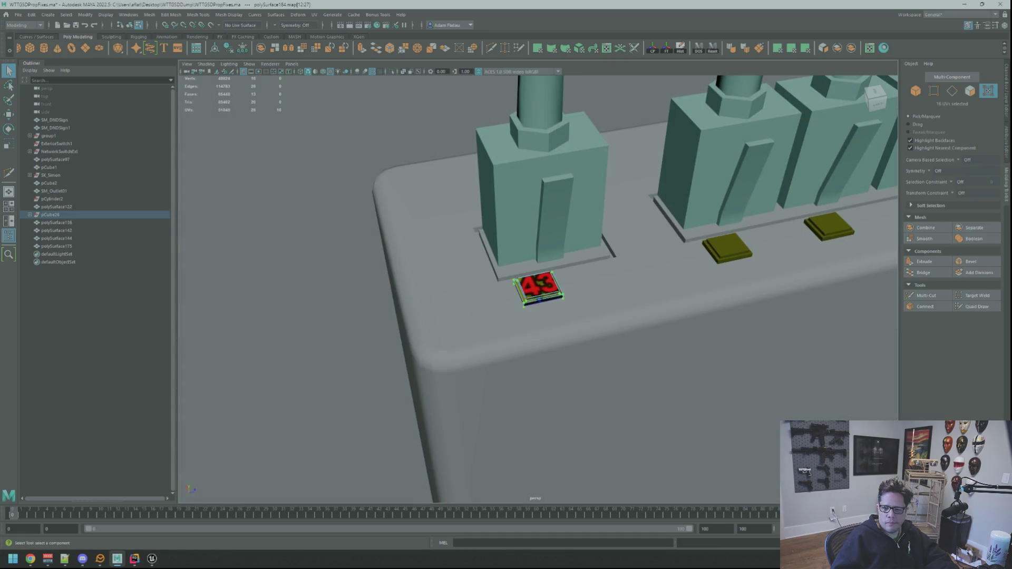
{"action": "key", "text": "w"}
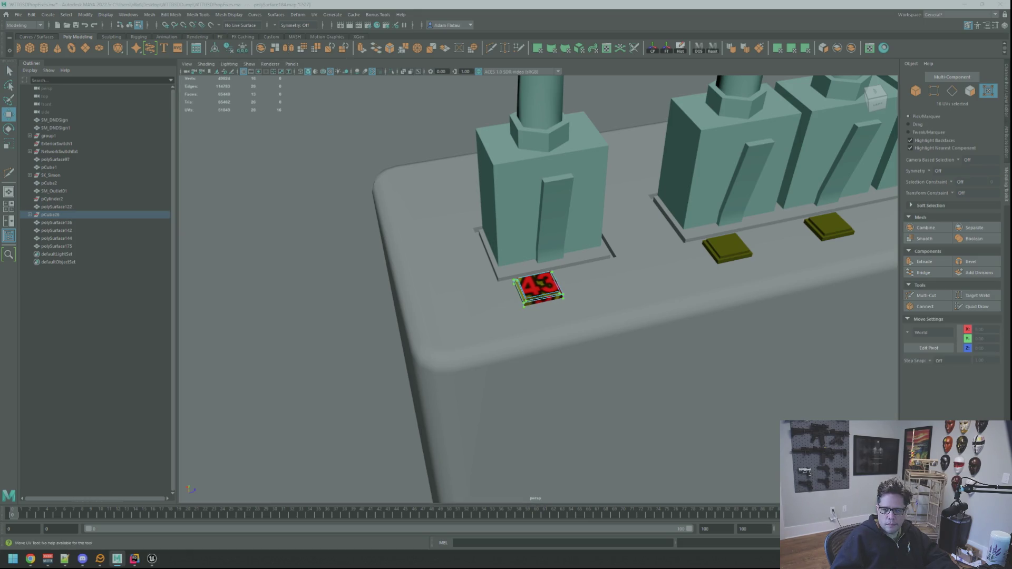
{"action": "key", "text": "w"}
{"action": "left_click", "coordinate": [550, 298]}
{"action": "key", "text": "w"}
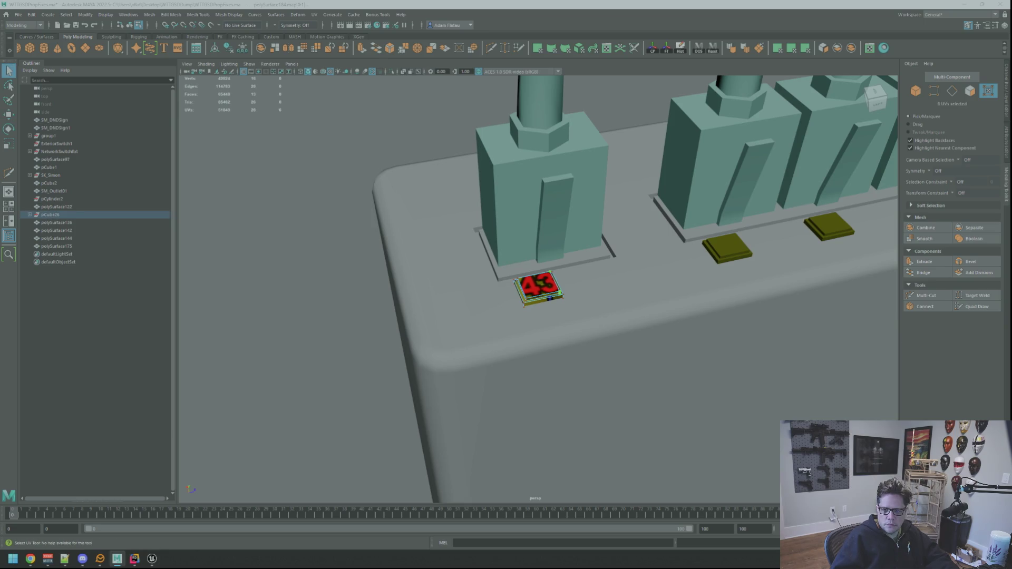
{"action": "left_click_drag", "start_coordinate": [550, 298], "coordinate": [541, 293]}
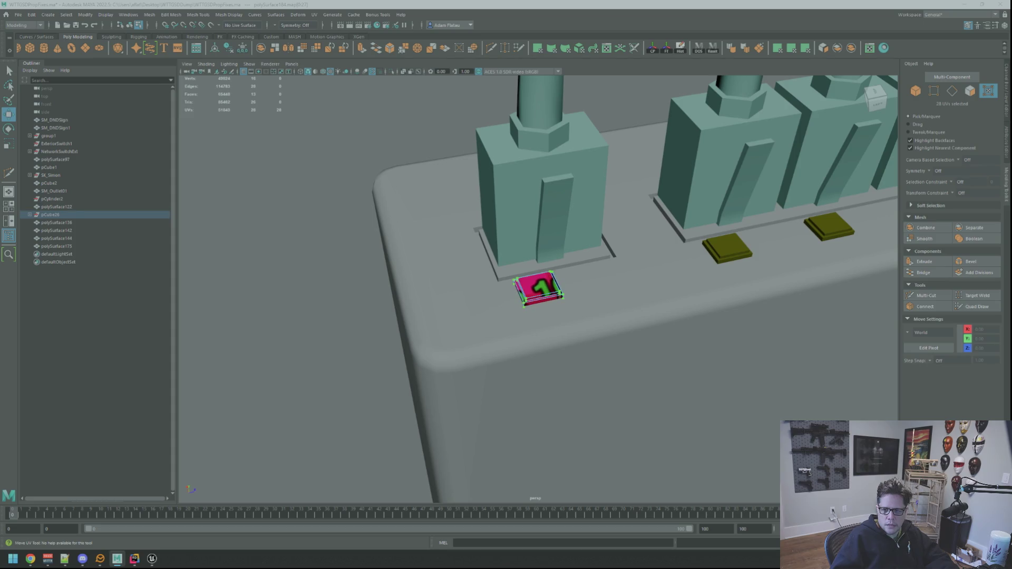
{"action": "left_click_drag", "start_coordinate": [540, 293], "coordinate": [539, 292]}
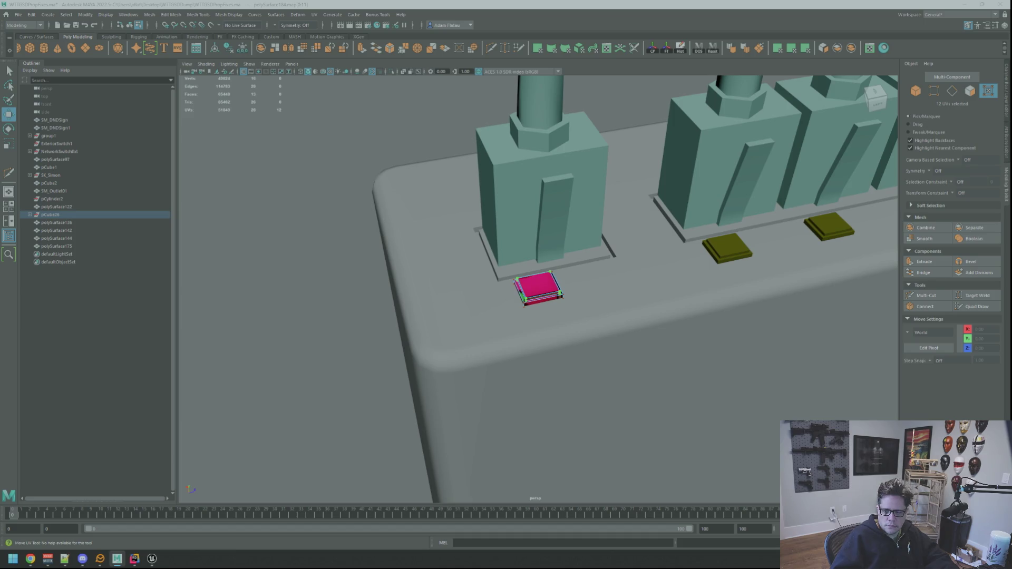
{"action": "key", "text": "ctrl+z"}
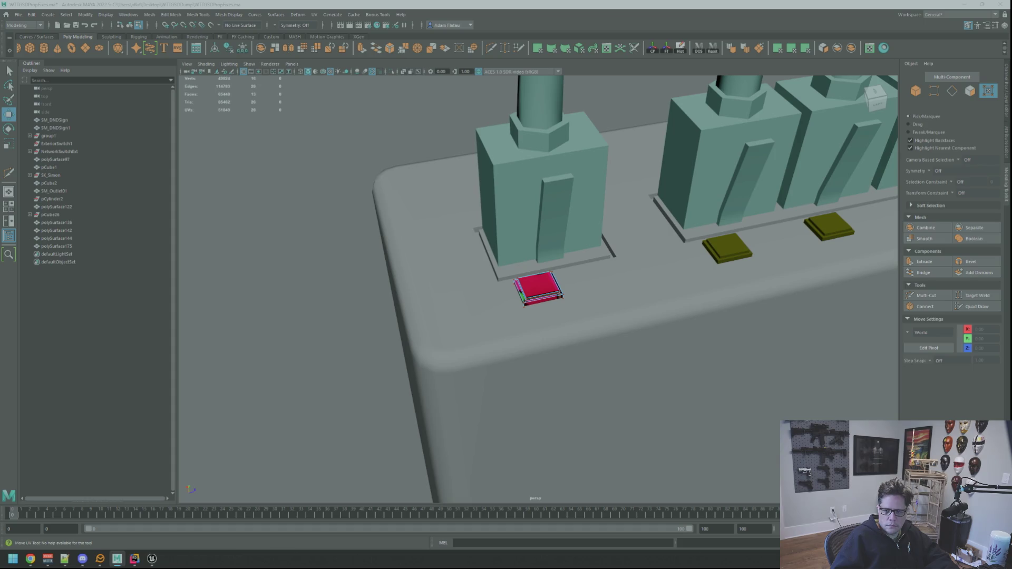
Copy the pink tile's UV layout onto the second tile with Mesh > Transfer Attributes.
{"action": "scroll", "coordinate": [684, 199], "scroll_direction": "down", "scroll_amount": 5}
{"action": "left_click_drag", "start_coordinate": [685, 199], "coordinate": [695, 172], "text": "alt"}
{"action": "right_click_drag", "start_coordinate": [696, 172], "coordinate": [699, 149]}
{"action": "key", "text": "f"}
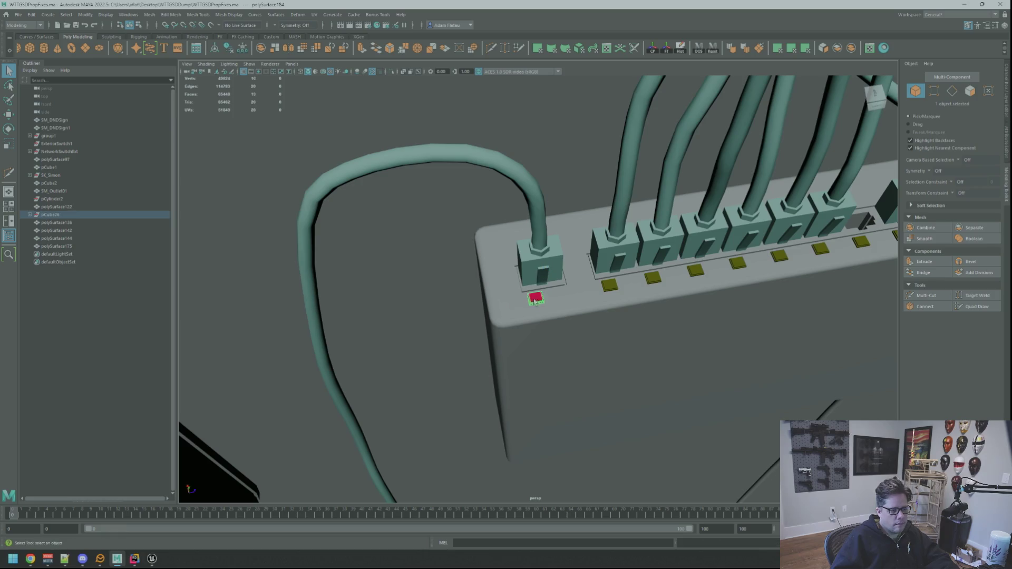
{"action": "key", "text": "w"}
{"action": "scroll", "coordinate": [535, 302], "scroll_direction": "down", "scroll_amount": 5}
{"action": "left_click_drag", "start_coordinate": [536, 301], "coordinate": [611, 239], "text": "alt"}
{"action": "left_click", "coordinate": [508, 300], "text": "shift"}
{"action": "left_click_drag", "start_coordinate": [508, 299], "coordinate": [475, 295], "text": "alt"}
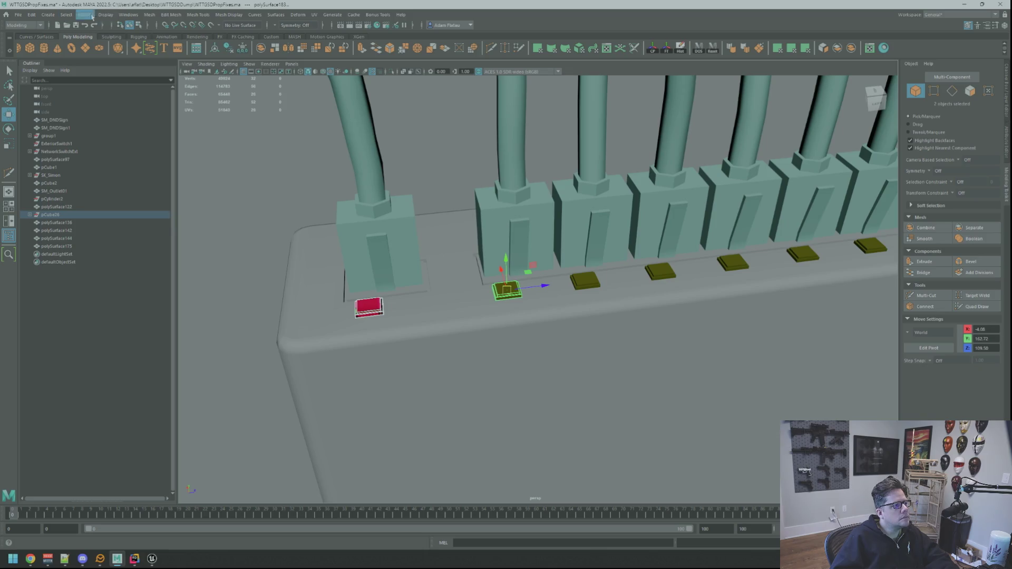
{"action": "left_click", "coordinate": [128, 14]}
{"action": "mouse_move", "coordinate": [149, 14]}
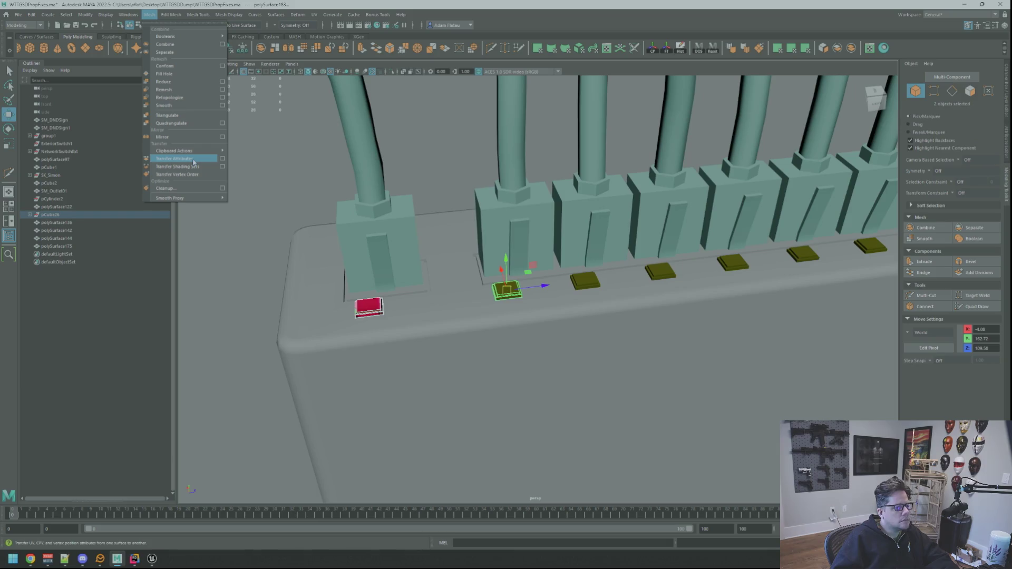
{"action": "left_click", "coordinate": [193, 161]}
Repeat the UV transfer with G onto the third through eighth tiles.
{"action": "left_click", "coordinate": [595, 274], "text": "shift"}
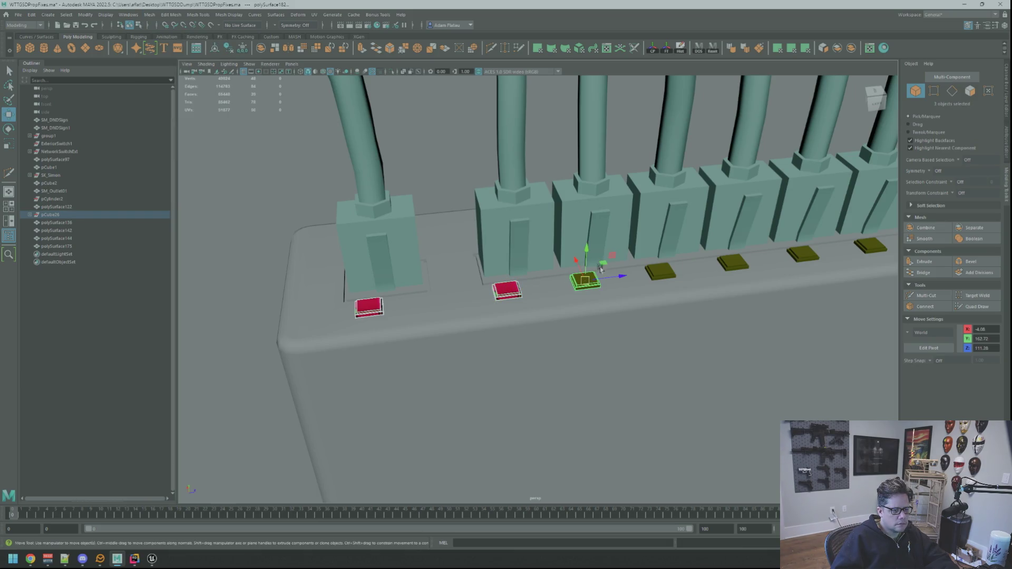
{"action": "mouse_move", "coordinate": [640, 246]}
{"action": "left_mouse_down", "text": "alt"}
{"action": "mouse_move", "coordinate": [611, 271]}
{"action": "mouse_move", "coordinate": [501, 287]}
{"action": "left_mouse_up", "text": "alt"}
{"action": "left_click", "coordinate": [561, 285], "text": "shift"}
{"action": "key", "text": "g"}
{"action": "left_click", "coordinate": [500, 286], "text": "shift"}
{"action": "key", "text": "g"}
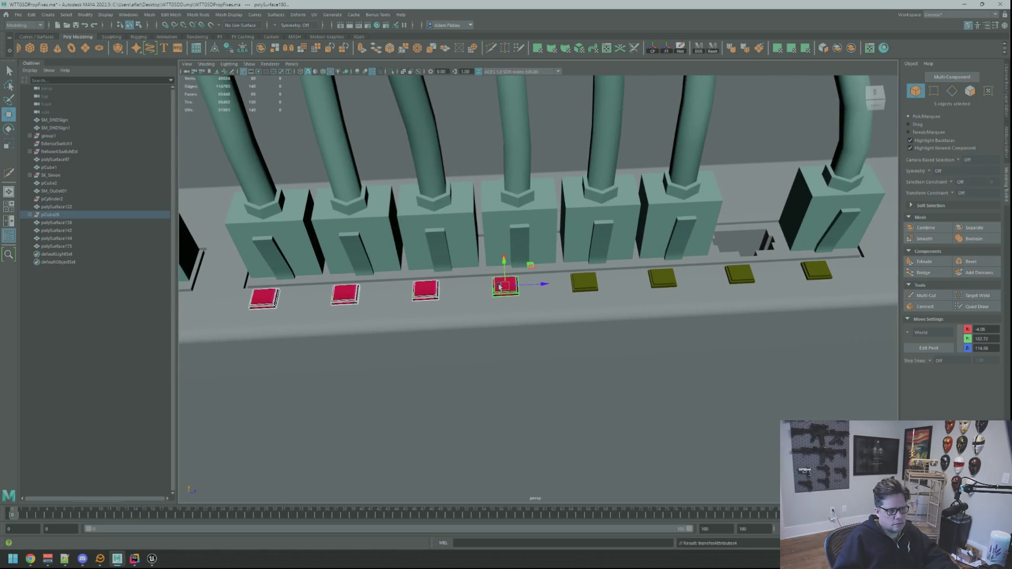
{"action": "left_click", "coordinate": [578, 285], "text": "shift"}
{"action": "key", "text": "g"}
{"action": "left_click", "coordinate": [670, 279], "text": "shift"}
{"action": "key", "text": "g"}
{"action": "left_click", "coordinate": [740, 275], "text": "shift"}
{"action": "key", "text": "g"}
{"action": "left_click", "coordinate": [826, 273], "text": "shift"}
{"action": "key", "text": "f"}
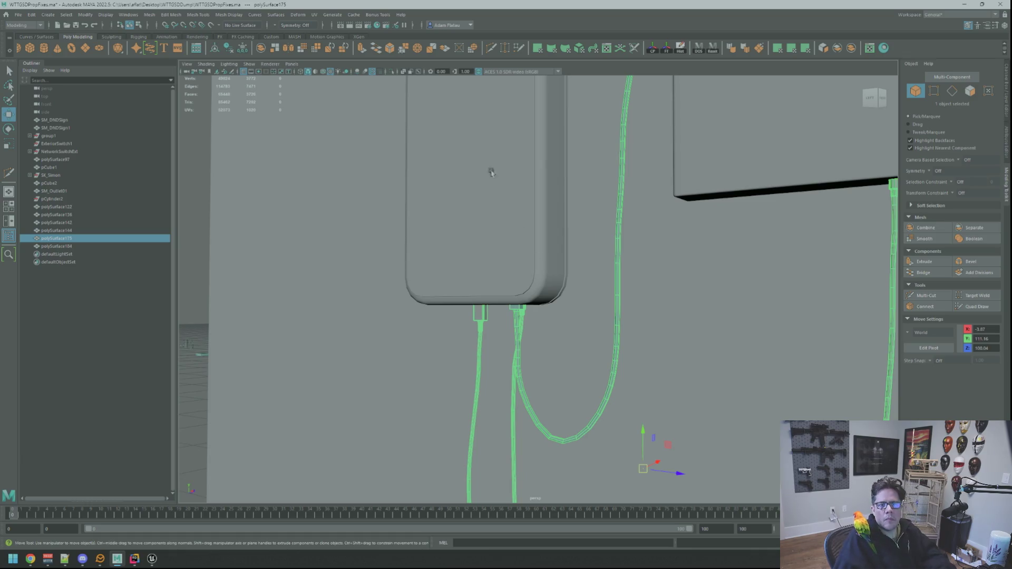
Frame the wall box and cables, then add polySurface184 to the cable selection.
{"action": "key", "text": "alt+Tab"}
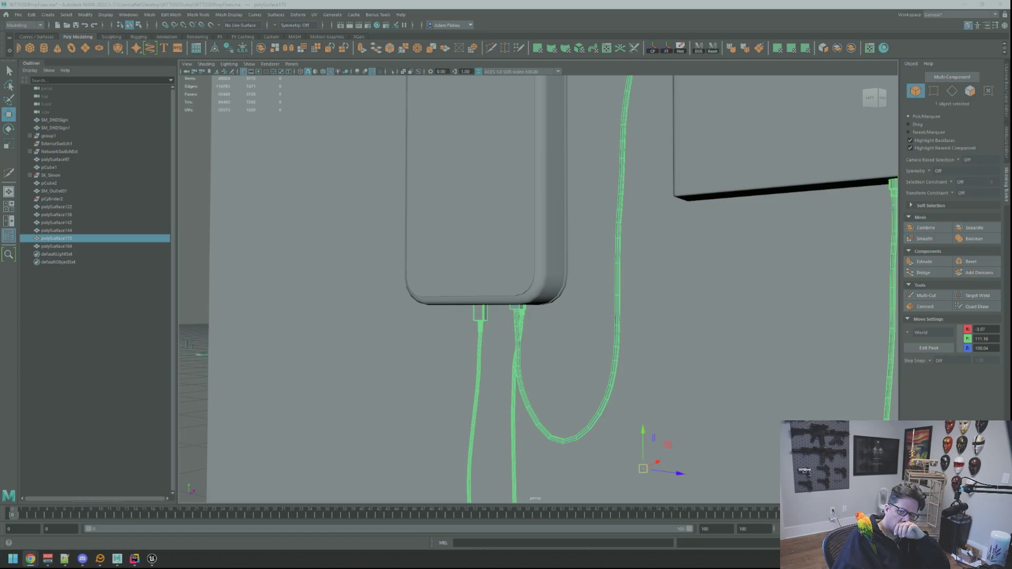
{"action": "scroll", "coordinate": [680, 253], "scroll_direction": "down", "scroll_amount": 5}
{"action": "mouse_move", "coordinate": [680, 253]}
{"action": "left_mouse_down", "text": "alt"}
{"action": "mouse_move", "coordinate": [658, 253]}
{"action": "mouse_move", "coordinate": [666, 235]}
{"action": "left_mouse_up", "text": "alt"}
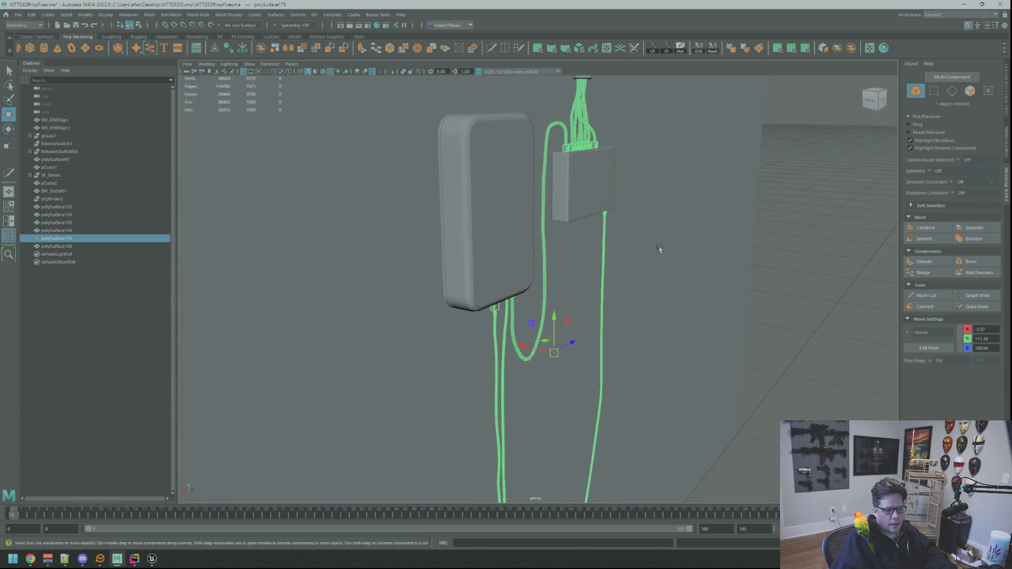
{"action": "mouse_move", "coordinate": [728, 240]}
{"action": "left_mouse_down", "text": "alt"}
{"action": "mouse_move", "coordinate": [638, 186]}
{"action": "mouse_move", "coordinate": [761, 172]}
{"action": "mouse_move", "coordinate": [633, 211]}
{"action": "mouse_move", "coordinate": [641, 213]}
{"action": "left_mouse_up", "text": "alt"}
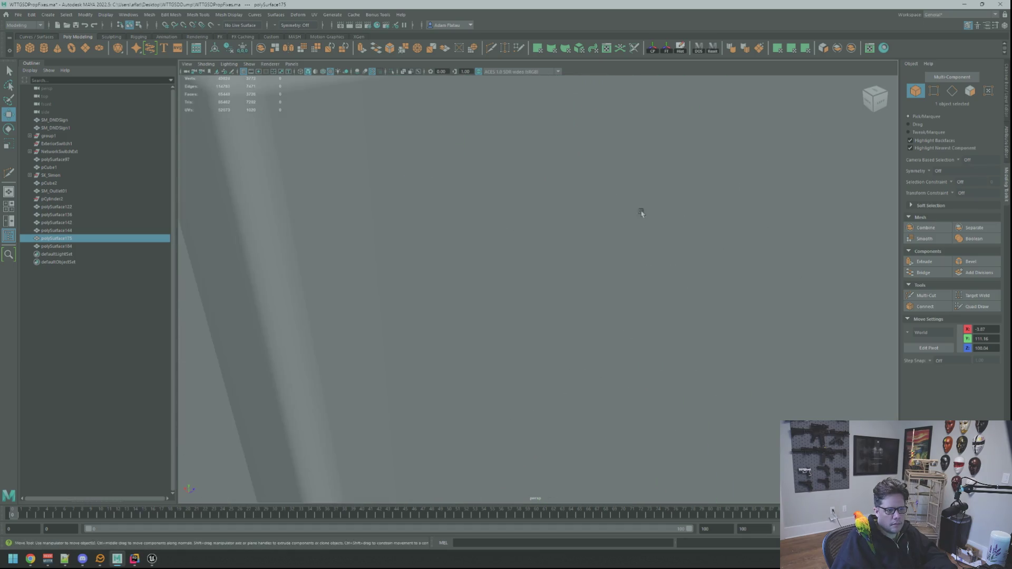
{"action": "key", "text": "f"}
{"action": "left_click", "coordinate": [558, 213], "text": "shift"}
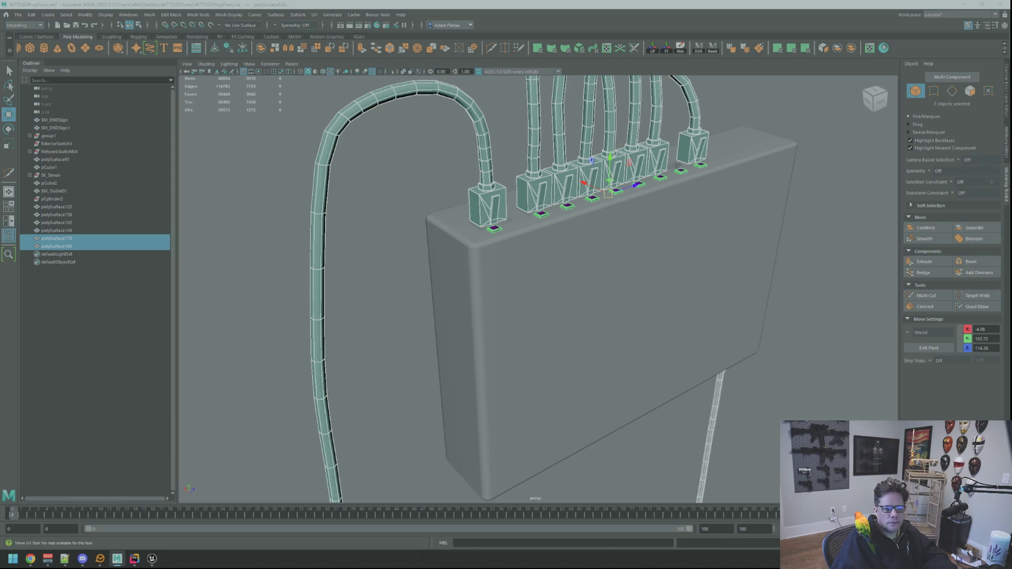
{"action": "mouse_move", "coordinate": [644, 211]}
{"action": "left_mouse_down", "text": "alt"}
{"action": "mouse_move", "coordinate": [717, 188]}
{"action": "mouse_move", "coordinate": [669, 174]}
{"action": "mouse_move", "coordinate": [572, 182]}
{"action": "mouse_move", "coordinate": [610, 248]}
{"action": "mouse_move", "coordinate": [673, 248]}
{"action": "mouse_move", "coordinate": [578, 256]}
{"action": "mouse_move", "coordinate": [602, 242]}
{"action": "mouse_move", "coordinate": [620, 248]}
{"action": "left_mouse_up", "text": "alt"}
{"action": "left_click", "coordinate": [730, 181]}
{"action": "left_click", "coordinate": [573, 182]}
{"action": "key", "text": "f"}
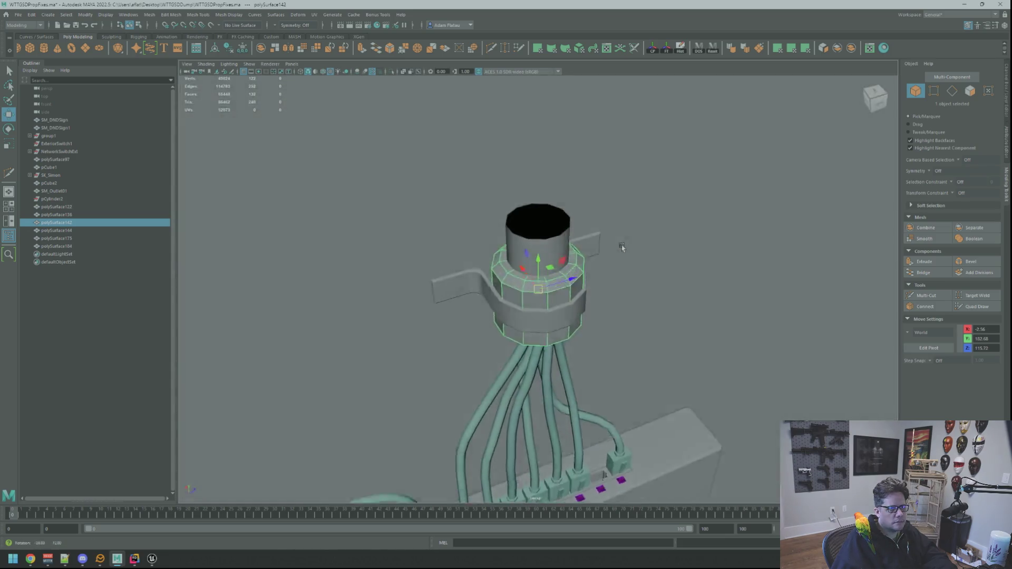
{"action": "key", "text": "bracketleft"}
{"action": "key", "text": "bracketleft"}
{"action": "key", "text": "bracketleft"}
{"action": "key", "text": "bracketleft"}
{"action": "scroll", "coordinate": [606, 228], "scroll_direction": "up", "scroll_amount": 10}
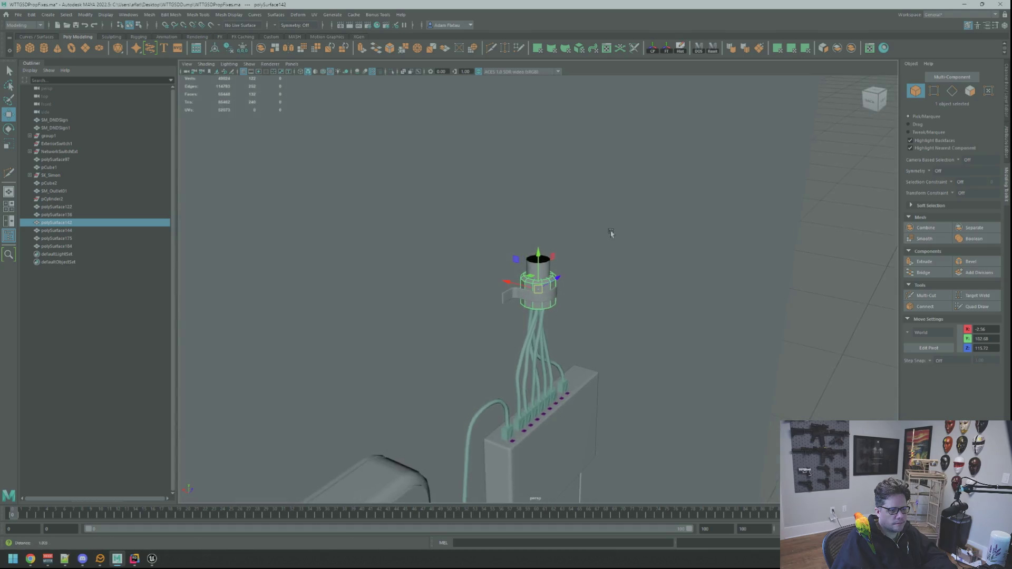
{"action": "mouse_move", "coordinate": [719, 261]}
{"action": "left_mouse_down", "text": "alt"}
{"action": "mouse_move", "coordinate": [650, 248]}
{"action": "mouse_move", "coordinate": [551, 264]}
{"action": "mouse_move", "coordinate": [689, 257]}
{"action": "mouse_move", "coordinate": [726, 298]}
{"action": "mouse_move", "coordinate": [653, 278]}
{"action": "left_mouse_up", "text": "alt"}
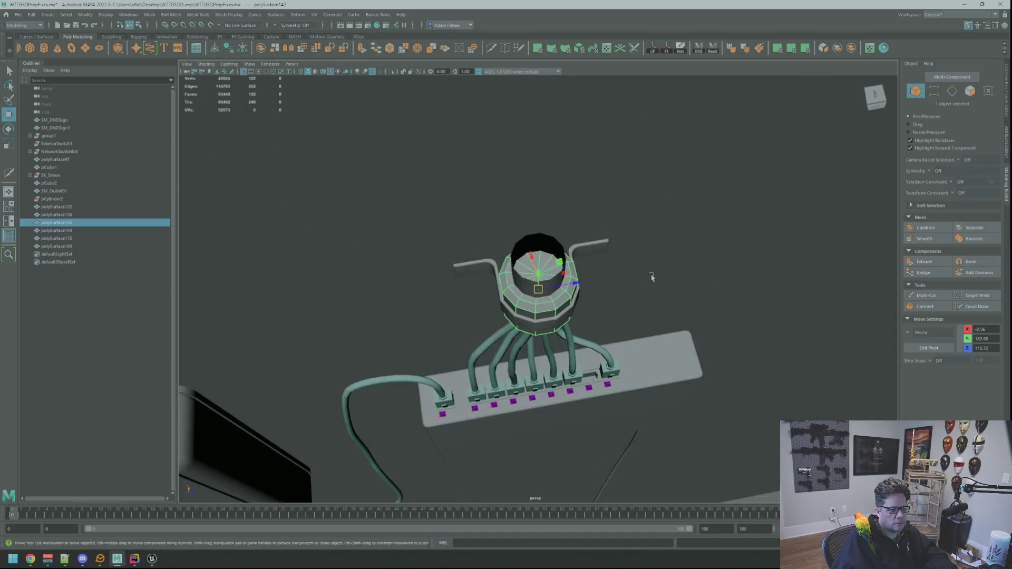
{"action": "scroll", "coordinate": [631, 244], "scroll_direction": "up", "scroll_amount": 3}
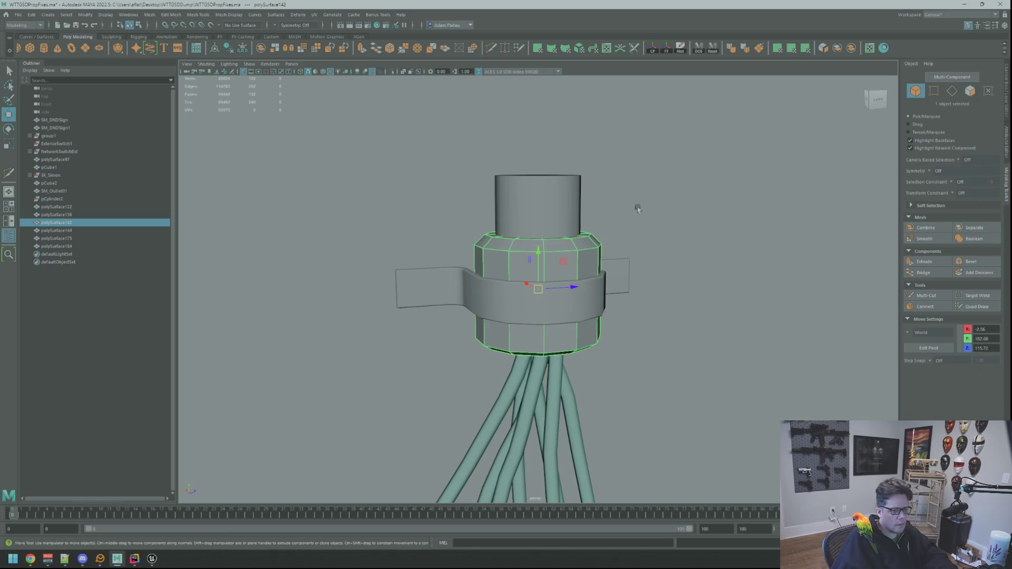
{"action": "mouse_move", "coordinate": [534, 239]}
{"action": "left_mouse_down", "text": "alt"}
{"action": "mouse_move", "coordinate": [594, 236]}
{"action": "mouse_move", "coordinate": [463, 242]}
{"action": "mouse_move", "coordinate": [441, 305]}
{"action": "mouse_move", "coordinate": [546, 232]}
{"action": "mouse_move", "coordinate": [536, 248]}
{"action": "left_mouse_up", "text": "alt"}
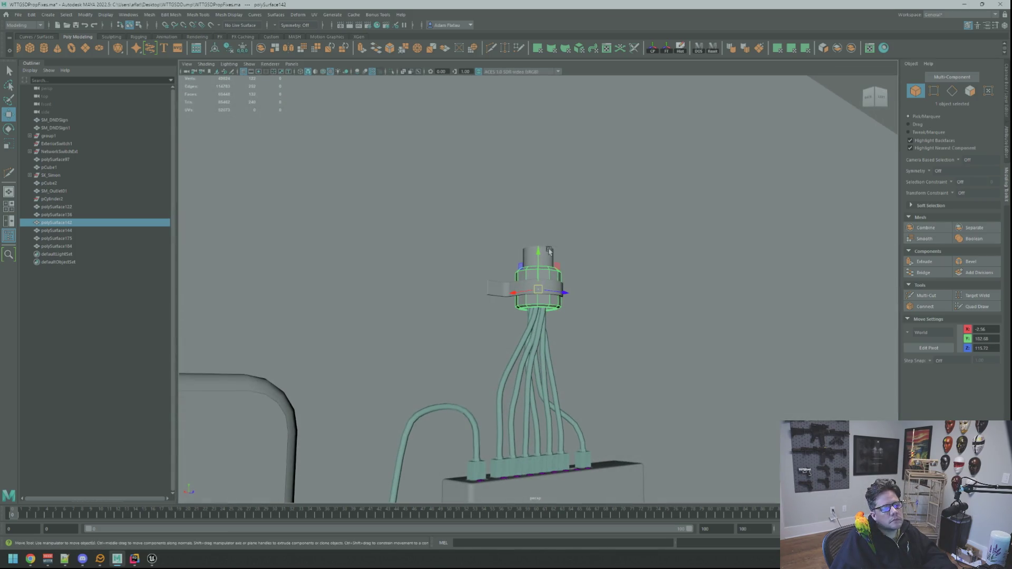
{"action": "left_click", "coordinate": [549, 251]}
{"action": "key", "text": "f"}
{"action": "scroll", "coordinate": [582, 282], "scroll_direction": "down", "scroll_amount": 5}
{"action": "mouse_move", "coordinate": [582, 283]}
{"action": "left_mouse_down", "text": "alt"}
{"action": "mouse_move", "coordinate": [587, 316]}
{"action": "mouse_move", "coordinate": [481, 271]}
{"action": "left_mouse_up", "text": "alt"}
{"action": "scroll", "coordinate": [554, 290], "scroll_direction": "down", "scroll_amount": 3}
{"action": "mouse_move", "coordinate": [554, 274]}
{"action": "left_mouse_down", "text": "alt"}
{"action": "mouse_move", "coordinate": [554, 295]}
{"action": "mouse_move", "coordinate": [551, 275]}
{"action": "left_mouse_up", "text": "alt"}
{"action": "scroll", "coordinate": [554, 298], "scroll_direction": "up", "scroll_amount": 4}
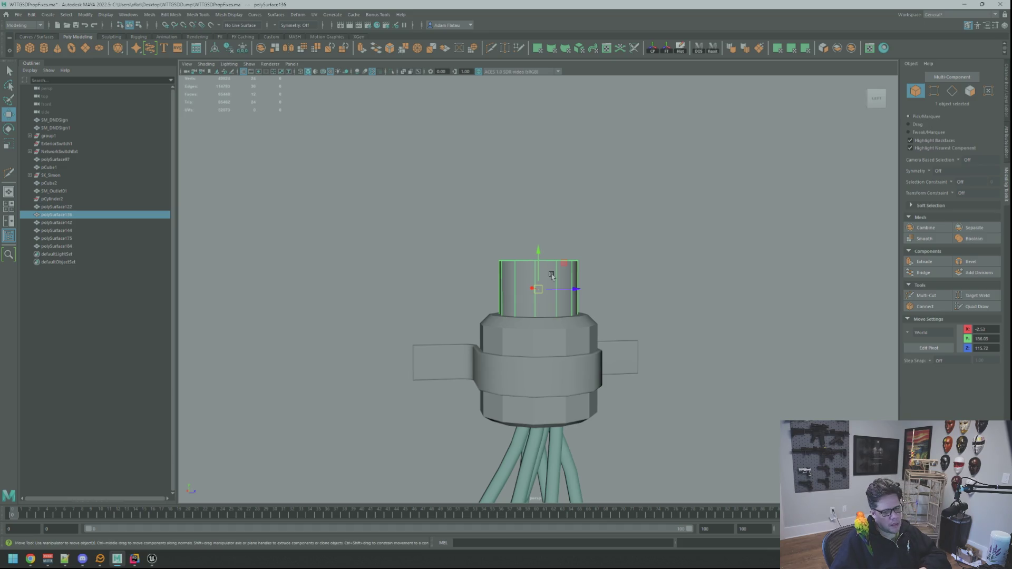
{"action": "scroll", "coordinate": [564, 246], "scroll_direction": "down", "scroll_amount": 5}
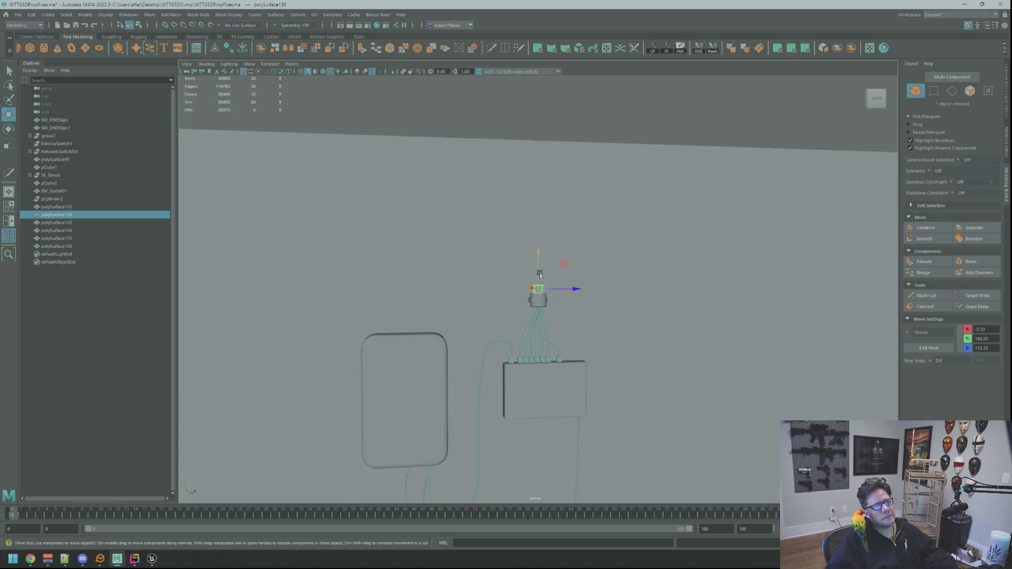
{"action": "mouse_move", "coordinate": [604, 333]}
{"action": "left_mouse_down", "text": "alt"}
{"action": "mouse_move", "coordinate": [486, 380]}
{"action": "mouse_move", "coordinate": [564, 276]}
{"action": "mouse_move", "coordinate": [525, 316]}
{"action": "mouse_move", "coordinate": [758, 346]}
{"action": "mouse_move", "coordinate": [632, 317]}
{"action": "mouse_move", "coordinate": [564, 327]}
{"action": "mouse_move", "coordinate": [472, 299]}
{"action": "mouse_move", "coordinate": [519, 291]}
{"action": "mouse_move", "coordinate": [563, 335]}
{"action": "mouse_move", "coordinate": [560, 430]}
{"action": "mouse_move", "coordinate": [537, 294]}
{"action": "mouse_move", "coordinate": [631, 371]}
{"action": "mouse_move", "coordinate": [529, 301]}
{"action": "mouse_move", "coordinate": [540, 335]}
{"action": "mouse_move", "coordinate": [587, 315]}
{"action": "mouse_move", "coordinate": [626, 341]}
{"action": "mouse_move", "coordinate": [493, 317]}
{"action": "mouse_move", "coordinate": [571, 343]}
{"action": "mouse_move", "coordinate": [648, 296]}
{"action": "left_mouse_up", "text": "alt"}
Select the wall panel pCube2, frame it, and inspect a vertex on its edge.
{"action": "left_click", "coordinate": [471, 299]}
{"action": "key", "text": "f"}
{"action": "scroll", "coordinate": [475, 291], "scroll_direction": "down", "scroll_amount": 2}
{"action": "key", "text": "f"}
{"action": "scroll", "coordinate": [572, 334], "scroll_direction": "down", "scroll_amount": 3}
{"action": "right_click_drag", "start_coordinate": [697, 287], "coordinate": [709, 282]}
{"action": "mouse_move", "coordinate": [680, 317]}
{"action": "left_mouse_down", "text": "alt"}
{"action": "mouse_move", "coordinate": [582, 329]}
{"action": "mouse_move", "coordinate": [623, 308]}
{"action": "mouse_move", "coordinate": [570, 327]}
{"action": "mouse_move", "coordinate": [537, 291]}
{"action": "mouse_move", "coordinate": [499, 276]}
{"action": "mouse_move", "coordinate": [481, 307]}
{"action": "mouse_move", "coordinate": [527, 327]}
{"action": "mouse_move", "coordinate": [619, 307]}
{"action": "mouse_move", "coordinate": [678, 445]}
{"action": "mouse_move", "coordinate": [657, 362]}
{"action": "mouse_move", "coordinate": [657, 428]}
{"action": "mouse_move", "coordinate": [726, 309]}
{"action": "mouse_move", "coordinate": [608, 289]}
{"action": "left_mouse_up", "text": "alt"}
{"action": "right_click_drag", "start_coordinate": [526, 248], "coordinate": [514, 237]}
{"action": "left_click", "coordinate": [468, 222]}
{"action": "key", "text": "f"}
{"action": "mouse_move", "coordinate": [590, 255]}
{"action": "left_mouse_down", "text": "alt"}
{"action": "mouse_move", "coordinate": [606, 268]}
{"action": "mouse_move", "coordinate": [645, 260]}
{"action": "left_mouse_up", "text": "alt"}
{"action": "right_click_drag", "start_coordinate": [656, 233], "coordinate": [633, 257]}
{"action": "mouse_move", "coordinate": [632, 257]}
{"action": "left_mouse_down", "text": "alt"}
{"action": "mouse_move", "coordinate": [550, 266]}
{"action": "mouse_move", "coordinate": [561, 287]}
{"action": "left_mouse_up", "text": "alt"}
Switch pCube2 to edge mode and select the edges along its rounded top corner.
{"action": "left_click", "coordinate": [550, 266]}
{"action": "scroll", "coordinate": [549, 267], "scroll_direction": "down", "scroll_amount": 5}
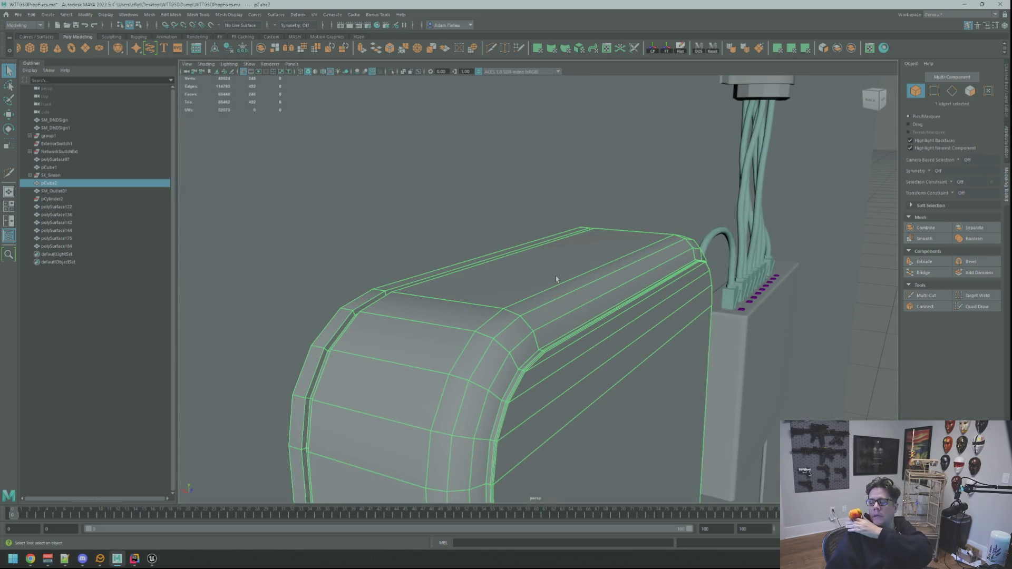
{"action": "mouse_move", "coordinate": [531, 283]}
{"action": "left_mouse_down", "text": "alt"}
{"action": "mouse_move", "coordinate": [559, 295]}
{"action": "mouse_move", "coordinate": [515, 255]}
{"action": "left_mouse_up", "text": "alt"}
{"action": "scroll", "coordinate": [572, 309], "scroll_direction": "up", "scroll_amount": 5}
{"action": "right_click_drag", "start_coordinate": [515, 256], "coordinate": [520, 232]}
{"action": "left_click", "coordinate": [552, 225]}
{"action": "key", "text": "w"}
{"action": "key", "text": "f"}
{"action": "mouse_move", "coordinate": [553, 273]}
{"action": "left_mouse_down", "text": "alt"}
{"action": "mouse_move", "coordinate": [569, 301]}
{"action": "mouse_move", "coordinate": [581, 294]}
{"action": "mouse_move", "coordinate": [577, 244]}
{"action": "left_mouse_up", "text": "alt"}
{"action": "scroll", "coordinate": [581, 276], "scroll_direction": "up", "scroll_amount": 5}
{"action": "scroll", "coordinate": [544, 300], "scroll_direction": "down", "scroll_amount": 5}
{"action": "scroll", "coordinate": [608, 323], "scroll_direction": "up", "scroll_amount": 8}
{"action": "left_click_drag", "start_coordinate": [607, 323], "coordinate": [586, 320], "text": "alt"}
{"action": "scroll", "coordinate": [591, 323], "scroll_direction": "down", "scroll_amount": 3}
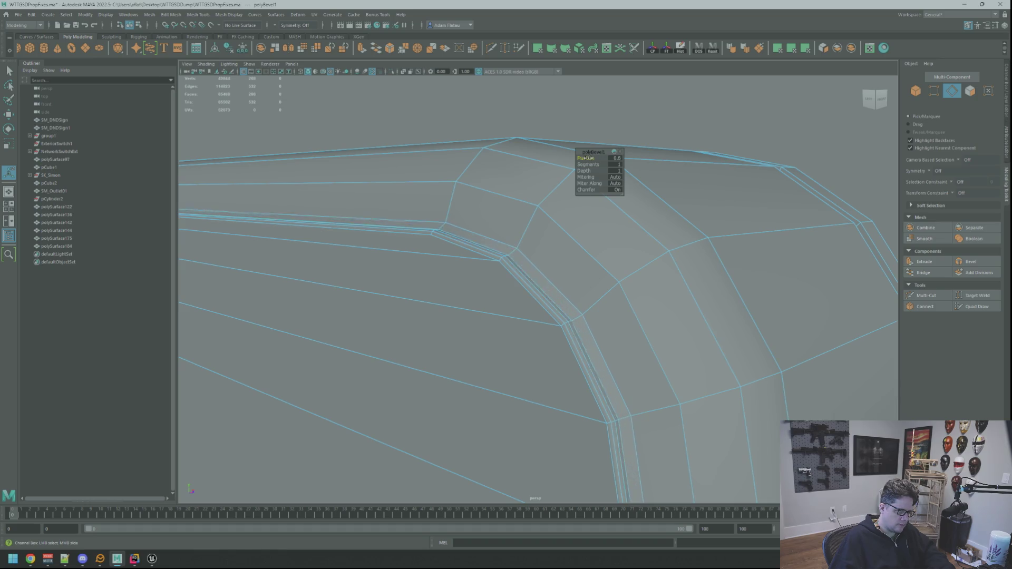
Return pCube2 to object mode, deselect it, and review the beveled panel beside the box.
{"action": "scroll", "coordinate": [576, 164], "scroll_direction": "down", "scroll_amount": 5}
{"action": "left_click_drag", "start_coordinate": [553, 228], "coordinate": [775, 204], "text": "alt"}
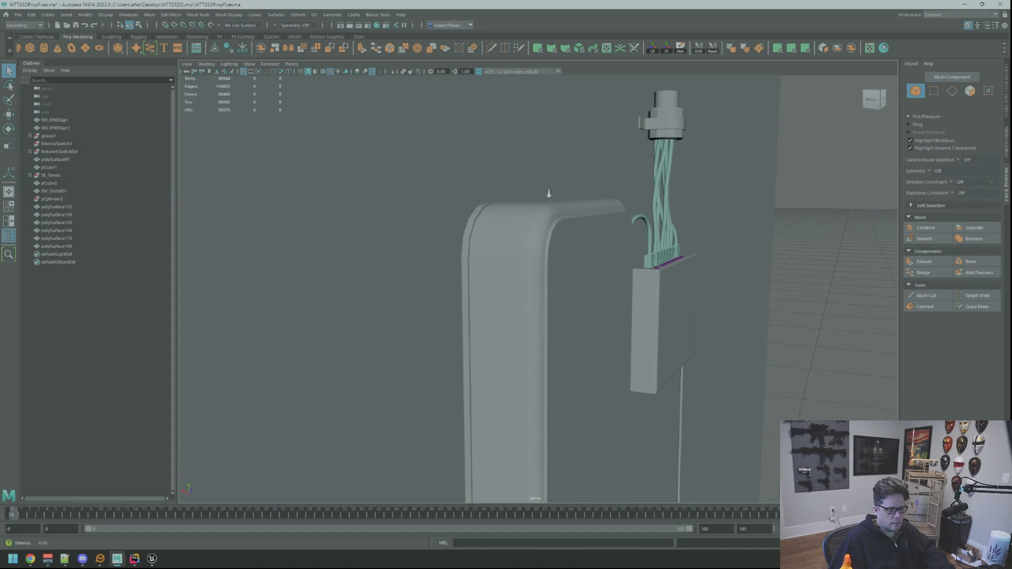
{"action": "scroll", "coordinate": [543, 194], "scroll_direction": "up", "scroll_amount": 10}
{"action": "scroll", "coordinate": [540, 196], "scroll_direction": "down", "scroll_amount": 3}
{"action": "left_click", "coordinate": [608, 237]}
{"action": "scroll", "coordinate": [605, 232], "scroll_direction": "down", "scroll_amount": 5}
{"action": "left_click_drag", "start_coordinate": [606, 232], "coordinate": [672, 234], "text": "alt"}
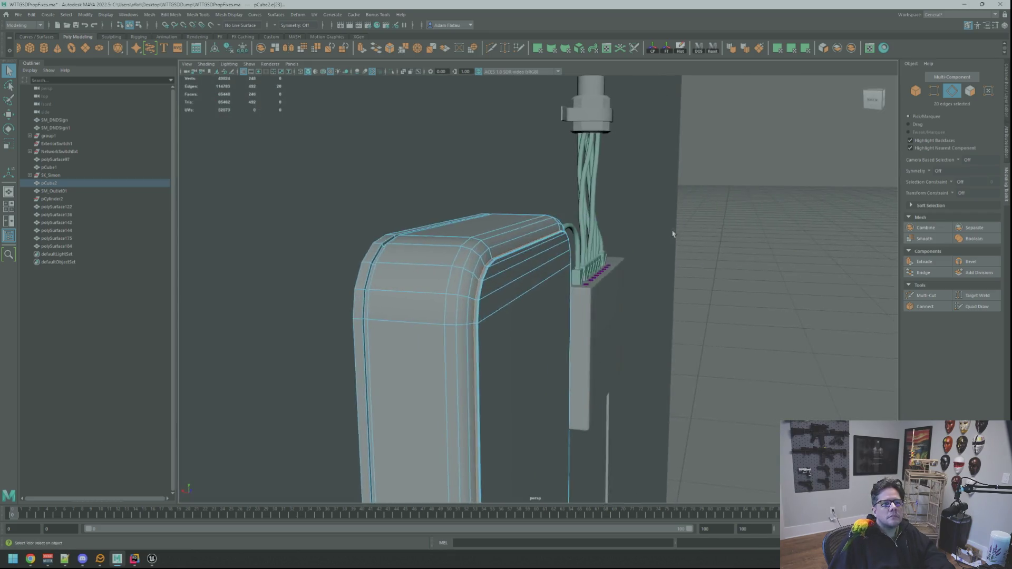
{"action": "key", "text": "F8"}
{"action": "left_click", "coordinate": [737, 213]}
{"action": "scroll", "coordinate": [545, 209], "scroll_direction": "up", "scroll_amount": 5}
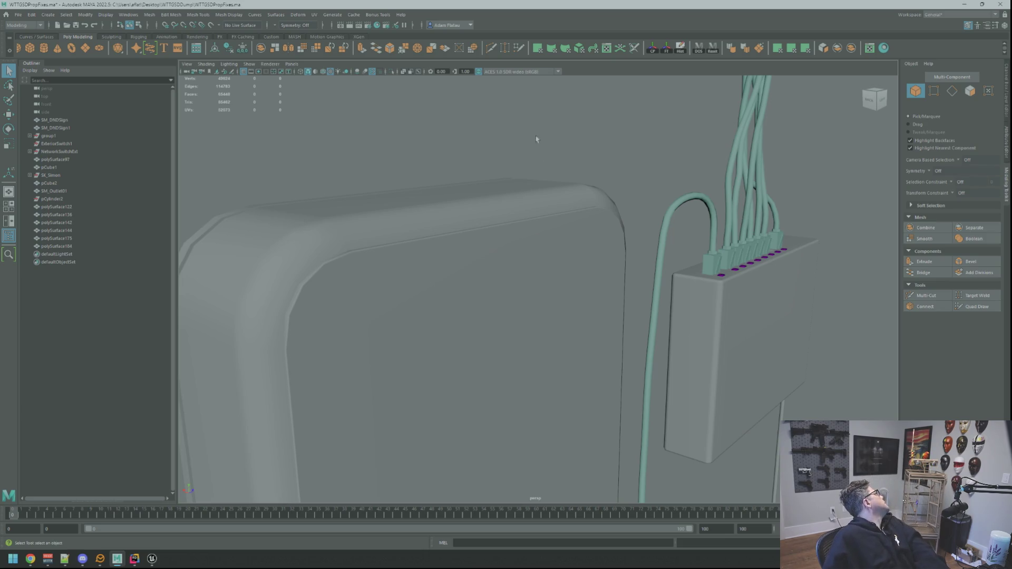
Orbit face-on to the sign and select pCube2.
{"action": "mouse_move", "coordinate": [683, 219]}
{"action": "left_mouse_down", "text": "alt"}
{"action": "mouse_move", "coordinate": [587, 255]}
{"action": "mouse_move", "coordinate": [571, 230]}
{"action": "mouse_move", "coordinate": [686, 266]}
{"action": "mouse_move", "coordinate": [610, 284]}
{"action": "mouse_move", "coordinate": [638, 258]}
{"action": "mouse_move", "coordinate": [559, 257]}
{"action": "mouse_move", "coordinate": [632, 274]}
{"action": "left_mouse_up", "text": "alt"}
{"action": "right_click_drag", "start_coordinate": [632, 274], "coordinate": [686, 304], "text": "alt"}
{"action": "mouse_move", "coordinate": [686, 303]}
{"action": "left_mouse_down", "text": "alt"}
{"action": "mouse_move", "coordinate": [658, 285]}
{"action": "mouse_move", "coordinate": [653, 294]}
{"action": "left_mouse_up", "text": "alt"}
{"action": "left_click", "coordinate": [653, 294]}
Isolate the sign pCube2 and select the edge loop around its side.
{"action": "key", "text": "f"}
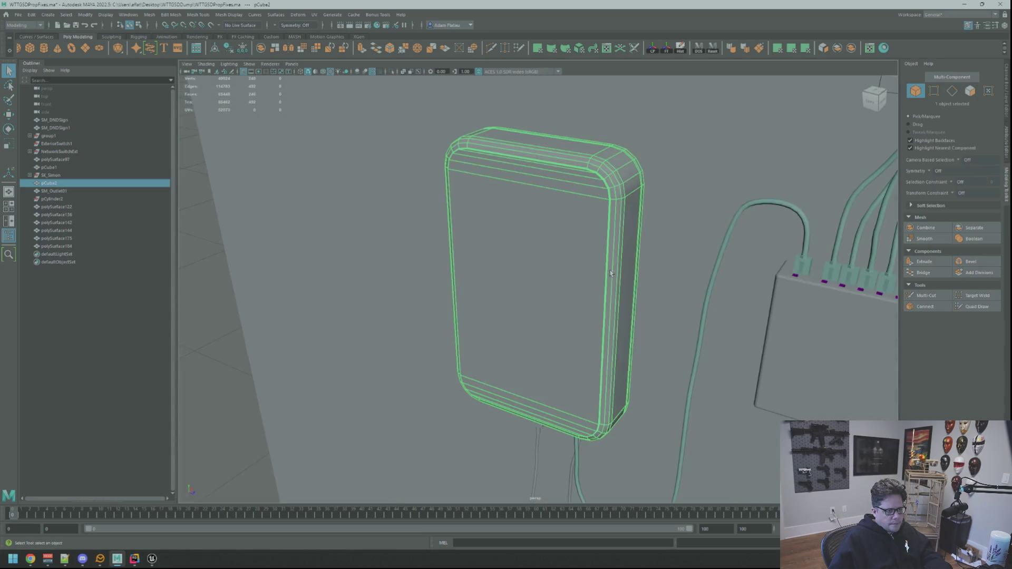
{"action": "key", "text": "w"}
{"action": "left_click", "coordinate": [391, 72]}
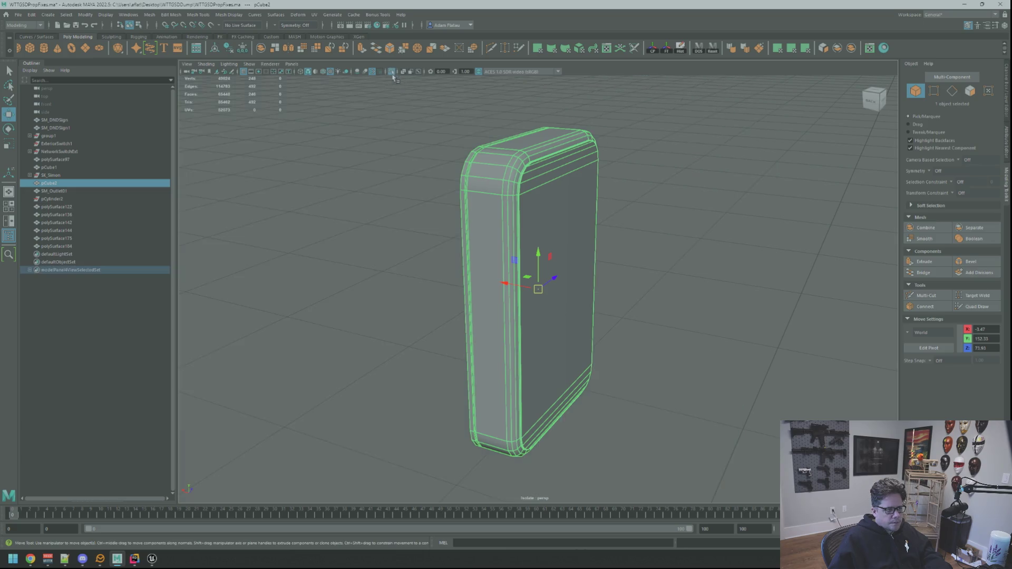
{"action": "left_click_drag", "start_coordinate": [527, 275], "coordinate": [543, 263], "text": "alt"}
{"action": "mouse_move", "coordinate": [543, 263]}
{"action": "right_mouse_down"}
{"action": "mouse_move", "coordinate": [623, 211]}
{"action": "mouse_move", "coordinate": [563, 197]}
{"action": "right_mouse_up"}
{"action": "mouse_move", "coordinate": [563, 197]}
{"action": "left_mouse_down", "text": "alt"}
{"action": "mouse_move", "coordinate": [587, 196]}
{"action": "mouse_move", "coordinate": [587, 219]}
{"action": "left_mouse_up", "text": "alt"}
{"action": "scroll", "coordinate": [588, 220], "scroll_direction": "up", "scroll_amount": 5}
{"action": "left_click", "coordinate": [585, 210]}
{"action": "right_click_drag", "start_coordinate": [584, 210], "coordinate": [587, 194]}
{"action": "left_click", "coordinate": [587, 195]}
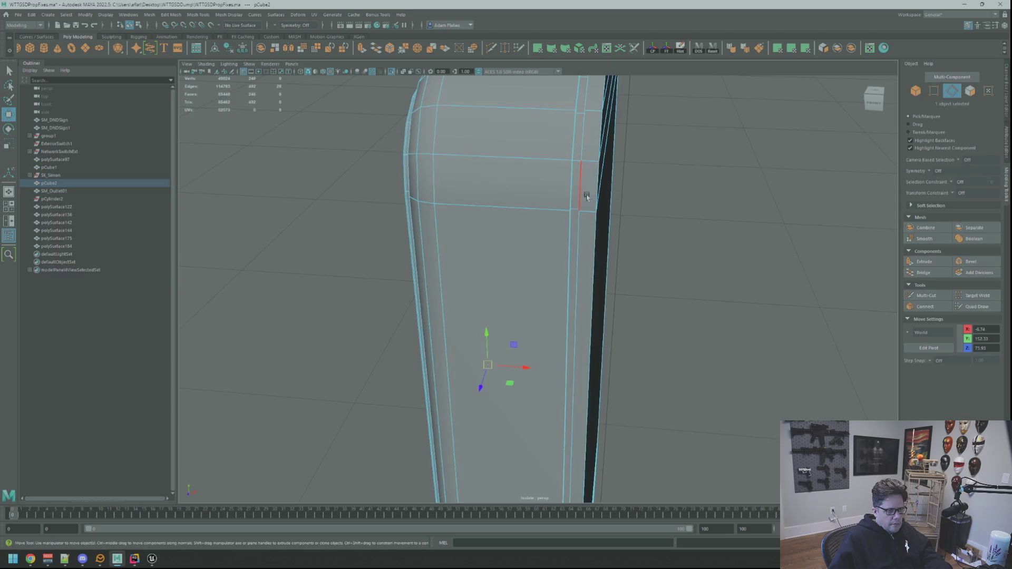
{"action": "double_click", "coordinate": [590, 194]}
{"action": "scroll", "coordinate": [592, 192], "scroll_direction": "down", "scroll_amount": 5}
{"action": "mouse_move", "coordinate": [592, 191]}
{"action": "left_mouse_down", "text": "alt"}
{"action": "mouse_move", "coordinate": [592, 180]}
{"action": "mouse_move", "coordinate": [611, 272]}
{"action": "mouse_move", "coordinate": [605, 251]}
{"action": "mouse_move", "coordinate": [635, 226]}
{"action": "left_mouse_up", "text": "alt"}
{"action": "scroll", "coordinate": [626, 190], "scroll_direction": "up", "scroll_amount": 5}
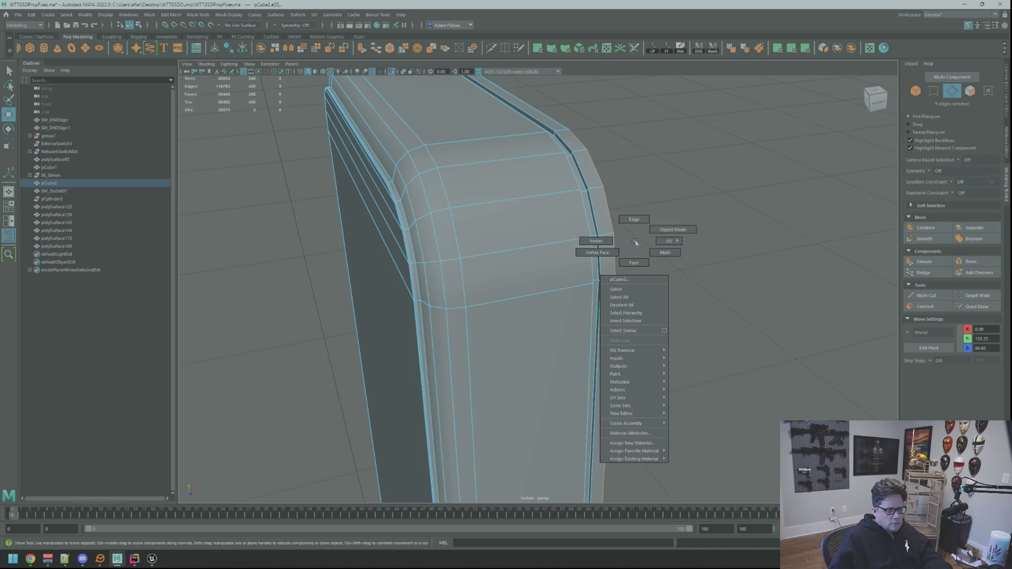
{"action": "right_click_drag", "start_coordinate": [635, 226], "coordinate": [654, 213]}
{"action": "mouse_move", "coordinate": [657, 242]}
{"action": "left_mouse_down", "text": "alt"}
{"action": "mouse_move", "coordinate": [465, 168]}
{"action": "mouse_move", "coordinate": [501, 79]}
{"action": "mouse_move", "coordinate": [512, 151]}
{"action": "mouse_move", "coordinate": [474, 158]}
{"action": "mouse_move", "coordinate": [669, 192]}
{"action": "mouse_move", "coordinate": [619, 249]}
{"action": "mouse_move", "coordinate": [543, 174]}
{"action": "mouse_move", "coordinate": [576, 189]}
{"action": "mouse_move", "coordinate": [570, 220]}
{"action": "mouse_move", "coordinate": [606, 260]}
{"action": "mouse_move", "coordinate": [589, 226]}
{"action": "mouse_move", "coordinate": [558, 206]}
{"action": "mouse_move", "coordinate": [580, 174]}
{"action": "mouse_move", "coordinate": [593, 182]}
{"action": "mouse_move", "coordinate": [591, 197]}
{"action": "mouse_move", "coordinate": [619, 210]}
{"action": "mouse_move", "coordinate": [610, 210]}
{"action": "mouse_move", "coordinate": [639, 214]}
{"action": "mouse_move", "coordinate": [617, 228]}
{"action": "left_mouse_up", "text": "alt"}
Turn off isolation and assign the existing TD material to the cables and plugs.
{"action": "left_click", "coordinate": [391, 71]}
{"action": "scroll", "coordinate": [472, 149], "scroll_direction": "down", "scroll_amount": 5}
{"action": "scroll", "coordinate": [513, 151], "scroll_direction": "down", "scroll_amount": 5}
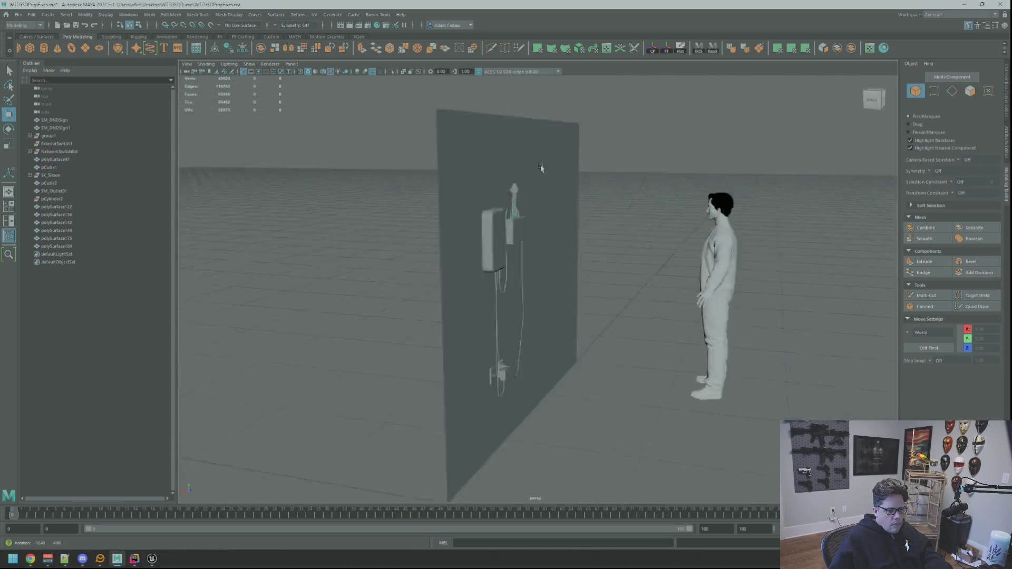
{"action": "scroll", "coordinate": [576, 190], "scroll_direction": "up", "scroll_amount": 5}
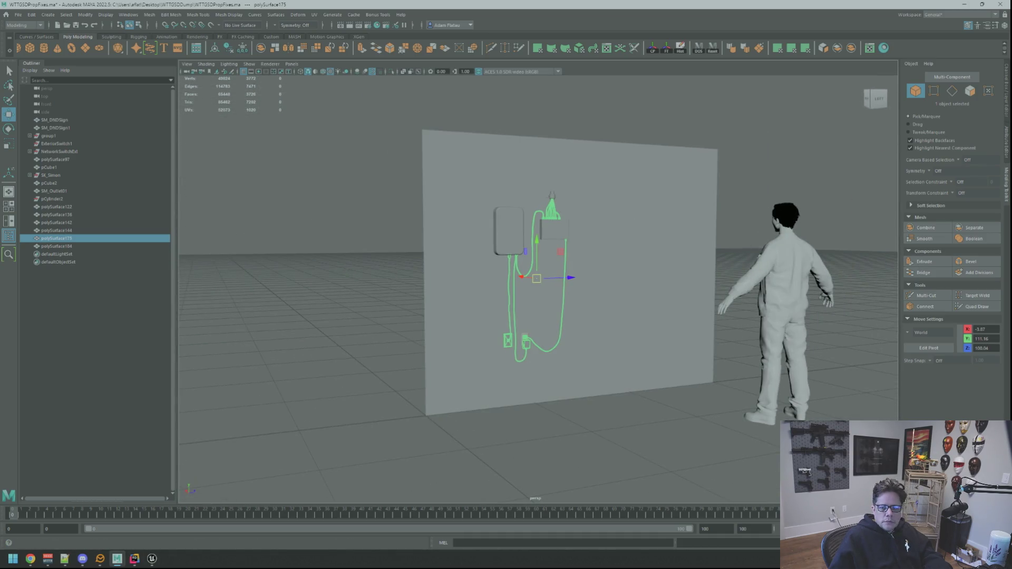
{"action": "scroll", "coordinate": [700, 246], "scroll_direction": "up", "scroll_amount": 10}
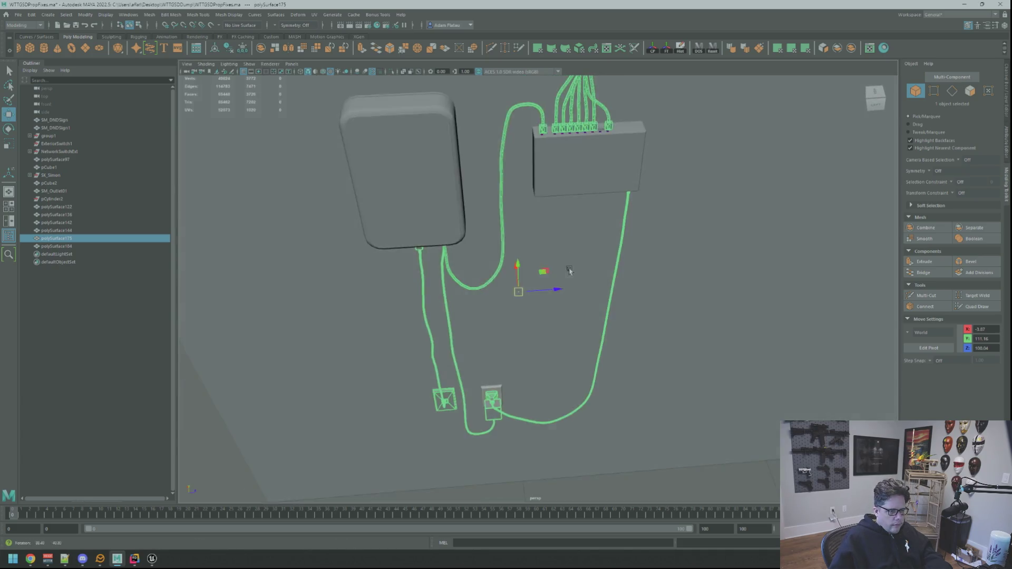
{"action": "scroll", "coordinate": [710, 312], "scroll_direction": "down", "scroll_amount": 5}
{"action": "mouse_move", "coordinate": [635, 265]}
{"action": "left_mouse_down", "text": "alt"}
{"action": "mouse_move", "coordinate": [608, 251]}
{"action": "mouse_move", "coordinate": [646, 286]}
{"action": "left_mouse_up", "text": "alt"}
{"action": "scroll", "coordinate": [645, 286], "scroll_direction": "up", "scroll_amount": 8}
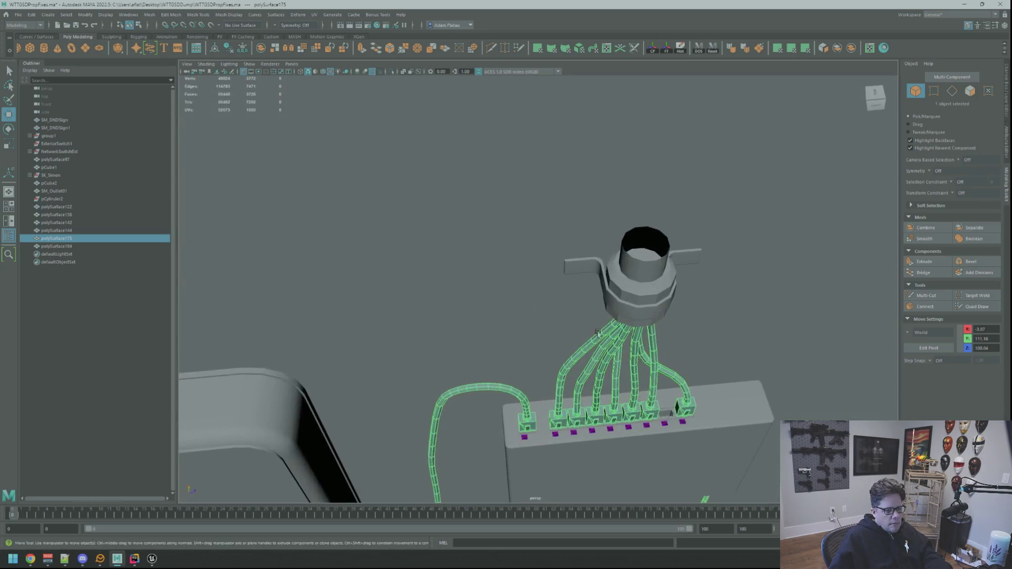
{"action": "right_click_drag", "start_coordinate": [652, 283], "coordinate": [661, 352]}
{"action": "mouse_move", "coordinate": [672, 498]}
{"action": "right_mouse_down"}
{"action": "mouse_move", "coordinate": [729, 489]}
{"action": "mouse_move", "coordinate": [731, 475]}
{"action": "right_mouse_up"}
{"action": "mouse_move", "coordinate": [699, 438]}
{"action": "left_mouse_down", "text": "alt"}
{"action": "mouse_move", "coordinate": [659, 380]}
{"action": "mouse_move", "coordinate": [592, 318]}
{"action": "mouse_move", "coordinate": [586, 283]}
{"action": "mouse_move", "coordinate": [623, 238]}
{"action": "mouse_move", "coordinate": [764, 242]}
{"action": "mouse_move", "coordinate": [651, 274]}
{"action": "left_mouse_up", "text": "alt"}
{"action": "left_click", "coordinate": [651, 274]}
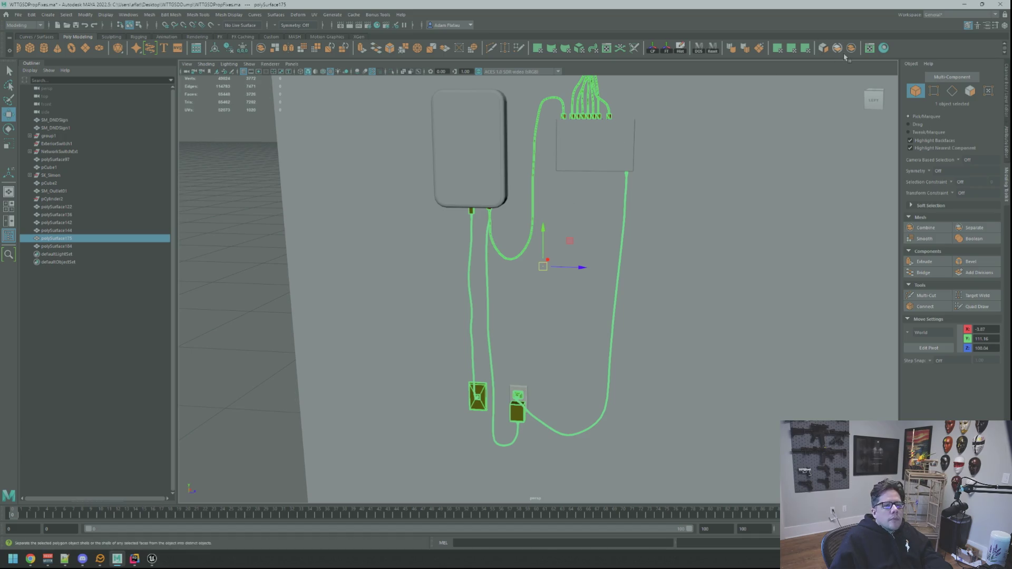
{"action": "mouse_move", "coordinate": [754, 146]}
{"action": "left_mouse_down", "text": "alt"}
{"action": "mouse_move", "coordinate": [621, 299]}
{"action": "mouse_move", "coordinate": [624, 349]}
{"action": "left_mouse_up", "text": "alt"}
{"action": "scroll", "coordinate": [610, 251], "scroll_direction": "down", "scroll_amount": 5}
{"action": "scroll", "coordinate": [612, 204], "scroll_direction": "up", "scroll_amount": 6}
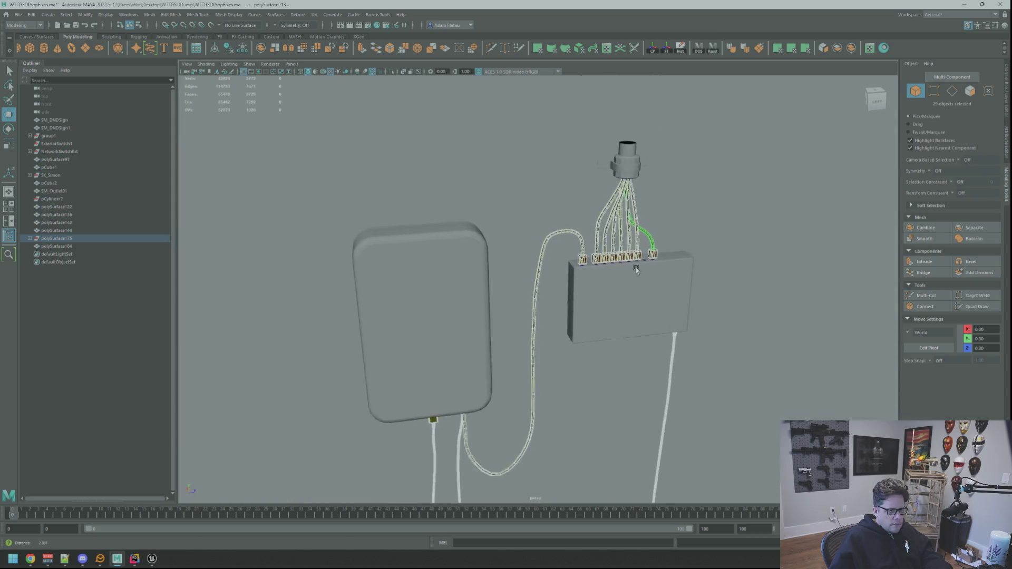
{"action": "scroll", "coordinate": [583, 260], "scroll_direction": "down", "scroll_amount": 6}
{"action": "scroll", "coordinate": [577, 188], "scroll_direction": "down", "scroll_amount": 3}
{"action": "scroll", "coordinate": [606, 279], "scroll_direction": "up", "scroll_amount": 8}
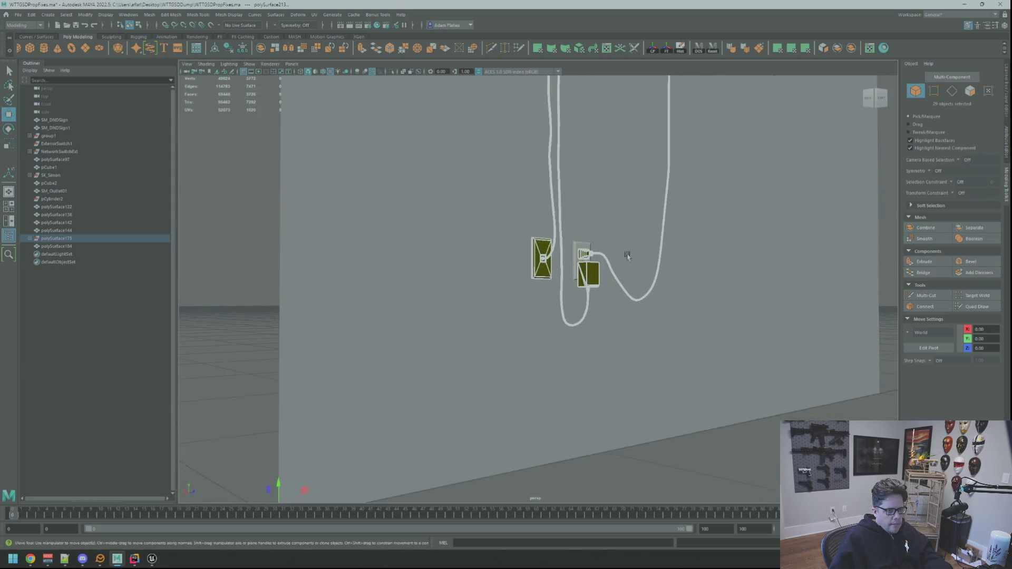
{"action": "scroll", "coordinate": [606, 280], "scroll_direction": "up", "scroll_amount": 2}
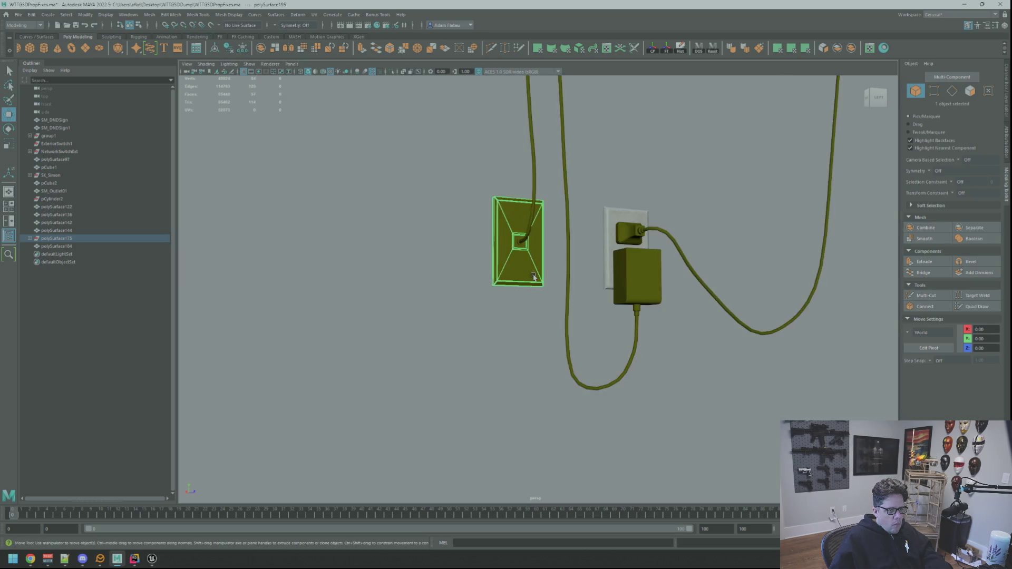
{"action": "scroll", "coordinate": [534, 278], "scroll_direction": "up", "scroll_amount": 4}
{"action": "scroll", "coordinate": [646, 293], "scroll_direction": "down", "scroll_amount": 4}
{"action": "scroll", "coordinate": [590, 291], "scroll_direction": "up", "scroll_amount": 3}
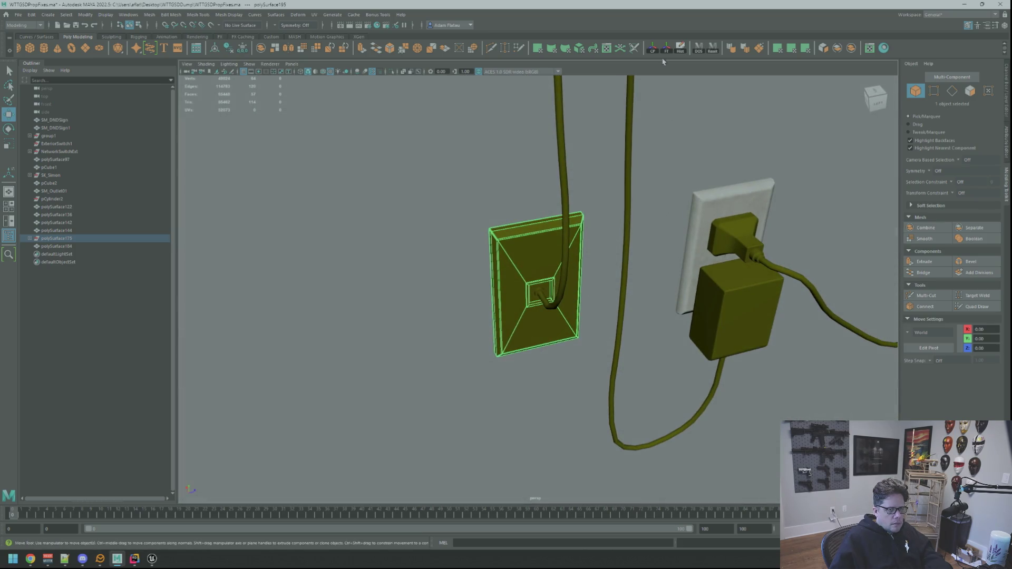
{"action": "scroll", "coordinate": [538, 289], "scroll_direction": "up", "scroll_amount": 4}
{"action": "mouse_move", "coordinate": [559, 264]}
{"action": "left_mouse_down", "text": "alt"}
{"action": "mouse_move", "coordinate": [580, 248]}
{"action": "mouse_move", "coordinate": [554, 285]}
{"action": "mouse_move", "coordinate": [564, 279]}
{"action": "mouse_move", "coordinate": [561, 287]}
{"action": "mouse_move", "coordinate": [663, 254]}
{"action": "mouse_move", "coordinate": [500, 258]}
{"action": "mouse_move", "coordinate": [416, 85]}
{"action": "left_mouse_up", "text": "alt"}
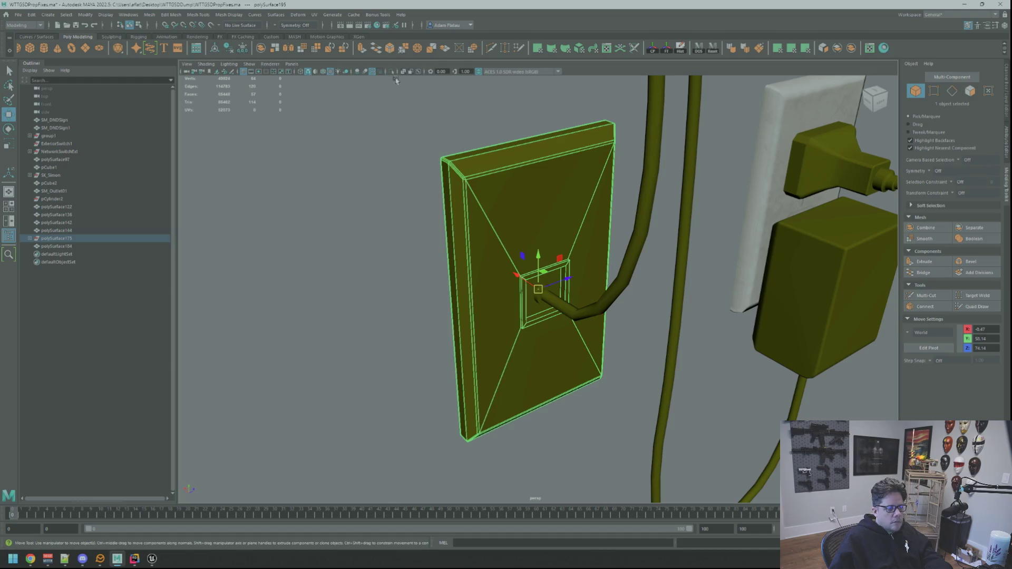
Isolate the outlet plate in the viewport and frame it.
{"action": "left_click", "coordinate": [393, 72]}
{"action": "key", "text": "f"}
{"action": "mouse_move", "coordinate": [532, 206]}
{"action": "left_mouse_down", "text": "alt"}
{"action": "mouse_move", "coordinate": [561, 208]}
{"action": "mouse_move", "coordinate": [504, 194]}
{"action": "left_mouse_up", "text": "alt"}
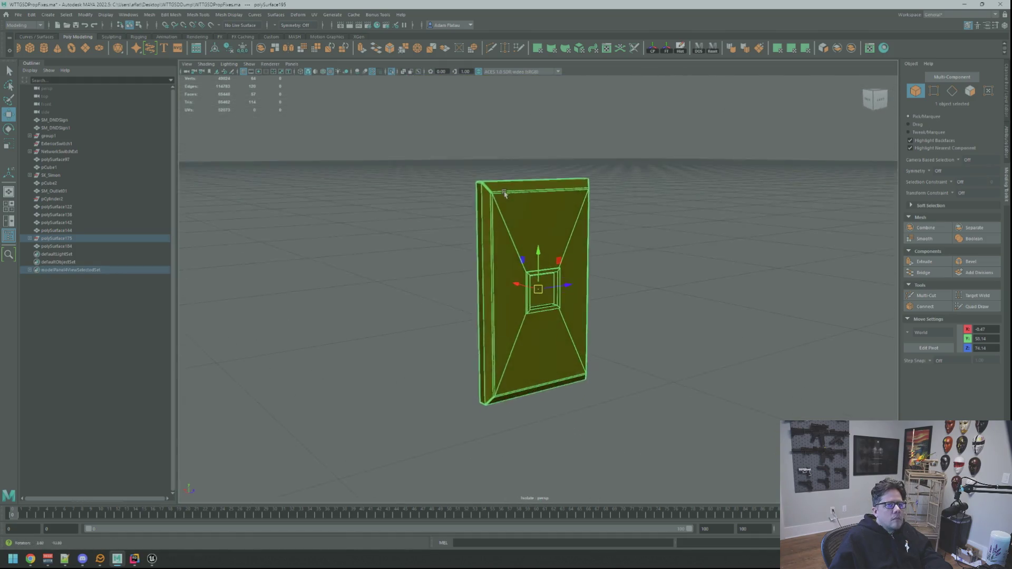
{"action": "scroll", "coordinate": [527, 208], "scroll_direction": "up", "scroll_amount": 5}
{"action": "scroll", "coordinate": [653, 211], "scroll_direction": "down", "scroll_amount": 3}
{"action": "scroll", "coordinate": [632, 205], "scroll_direction": "up", "scroll_amount": 1}
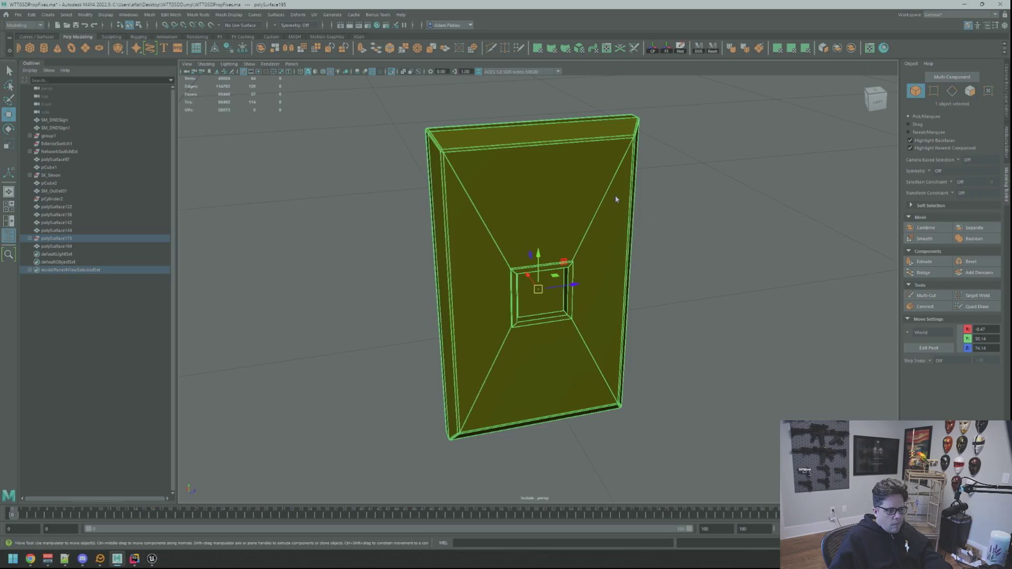
Switch the plate to face mode and pick its top bevel face.
{"action": "key", "text": "q"}
{"action": "mouse_move", "coordinate": [644, 186]}
{"action": "left_mouse_down", "text": "alt"}
{"action": "mouse_move", "coordinate": [524, 174]}
{"action": "mouse_move", "coordinate": [520, 189]}
{"action": "left_mouse_up", "text": "alt"}
{"action": "right_click", "coordinate": [520, 191]}
{"action": "left_click", "coordinate": [522, 197]}
{"action": "left_click", "coordinate": [520, 159]}
{"action": "key", "text": "w"}
{"action": "scroll", "coordinate": [533, 176], "scroll_direction": "up", "scroll_amount": 4}
{"action": "scroll", "coordinate": [575, 206], "scroll_direction": "down", "scroll_amount": 2}
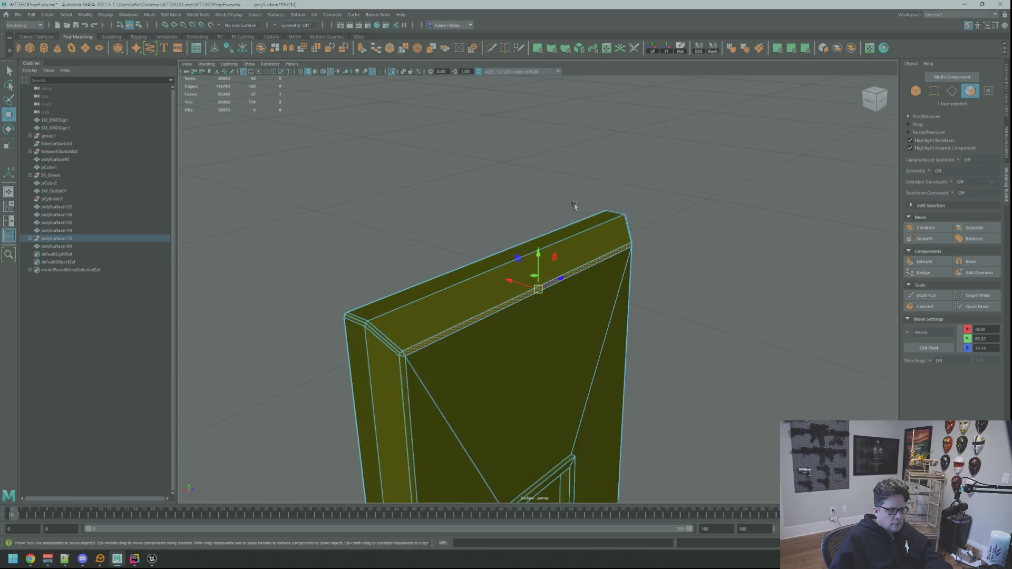
{"action": "mouse_move", "coordinate": [574, 206]}
{"action": "left_mouse_down", "text": "alt"}
{"action": "mouse_move", "coordinate": [527, 213]}
{"action": "mouse_move", "coordinate": [550, 243]}
{"action": "mouse_move", "coordinate": [536, 253]}
{"action": "left_mouse_up", "text": "alt"}
{"action": "scroll", "coordinate": [527, 213], "scroll_direction": "up", "scroll_amount": 4}
{"action": "scroll", "coordinate": [513, 217], "scroll_direction": "down", "scroll_amount": 3}
{"action": "key", "text": "q"}
Select the plate's rim face loop and add the side strip faces.
{"action": "double_click", "coordinate": [468, 351]}
{"action": "mouse_move", "coordinate": [467, 350]}
{"action": "left_mouse_down", "text": "alt"}
{"action": "mouse_move", "coordinate": [583, 294]}
{"action": "mouse_move", "coordinate": [506, 338]}
{"action": "mouse_move", "coordinate": [438, 332]}
{"action": "mouse_move", "coordinate": [654, 339]}
{"action": "mouse_move", "coordinate": [614, 323]}
{"action": "left_mouse_up", "text": "alt"}
{"action": "scroll", "coordinate": [495, 321], "scroll_direction": "up", "scroll_amount": 2}
{"action": "left_click", "coordinate": [457, 315], "text": "shift"}
{"action": "scroll", "coordinate": [643, 342], "scroll_direction": "down", "scroll_amount": 5}
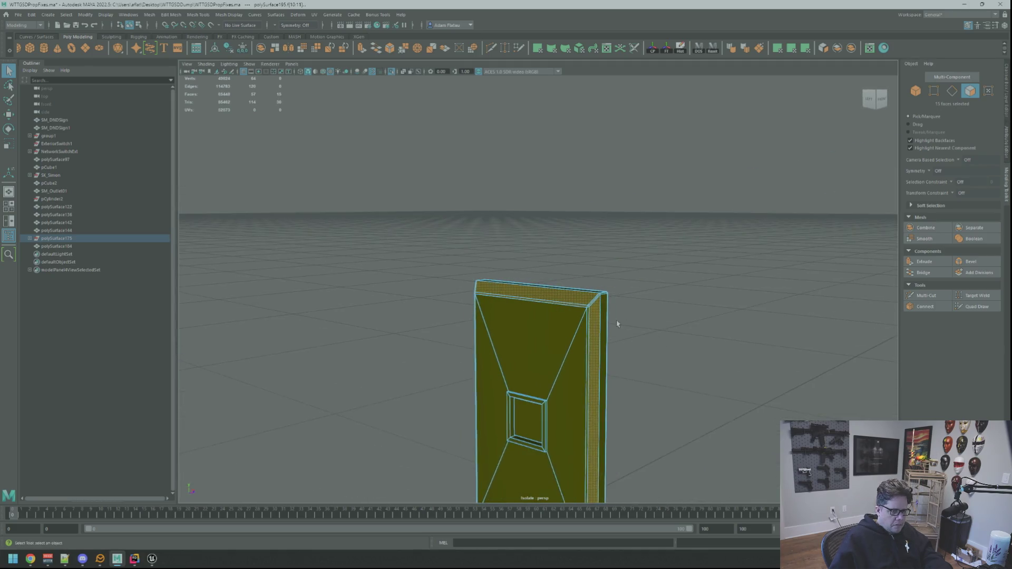
{"action": "scroll", "coordinate": [648, 339], "scroll_direction": "up", "scroll_amount": 4}
{"action": "scroll", "coordinate": [718, 359], "scroll_direction": "down", "scroll_amount": 2}
{"action": "left_click", "coordinate": [715, 353], "text": "shift"}
{"action": "mouse_move", "coordinate": [714, 352]}
{"action": "left_mouse_down", "text": "alt"}
{"action": "mouse_move", "coordinate": [653, 339]}
{"action": "mouse_move", "coordinate": [652, 328]}
{"action": "mouse_move", "coordinate": [637, 334]}
{"action": "mouse_move", "coordinate": [610, 301]}
{"action": "mouse_move", "coordinate": [561, 283]}
{"action": "mouse_move", "coordinate": [552, 361]}
{"action": "left_mouse_up", "text": "alt"}
{"action": "scroll", "coordinate": [610, 300], "scroll_direction": "up", "scroll_amount": 5}
Add the lower rim, corner and large front faces to complete 24 faces, then planar-project UVs.
{"action": "left_click", "coordinate": [666, 290], "text": "shift"}
{"action": "left_click", "coordinate": [666, 290], "text": "shift"}
{"action": "scroll", "coordinate": [552, 361], "scroll_direction": "down", "scroll_amount": 3}
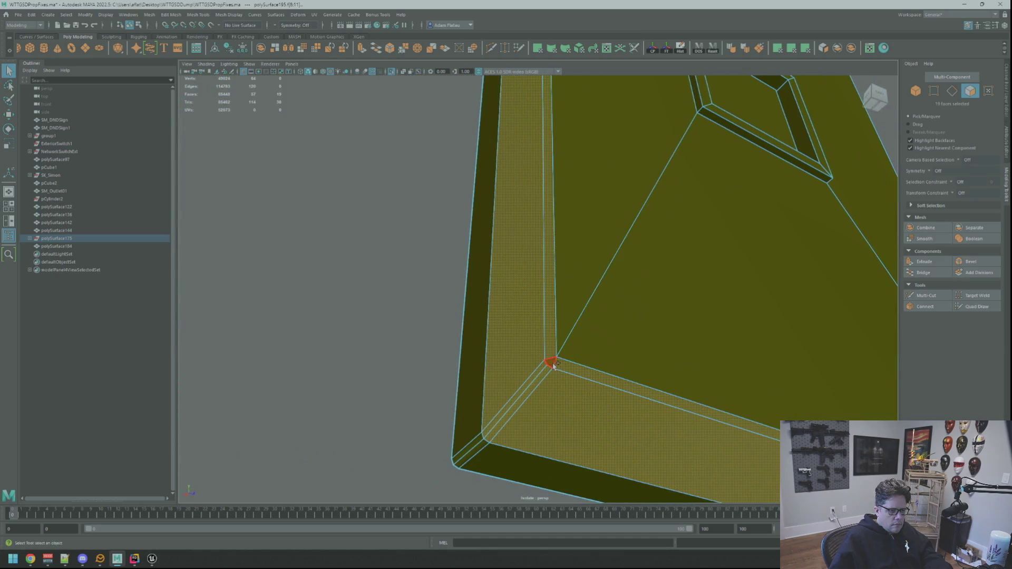
{"action": "left_click", "coordinate": [606, 346], "text": "shift"}
{"action": "left_click", "coordinate": [583, 273], "text": "shift"}
{"action": "mouse_move", "coordinate": [583, 273]}
{"action": "left_mouse_down", "text": "alt"}
{"action": "mouse_move", "coordinate": [621, 222]}
{"action": "mouse_move", "coordinate": [603, 248]}
{"action": "left_mouse_up", "text": "alt"}
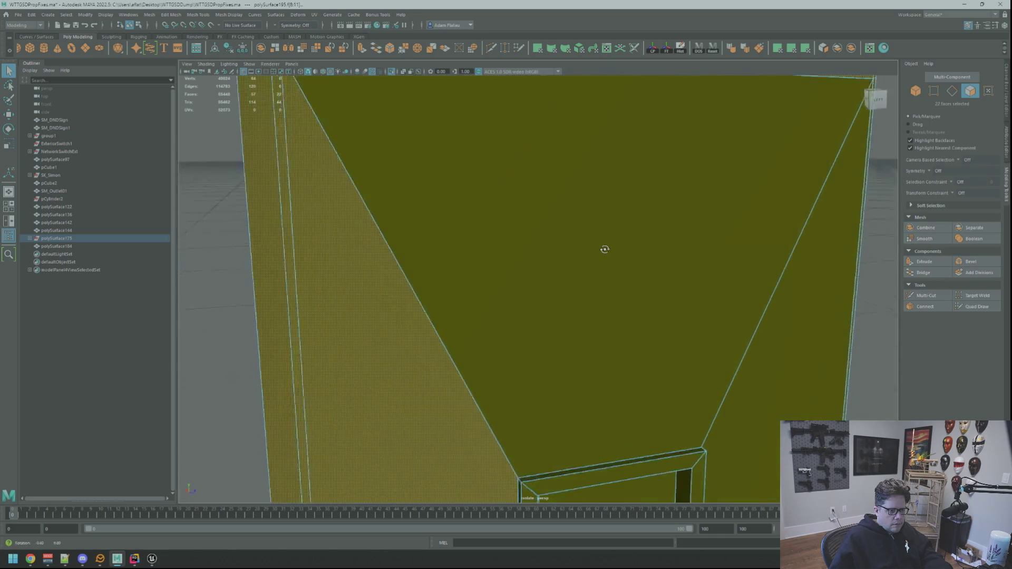
{"action": "left_click", "coordinate": [559, 262], "text": "shift"}
{"action": "scroll", "coordinate": [639, 276], "scroll_direction": "down", "scroll_amount": 5}
{"action": "left_click", "coordinate": [639, 313], "text": "shift"}
{"action": "key", "text": "w"}
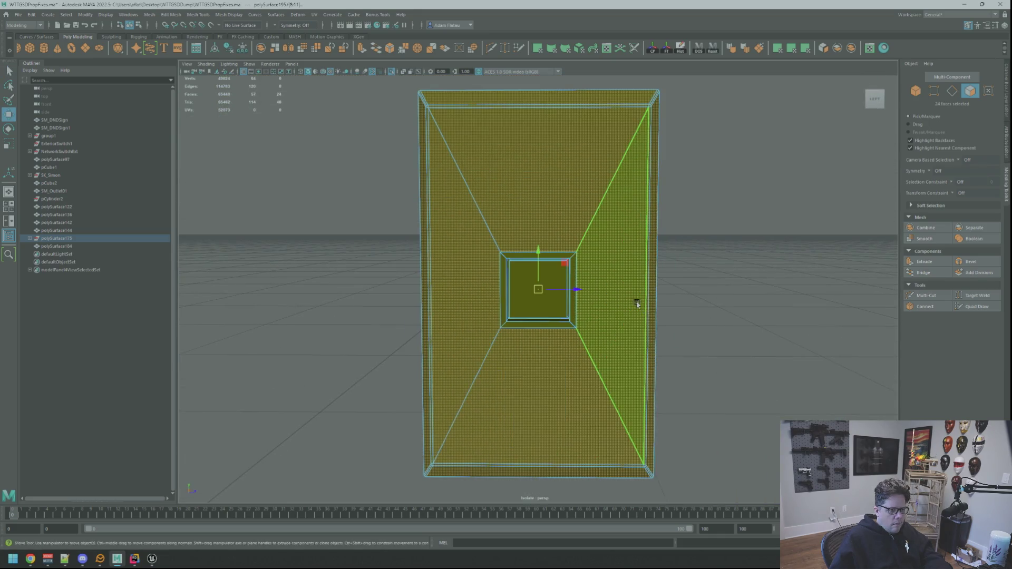
{"action": "scroll", "coordinate": [692, 312], "scroll_direction": "up", "scroll_amount": 3}
{"action": "mouse_move", "coordinate": [692, 312]}
{"action": "left_mouse_down", "text": "alt"}
{"action": "mouse_move", "coordinate": [667, 278]}
{"action": "mouse_move", "coordinate": [586, 274]}
{"action": "mouse_move", "coordinate": [651, 283]}
{"action": "mouse_move", "coordinate": [590, 282]}
{"action": "mouse_move", "coordinate": [603, 312]}
{"action": "mouse_move", "coordinate": [707, 326]}
{"action": "mouse_move", "coordinate": [685, 295]}
{"action": "mouse_move", "coordinate": [745, 262]}
{"action": "mouse_move", "coordinate": [627, 264]}
{"action": "mouse_move", "coordinate": [626, 276]}
{"action": "mouse_move", "coordinate": [654, 262]}
{"action": "left_mouse_up", "text": "alt"}
{"action": "left_click", "coordinate": [778, 49]}
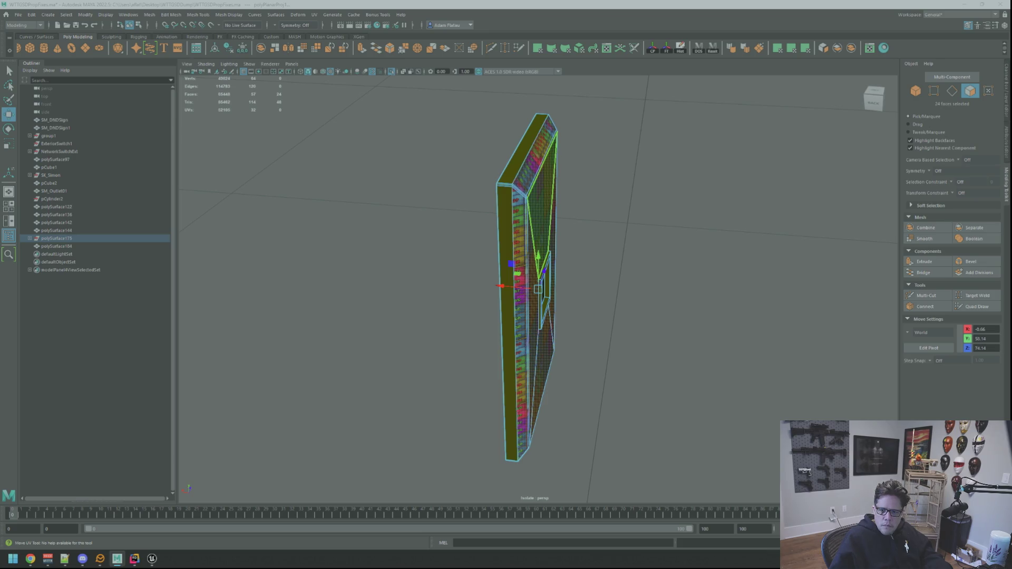
Convert the plate faces to UVs, unfold, set texel density 20.48 at 2048, and orient the shell.
{"action": "key", "text": "ctrl+F12"}
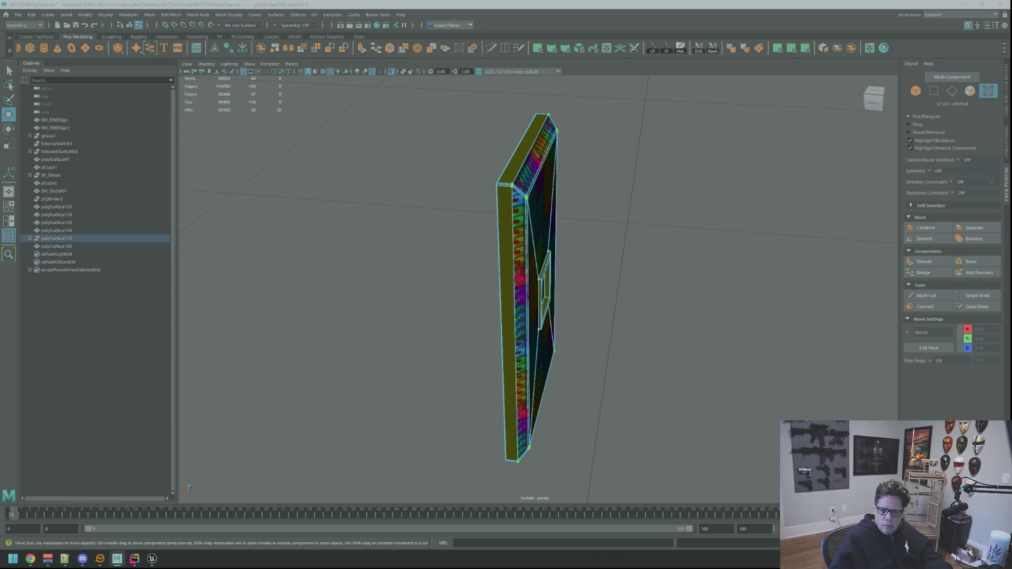
{"action": "key", "text": "ctrl+u"}
{"action": "key", "text": "ctrl+t"}
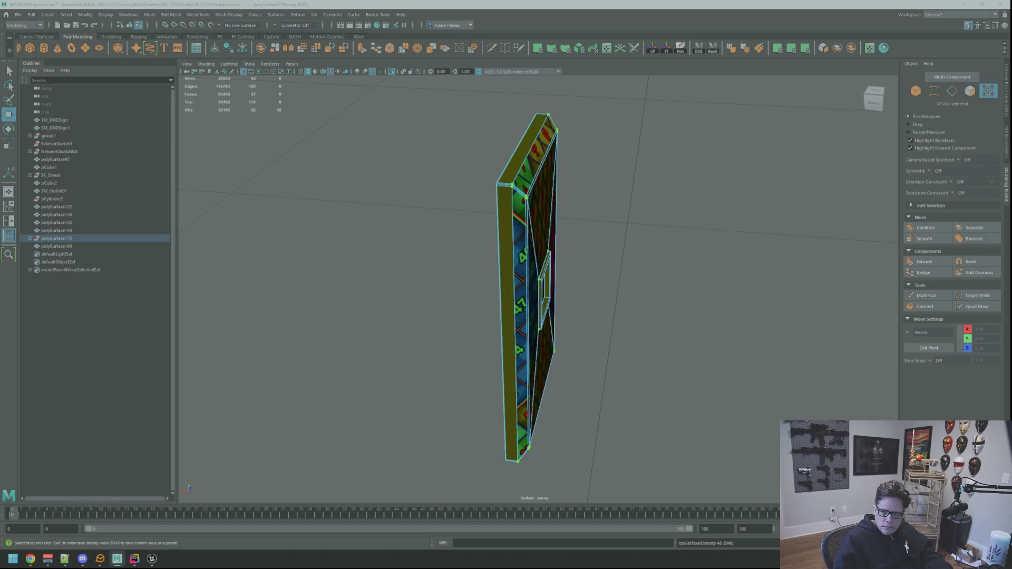
{"action": "key", "text": "ctrl+shift+t"}
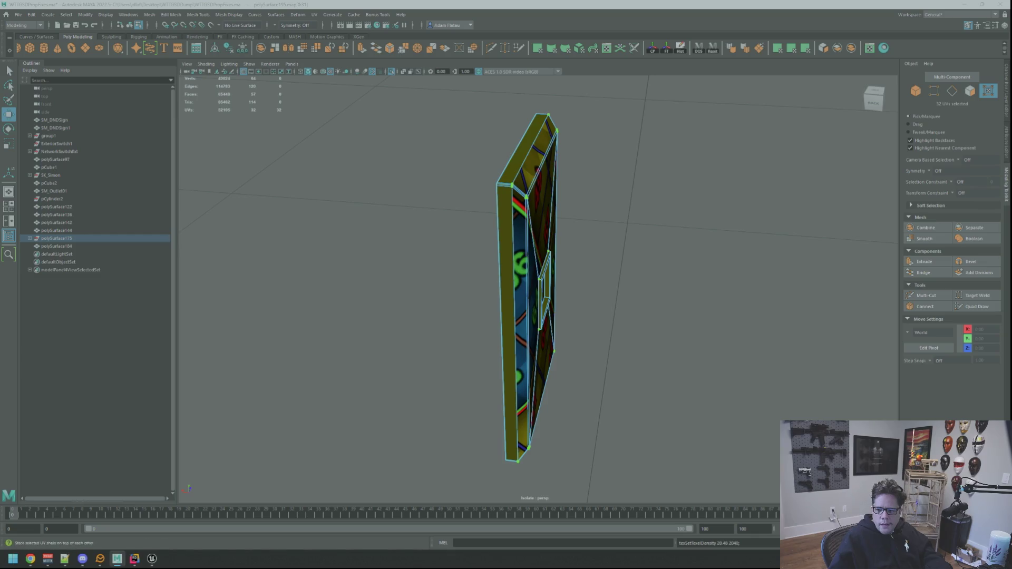
{"action": "key", "text": "ctrl+r"}
{"action": "scroll", "coordinate": [610, 204], "scroll_direction": "down", "scroll_amount": 3}
{"action": "scroll", "coordinate": [637, 233], "scroll_direction": "up", "scroll_amount": 5}
{"action": "key", "text": "f"}
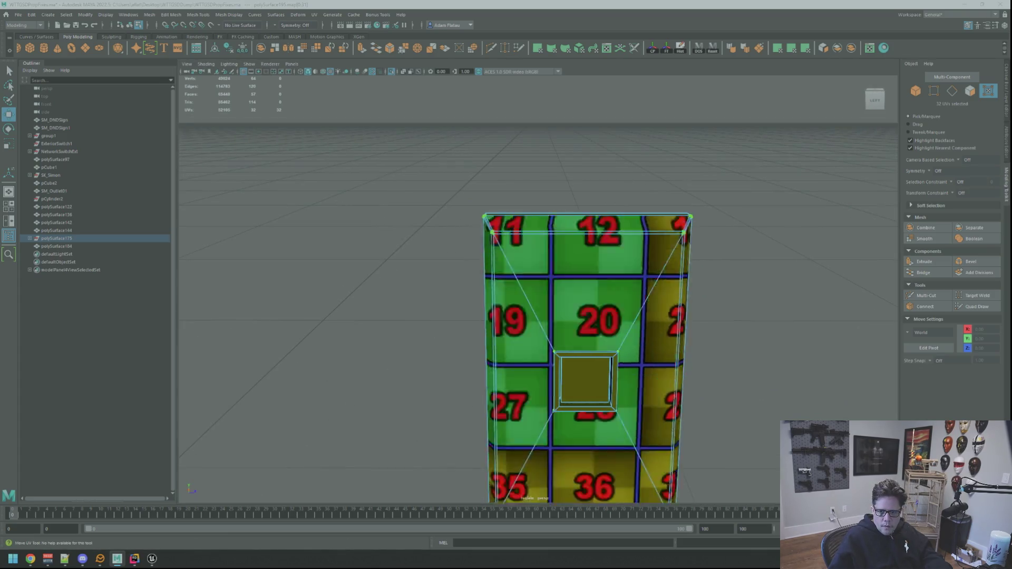
{"action": "mouse_move", "coordinate": [734, 260]}
{"action": "left_mouse_down", "text": "alt"}
{"action": "mouse_move", "coordinate": [640, 255]}
{"action": "mouse_move", "coordinate": [676, 261]}
{"action": "left_mouse_up", "text": "alt"}
{"action": "scroll", "coordinate": [650, 248], "scroll_direction": "up", "scroll_amount": 5}
{"action": "scroll", "coordinate": [646, 248], "scroll_direction": "down", "scroll_amount": 4}
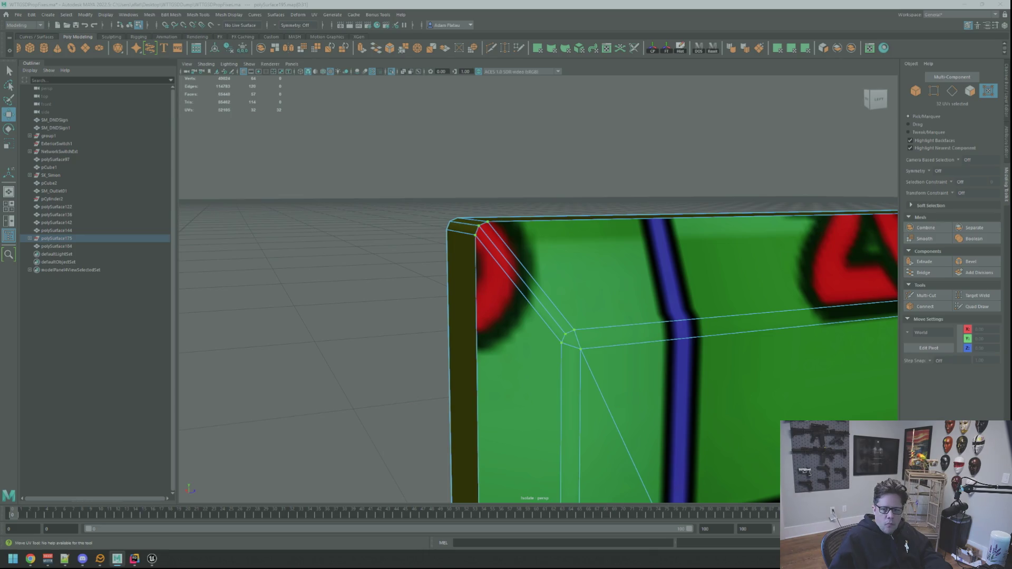
{"action": "scroll", "coordinate": [644, 308], "scroll_direction": "up", "scroll_amount": 2}
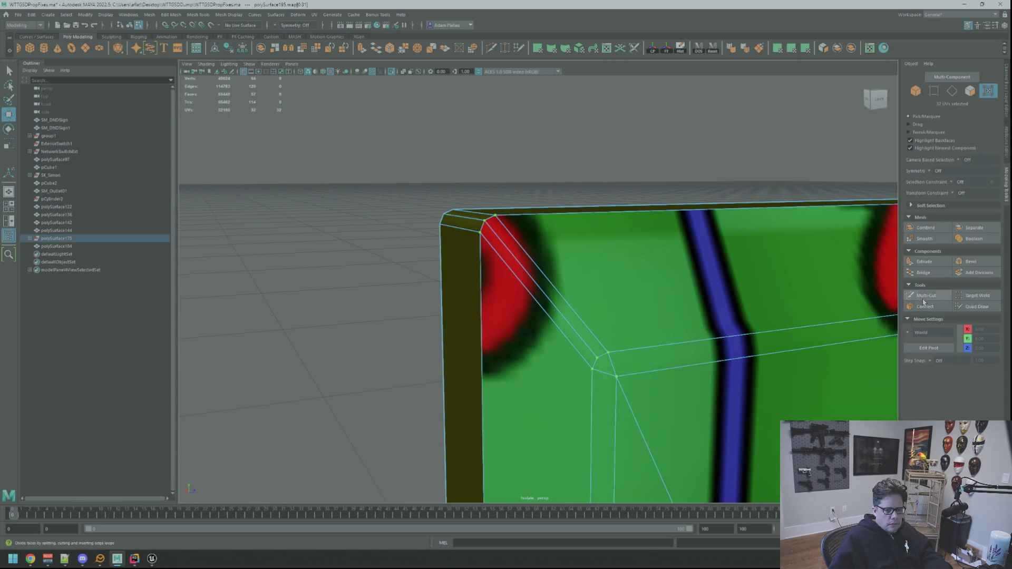
Cut new edges into the plate's beveled corners with Multi-Cut.
{"action": "key", "text": "q"}
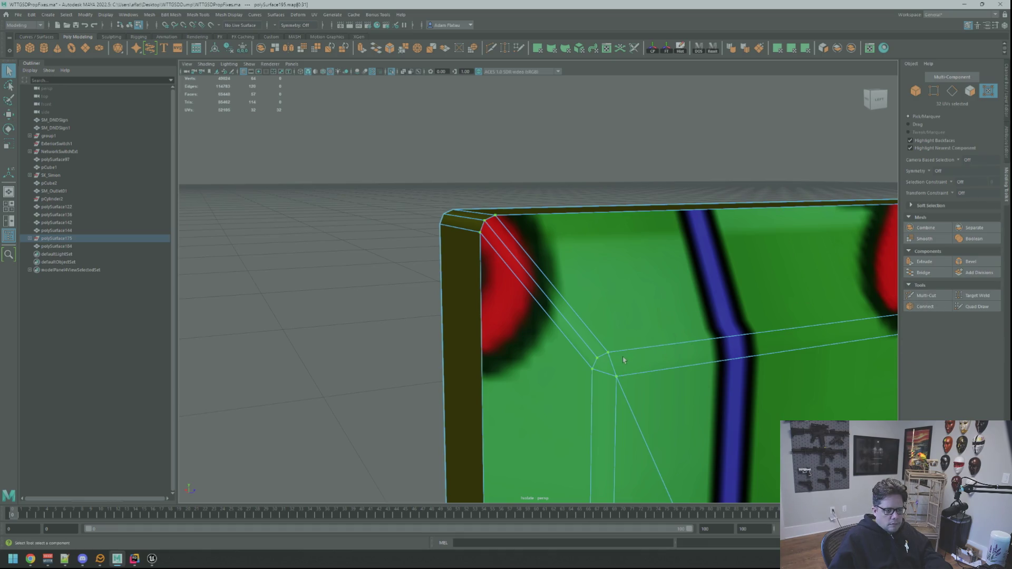
{"action": "left_click", "coordinate": [925, 294]}
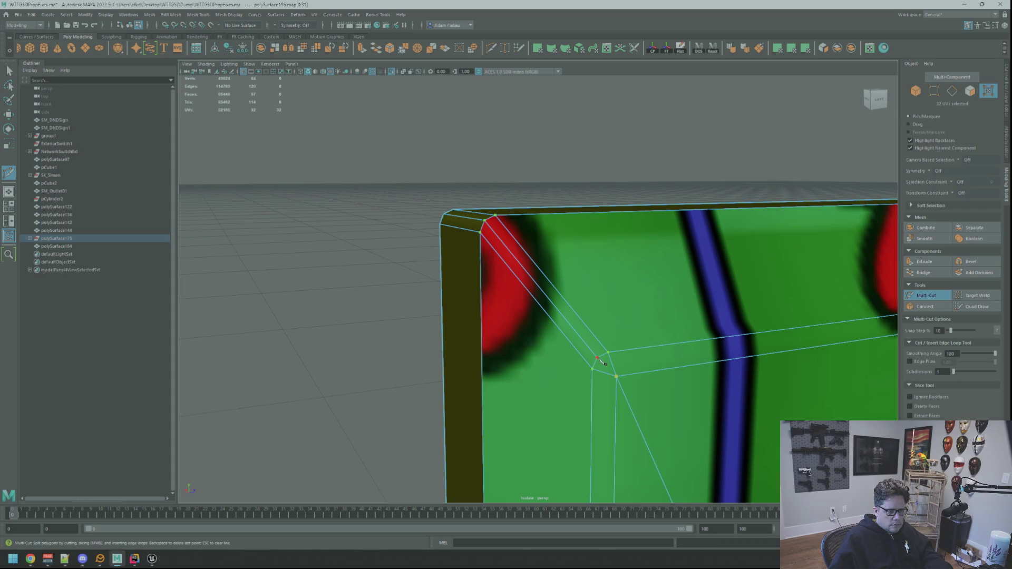
{"action": "key", "text": "Return"}
{"action": "mouse_move", "coordinate": [657, 274]}
{"action": "left_mouse_down", "text": "alt"}
{"action": "mouse_move", "coordinate": [749, 277]}
{"action": "mouse_move", "coordinate": [610, 286]}
{"action": "left_mouse_up", "text": "alt"}
{"action": "scroll", "coordinate": [610, 286], "scroll_direction": "up", "scroll_amount": 10}
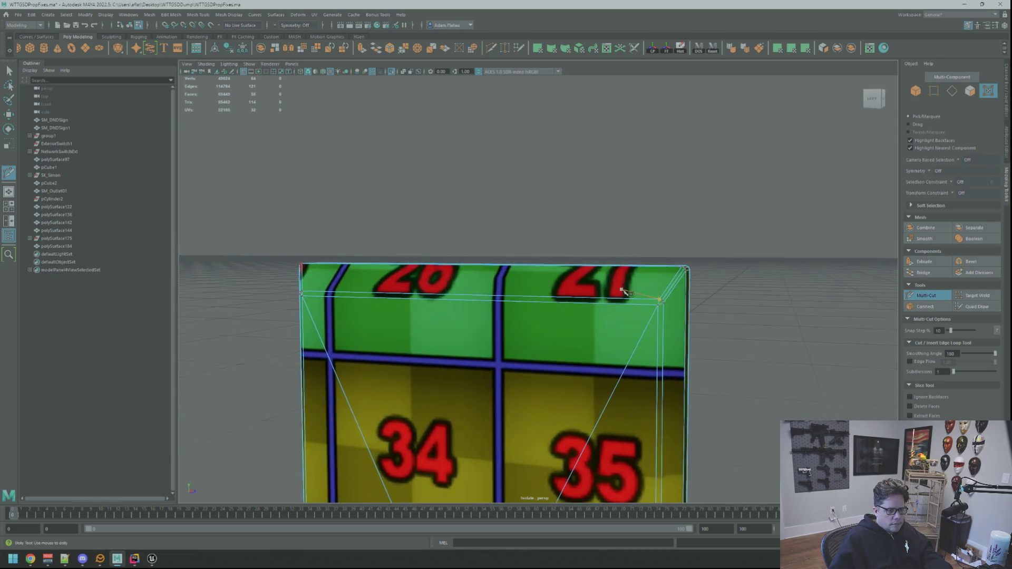
{"action": "scroll", "coordinate": [622, 290], "scroll_direction": "down", "scroll_amount": 6}
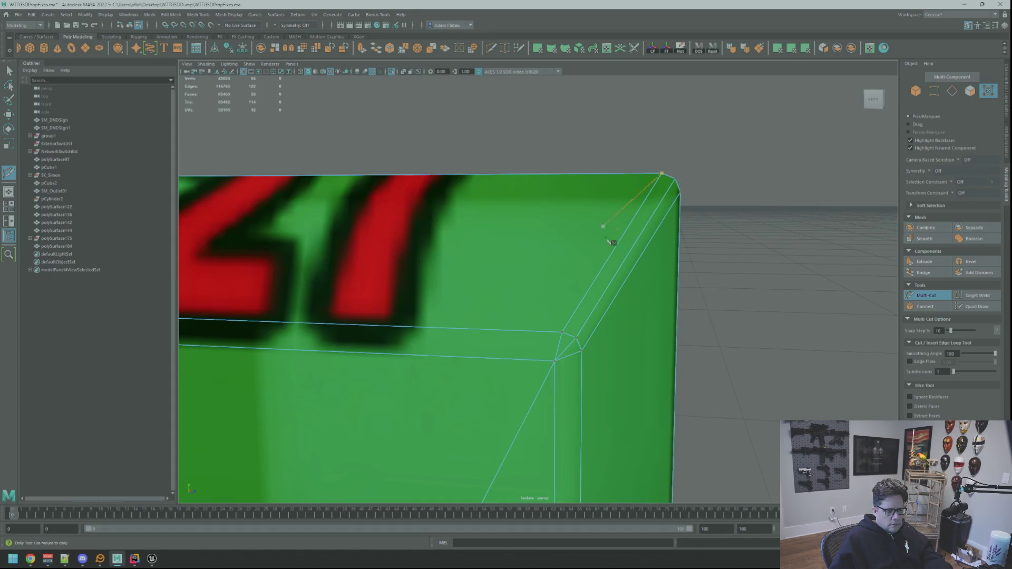
{"action": "scroll", "coordinate": [605, 227], "scroll_direction": "down", "scroll_amount": 10}
{"action": "left_click_drag", "start_coordinate": [570, 369], "coordinate": [583, 343], "text": "alt"}
{"action": "middle_click_drag", "start_coordinate": [583, 344], "coordinate": [583, 314], "text": "alt"}
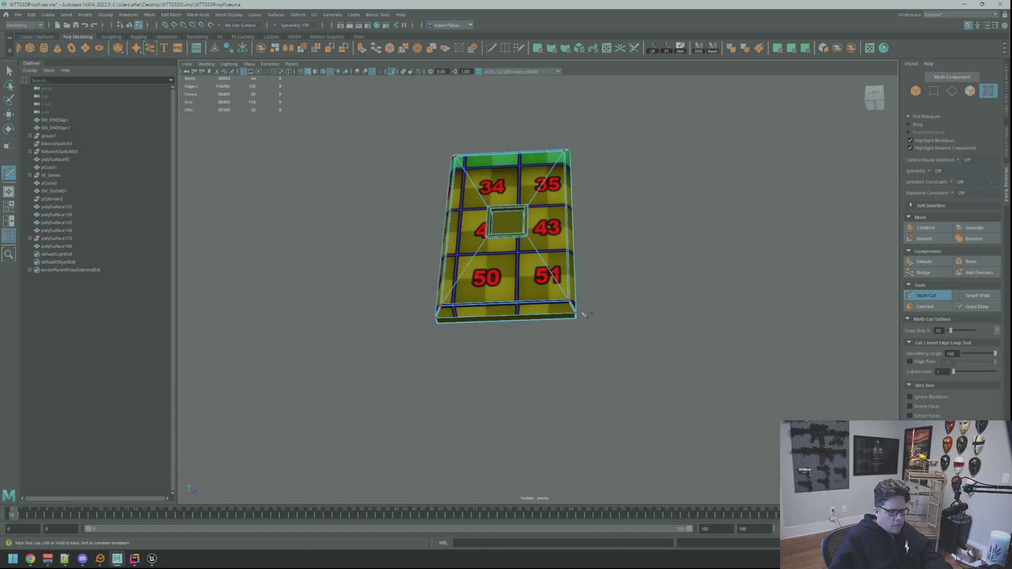
{"action": "scroll", "coordinate": [585, 319], "scroll_direction": "up", "scroll_amount": 12}
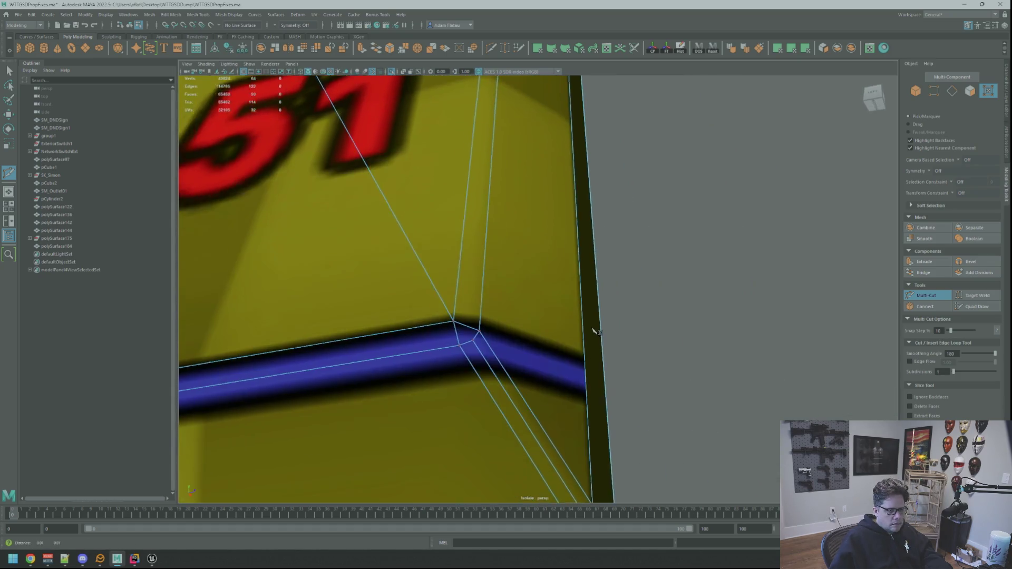
{"action": "scroll", "coordinate": [596, 332], "scroll_direction": "down", "scroll_amount": 3}
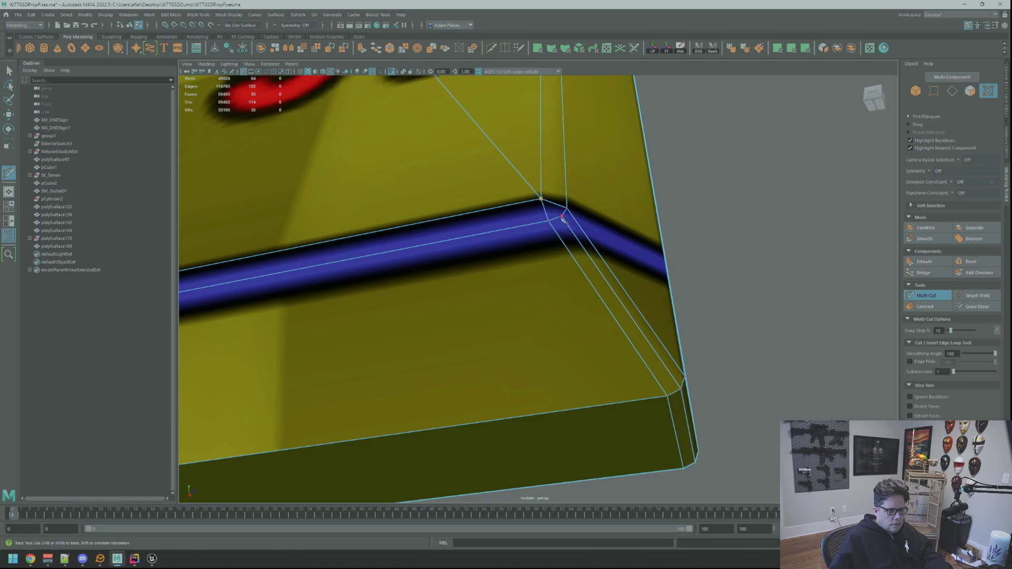
{"action": "scroll", "coordinate": [516, 203], "scroll_direction": "down", "scroll_amount": 10}
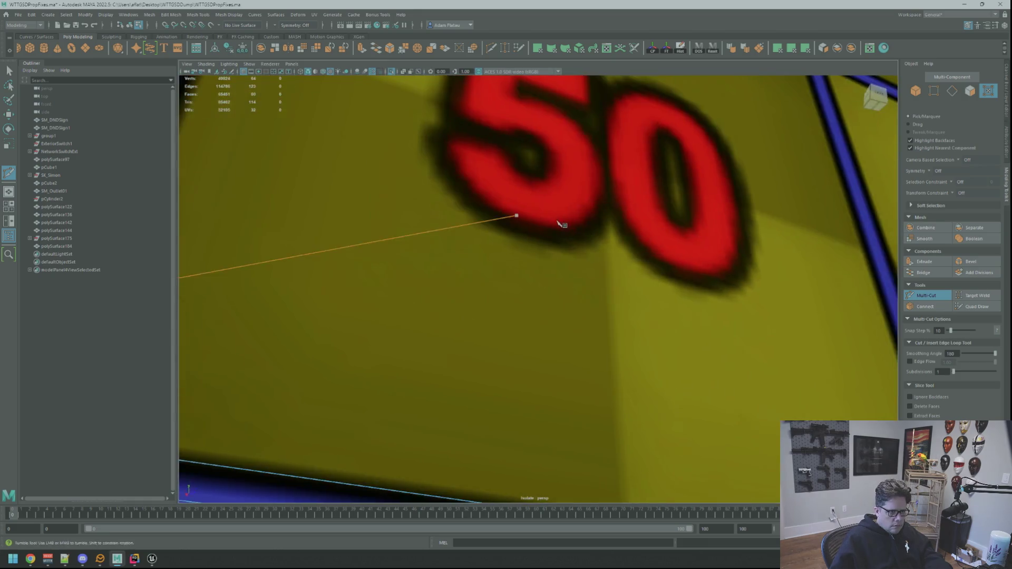
{"action": "scroll", "coordinate": [549, 249], "scroll_direction": "up", "scroll_amount": 8}
{"action": "scroll", "coordinate": [576, 246], "scroll_direction": "up", "scroll_amount": 10}
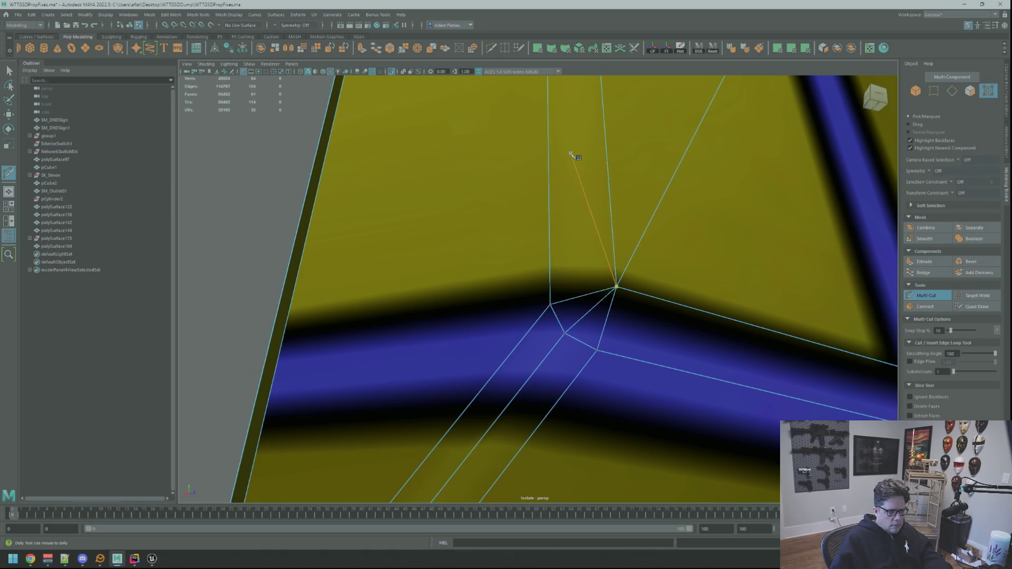
{"action": "key", "text": "q"}
{"action": "right_click_drag", "start_coordinate": [587, 215], "coordinate": [633, 229]}
Convert the corner edges to UVs, unfold them, and return to Object Mode.
{"action": "key", "text": "F10"}
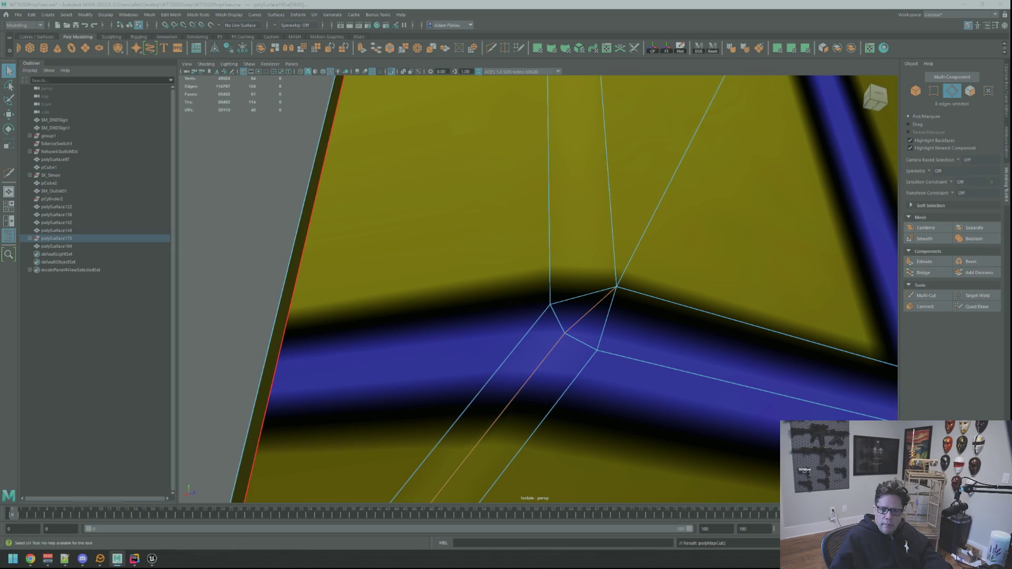
{"action": "key", "text": "ctrl+F12"}
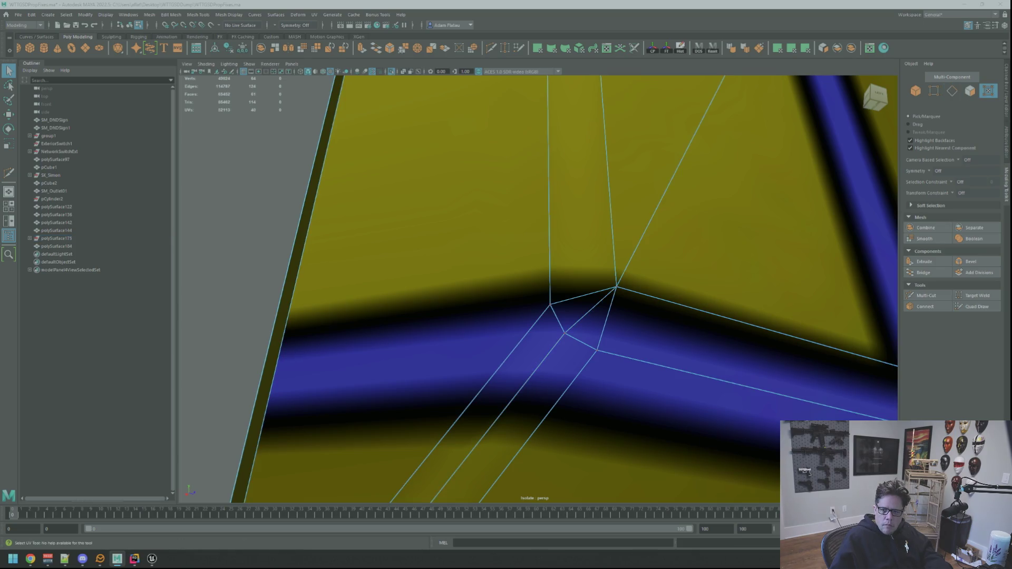
{"action": "key", "text": "ctrl+alt+u"}
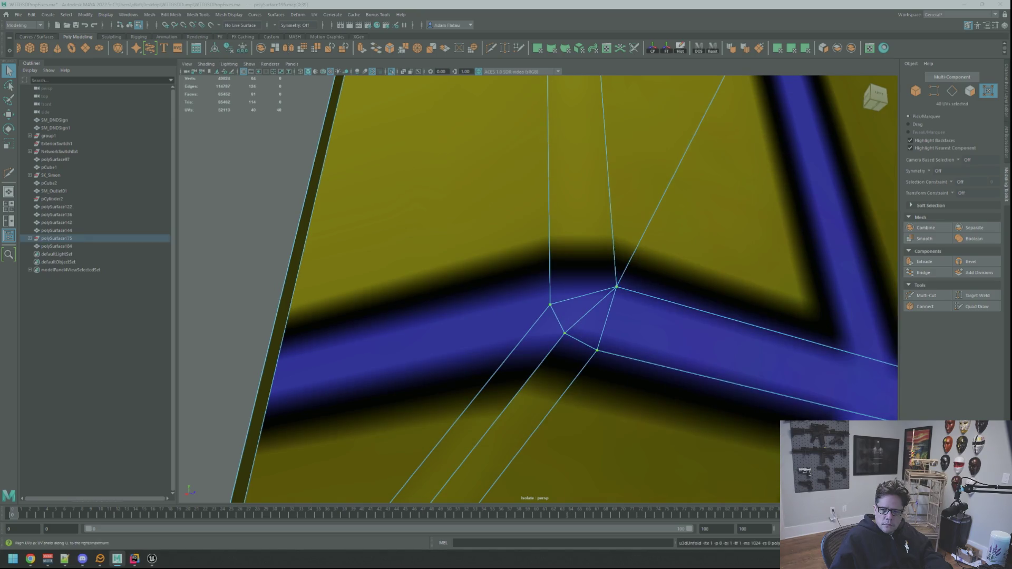
{"action": "key", "text": "ctrl+z"}
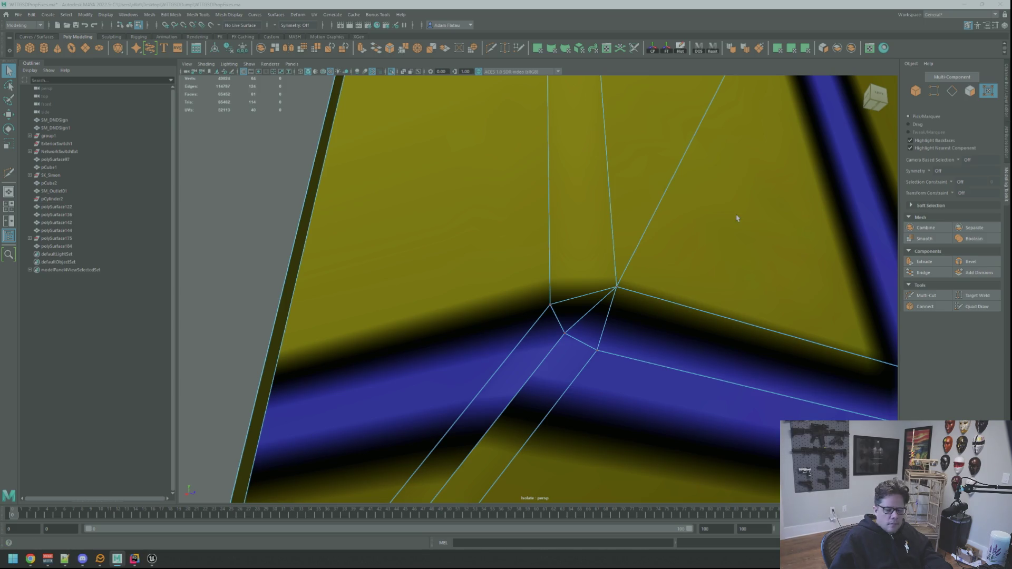
{"action": "key", "text": "F8"}
{"action": "key", "text": "f"}
{"action": "mouse_move", "coordinate": [737, 218]}
{"action": "left_mouse_down", "text": "alt"}
{"action": "mouse_move", "coordinate": [693, 219]}
{"action": "mouse_move", "coordinate": [727, 208]}
{"action": "mouse_move", "coordinate": [617, 246]}
{"action": "mouse_move", "coordinate": [615, 228]}
{"action": "left_mouse_up", "text": "alt"}
{"action": "right_click_drag", "start_coordinate": [534, 224], "coordinate": [506, 220]}
{"action": "left_click", "coordinate": [522, 202]}
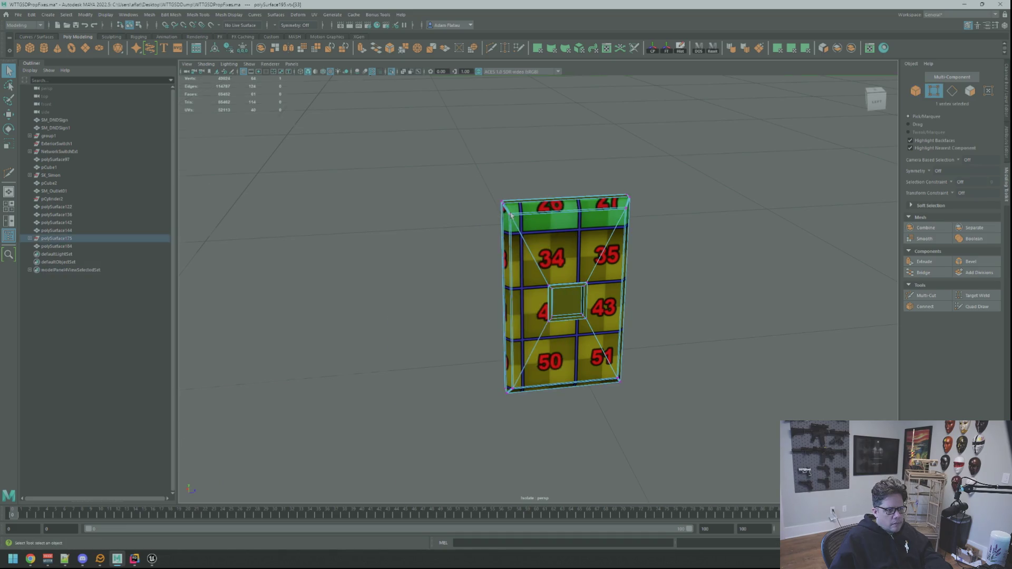
Select the plate's top and outer side face loop and apply planar mapping.
{"action": "key", "text": "f"}
{"action": "mouse_move", "coordinate": [522, 202]}
{"action": "left_mouse_down", "text": "alt"}
{"action": "mouse_move", "coordinate": [546, 218]}
{"action": "mouse_move", "coordinate": [533, 231]}
{"action": "left_mouse_up", "text": "alt"}
{"action": "right_click_drag", "start_coordinate": [533, 230], "coordinate": [530, 253]}
{"action": "left_click", "coordinate": [527, 257]}
{"action": "double_click", "coordinate": [527, 257]}
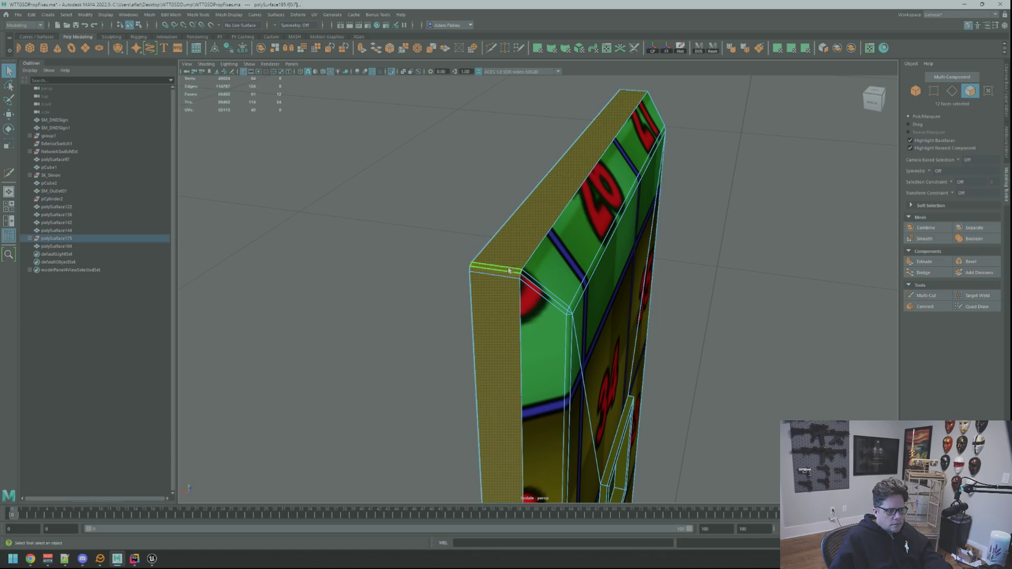
{"action": "left_click", "coordinate": [795, 50]}
Unfold the top and side UVs, set texel density 20.48, orient and shift the shells.
{"action": "key", "text": "F12"}
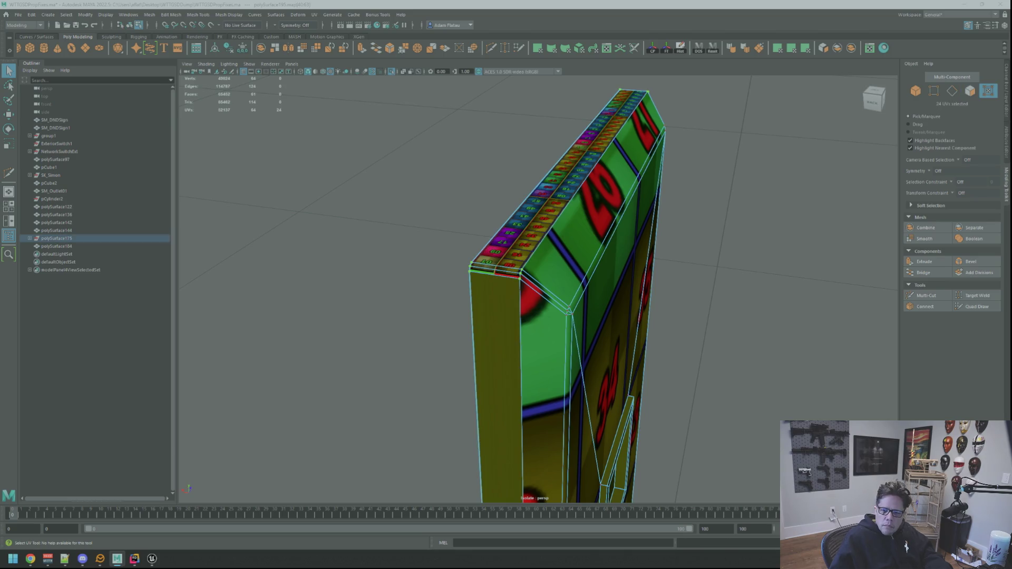
{"action": "key", "text": "ctrl+u"}
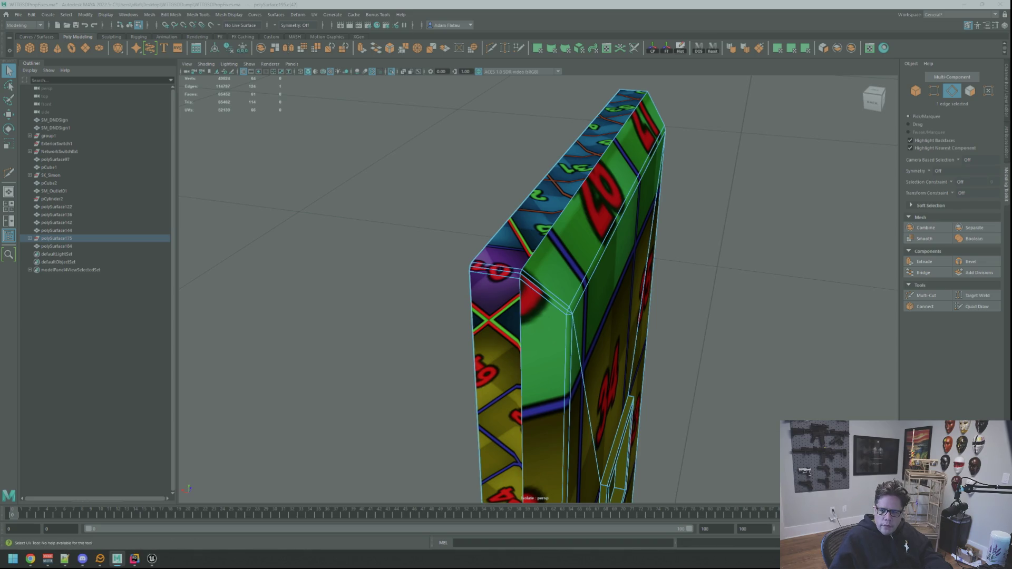
{"action": "key", "text": "F12"}
{"action": "key", "text": "ctrl+u"}
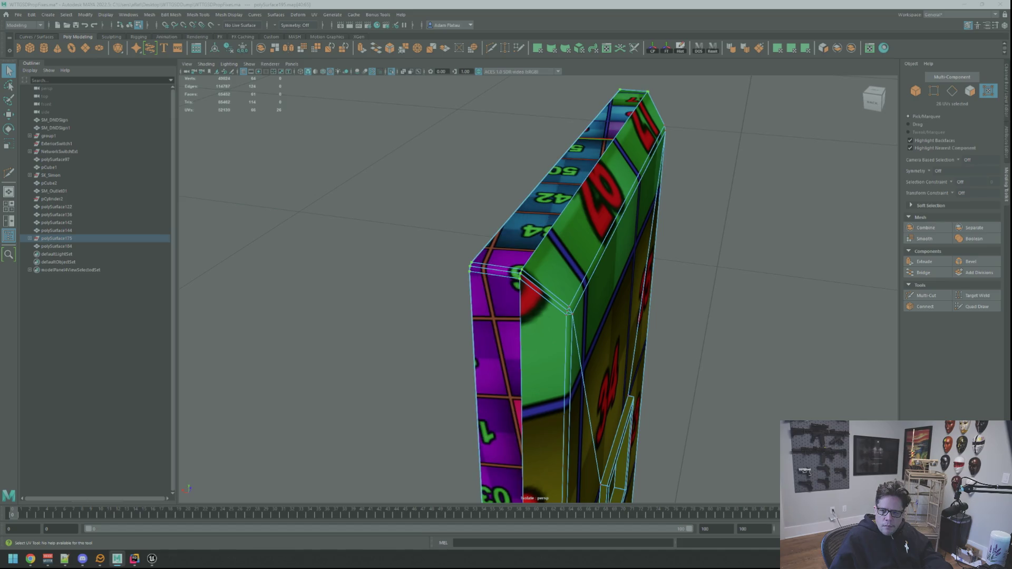
{"action": "key", "text": "ctrl+t"}
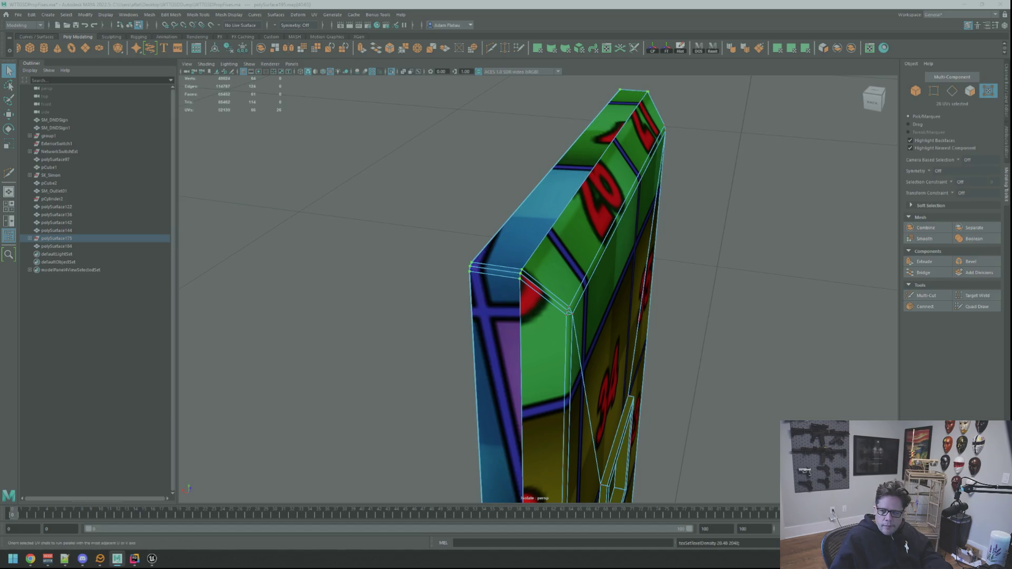
{"action": "key", "text": "ctrl+o"}
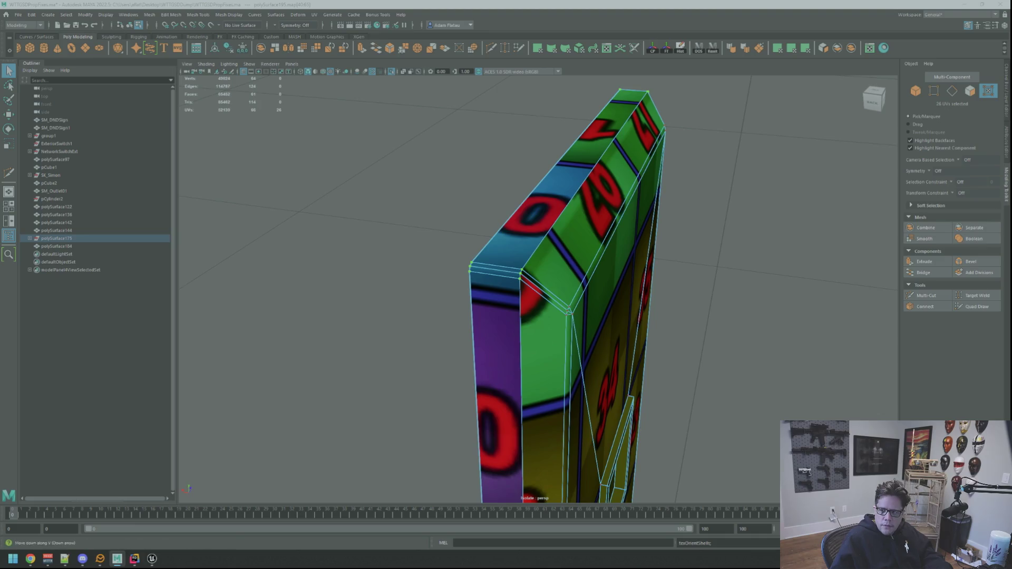
{"action": "key", "text": "w"}
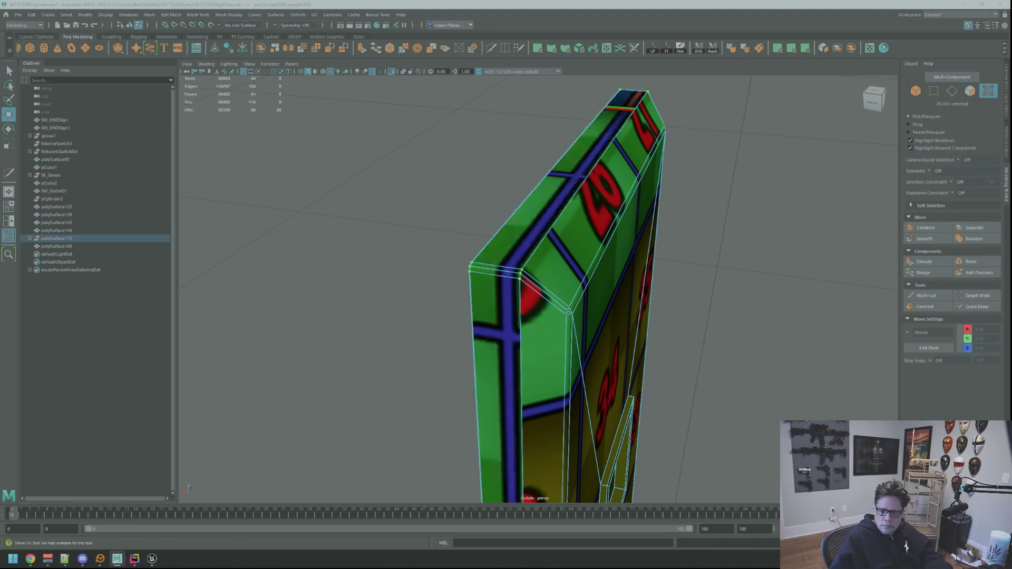
{"action": "key", "text": "Escape"}
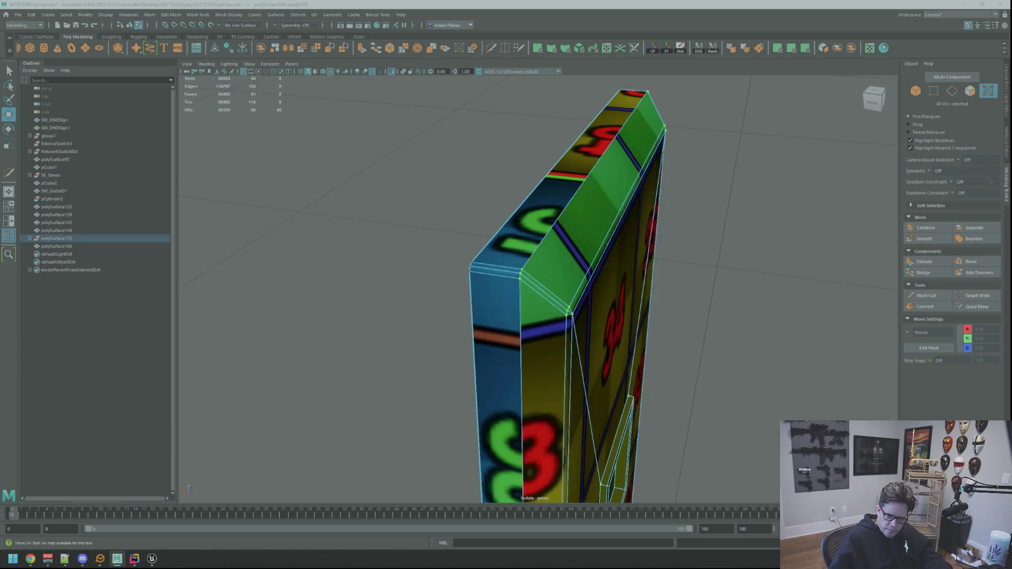
{"action": "key", "text": "ctrl+z"}
{"action": "key", "text": "ctrl+z"}
{"action": "key", "text": "ctrl+z"}
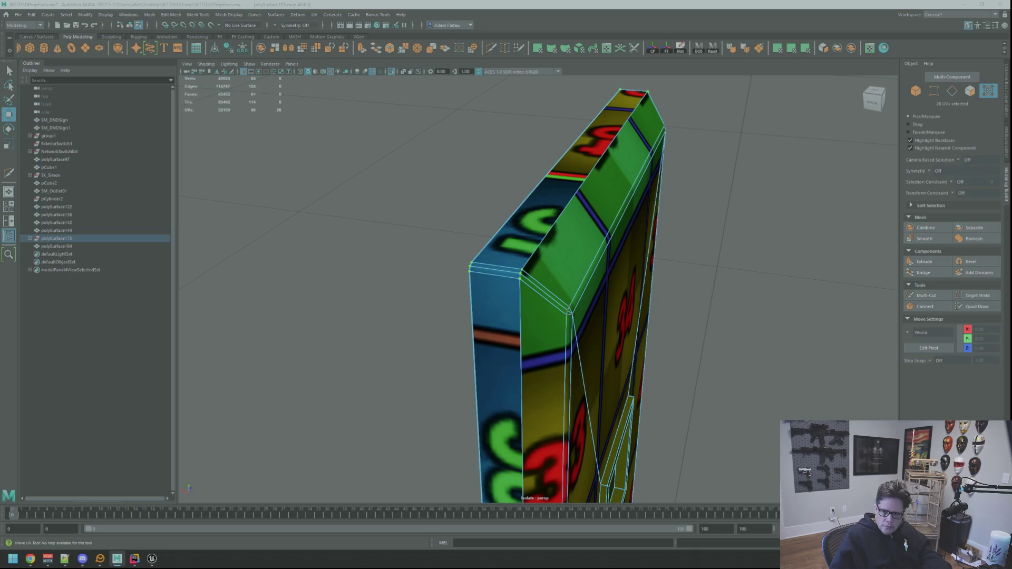
{"action": "key", "text": "ctrl+z"}
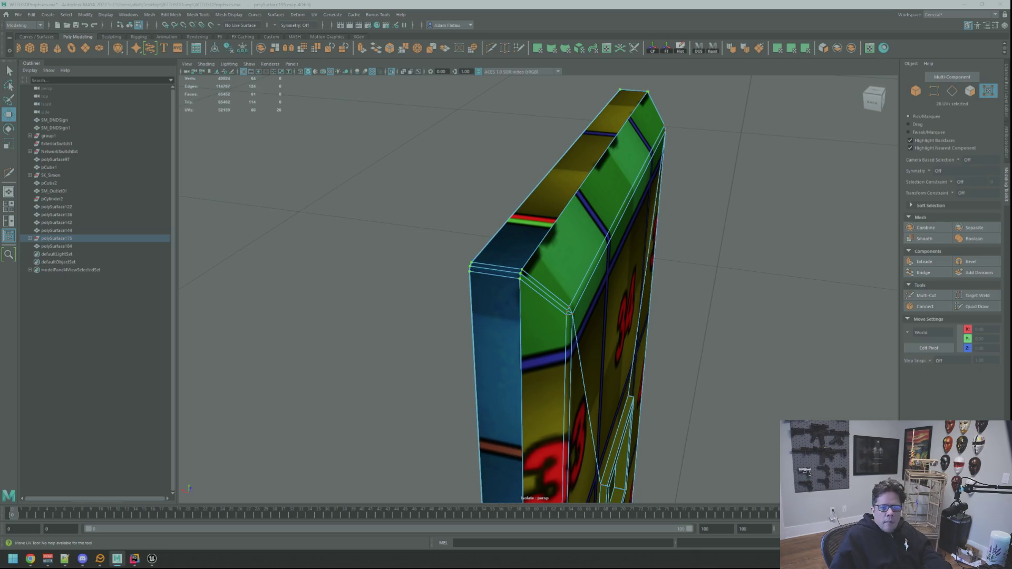
Return to Object Mode and select the plate from a front view.
{"action": "key", "text": "q"}
{"action": "mouse_move", "coordinate": [610, 176]}
{"action": "right_mouse_down"}
{"action": "mouse_move", "coordinate": [719, 194]}
{"action": "mouse_move", "coordinate": [617, 206]}
{"action": "right_mouse_up"}
{"action": "mouse_move", "coordinate": [617, 206]}
{"action": "left_mouse_down", "text": "alt"}
{"action": "mouse_move", "coordinate": [671, 232]}
{"action": "mouse_move", "coordinate": [648, 271]}
{"action": "mouse_move", "coordinate": [628, 240]}
{"action": "mouse_move", "coordinate": [640, 258]}
{"action": "mouse_move", "coordinate": [673, 249]}
{"action": "mouse_move", "coordinate": [527, 241]}
{"action": "mouse_move", "coordinate": [592, 226]}
{"action": "mouse_move", "coordinate": [558, 232]}
{"action": "mouse_move", "coordinate": [551, 260]}
{"action": "left_mouse_up", "text": "alt"}
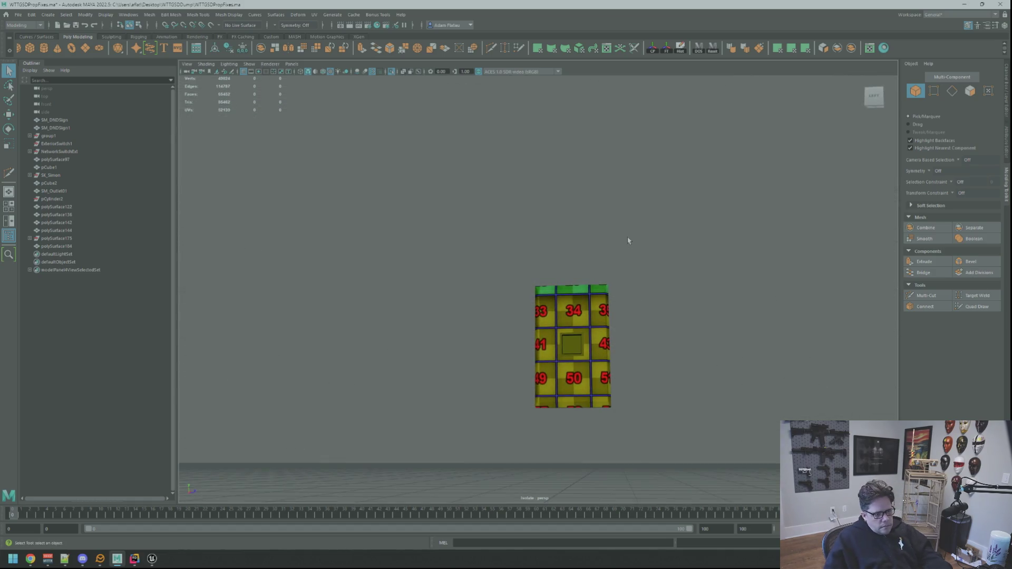
{"action": "left_click", "coordinate": [518, 240]}
{"action": "key", "text": "F8"}
Select the top, side and bottom faces of the plate's inset bevel strip.
{"action": "left_click", "coordinate": [517, 240]}
{"action": "key", "text": "f"}
{"action": "scroll", "coordinate": [522, 244], "scroll_direction": "down", "scroll_amount": 3}
{"action": "right_click_drag", "start_coordinate": [551, 260], "coordinate": [554, 279]}
{"action": "left_click", "coordinate": [569, 228]}
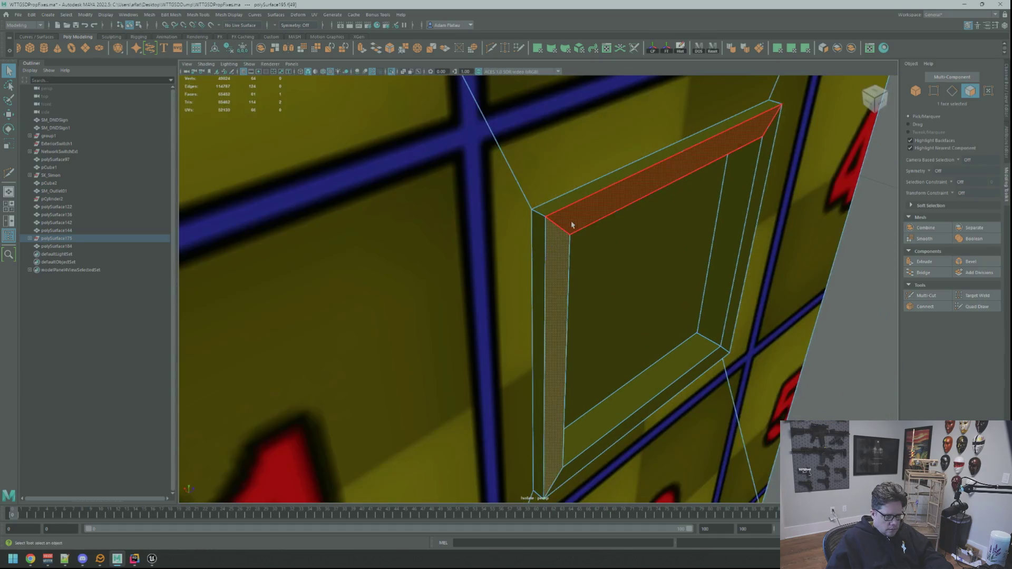
{"action": "left_click_drag", "start_coordinate": [568, 228], "coordinate": [611, 275], "text": "alt"}
{"action": "scroll", "coordinate": [611, 274], "scroll_direction": "up", "scroll_amount": 3}
{"action": "scroll", "coordinate": [632, 295], "scroll_direction": "down", "scroll_amount": 4}
{"action": "mouse_move", "coordinate": [657, 324]}
{"action": "left_mouse_down", "text": "alt"}
{"action": "mouse_move", "coordinate": [633, 347]}
{"action": "mouse_move", "coordinate": [593, 324]}
{"action": "mouse_move", "coordinate": [606, 317]}
{"action": "mouse_move", "coordinate": [592, 318]}
{"action": "mouse_move", "coordinate": [632, 331]}
{"action": "mouse_move", "coordinate": [535, 302]}
{"action": "mouse_move", "coordinate": [578, 284]}
{"action": "mouse_move", "coordinate": [573, 248]}
{"action": "mouse_move", "coordinate": [643, 285]}
{"action": "mouse_move", "coordinate": [644, 358]}
{"action": "mouse_move", "coordinate": [707, 339]}
{"action": "mouse_move", "coordinate": [656, 333]}
{"action": "mouse_move", "coordinate": [729, 346]}
{"action": "mouse_move", "coordinate": [700, 323]}
{"action": "mouse_move", "coordinate": [539, 321]}
{"action": "mouse_move", "coordinate": [660, 312]}
{"action": "mouse_move", "coordinate": [754, 335]}
{"action": "mouse_move", "coordinate": [542, 334]}
{"action": "mouse_move", "coordinate": [659, 235]}
{"action": "left_mouse_up", "text": "alt"}
{"action": "left_click", "coordinate": [604, 320], "text": "shift"}
{"action": "left_click", "coordinate": [644, 358], "text": "shift"}
{"action": "key", "text": "w"}
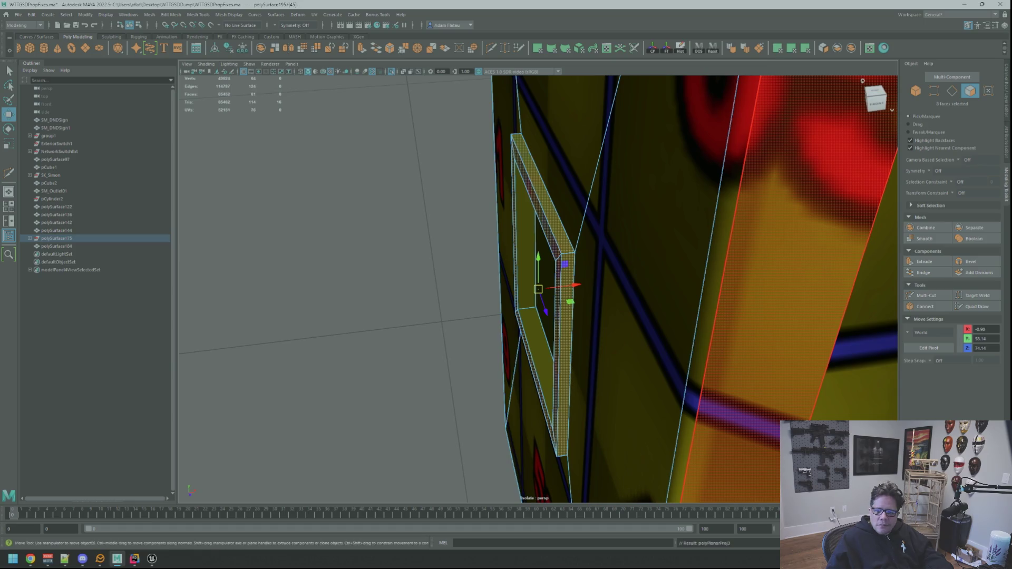
Planar-project UVs onto the bevel strip faces and convert the selection to UVs.
{"action": "key", "text": "t"}
{"action": "key", "text": "q"}
{"action": "key", "text": "ctrl+F12"}
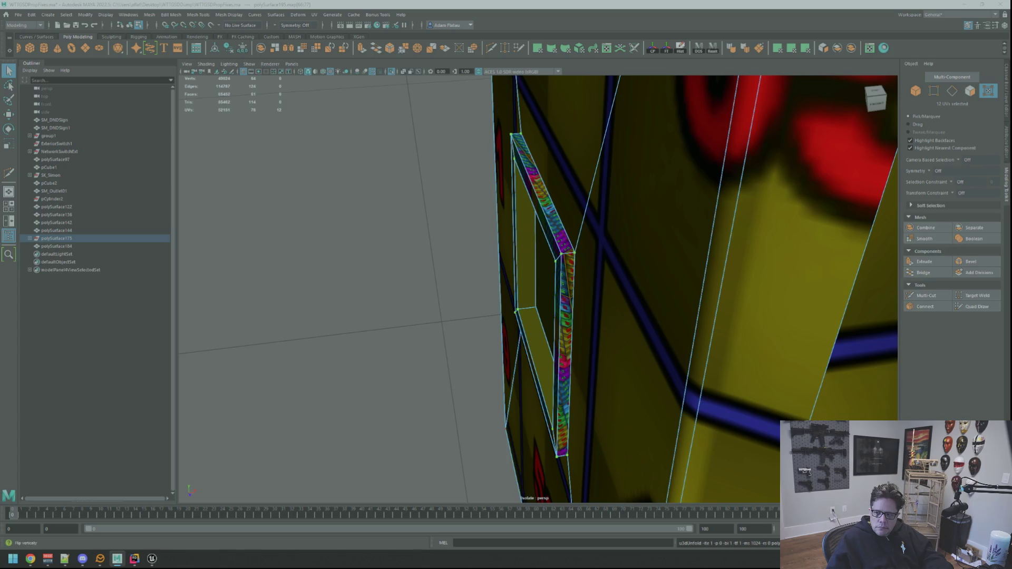
{"action": "key", "text": "w"}
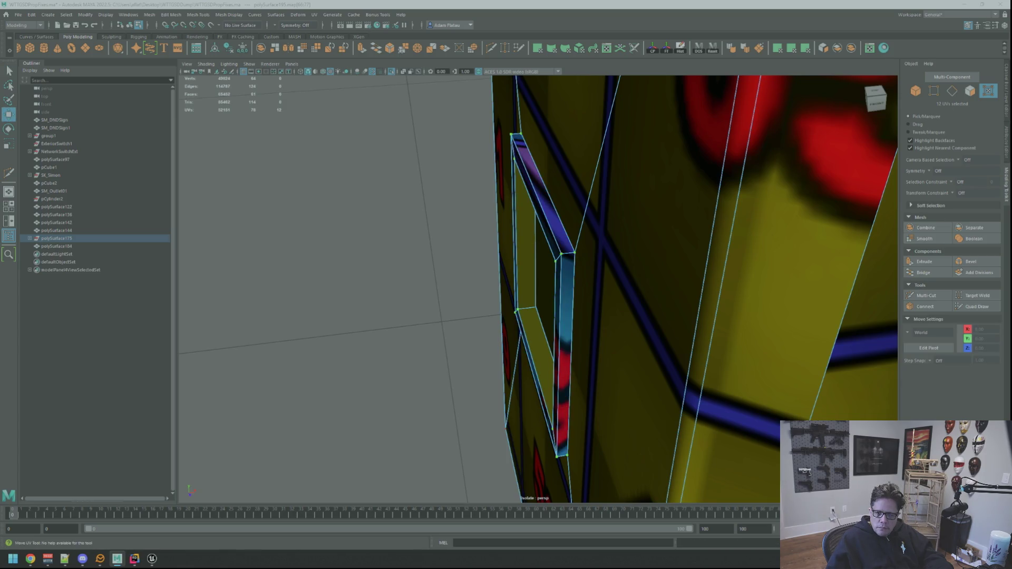
{"action": "key", "text": "F10"}
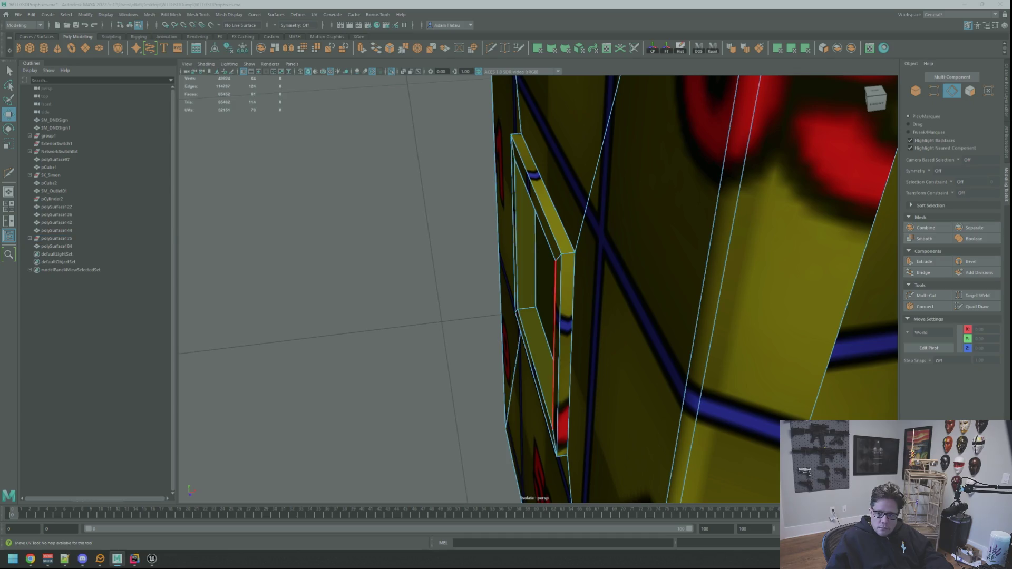
{"action": "key", "text": "q"}
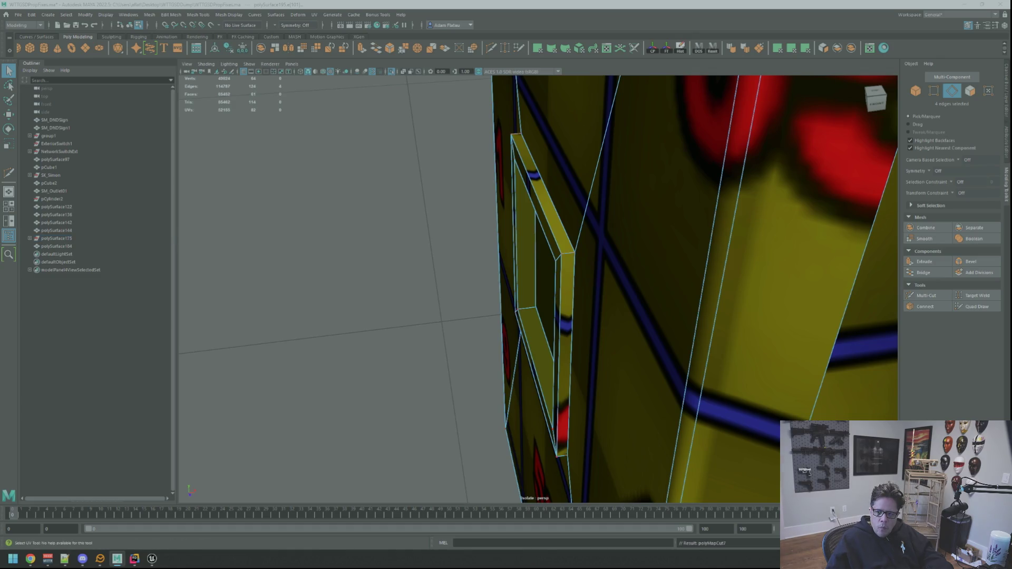
Unfold the strip's UVs, set texel density 20.48, and clear the selection.
{"action": "key", "text": "ctrl+F12"}
{"action": "key", "text": "ctrl+u"}
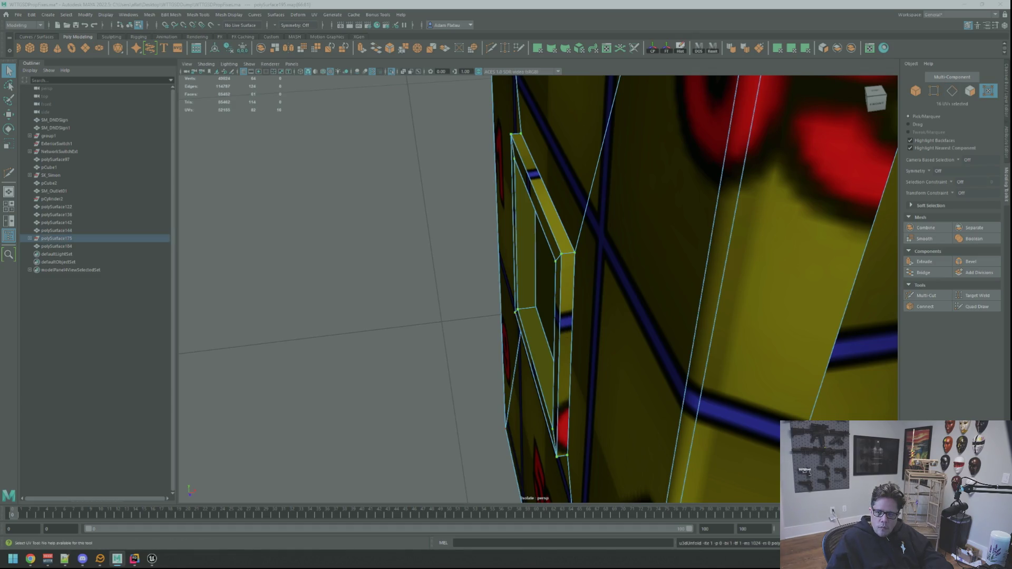
{"action": "key", "text": "ctrl+t"}
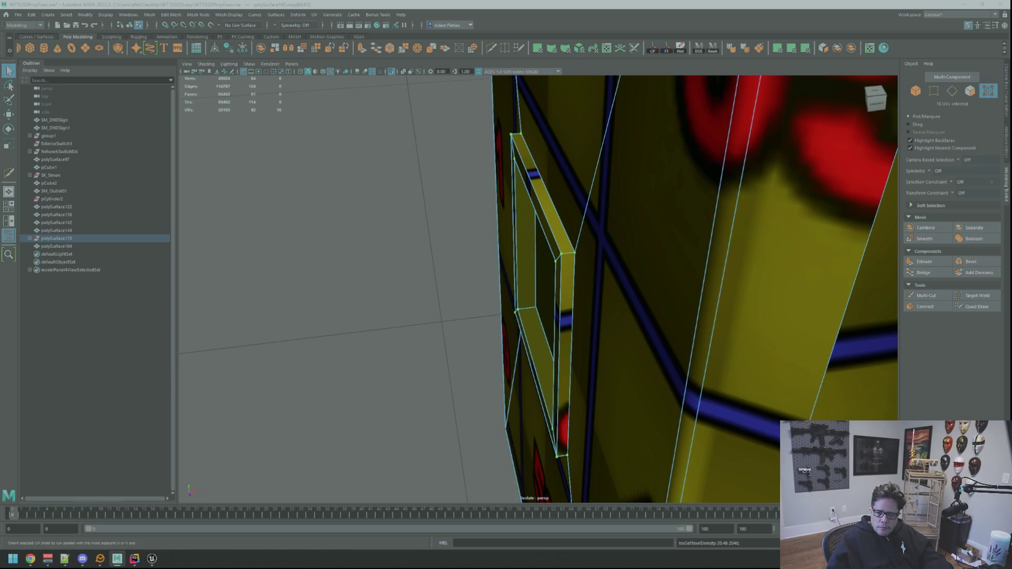
{"action": "key", "text": "ctrl+l"}
{"action": "key", "text": "w"}
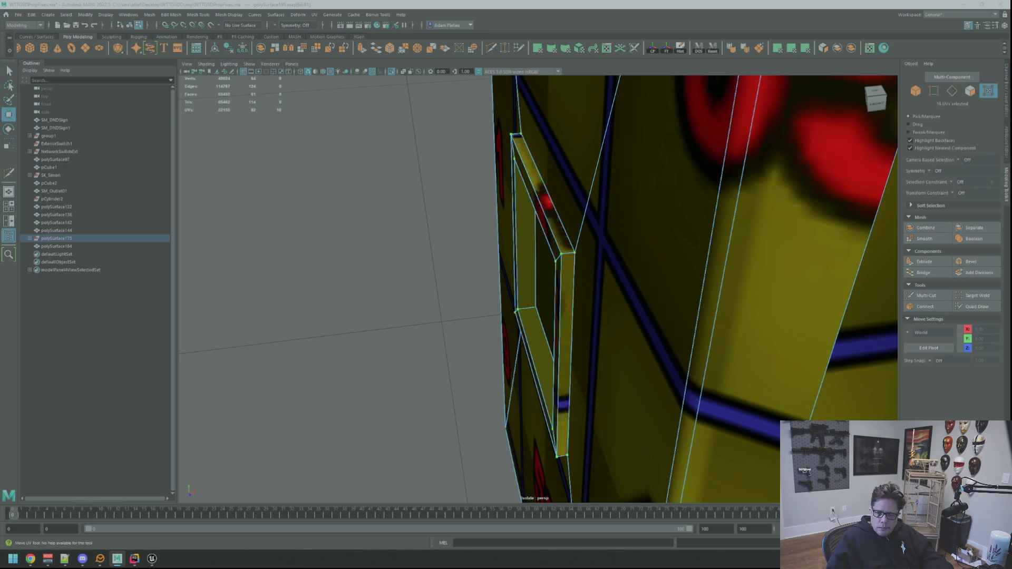
{"action": "key", "text": "Escape"}
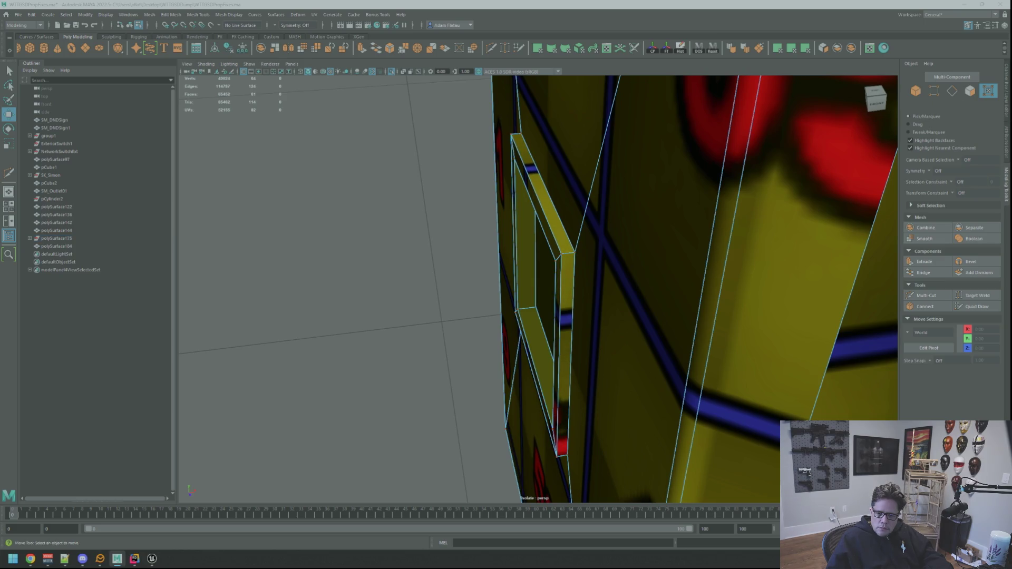
{"action": "key", "text": "alt+Tab"}
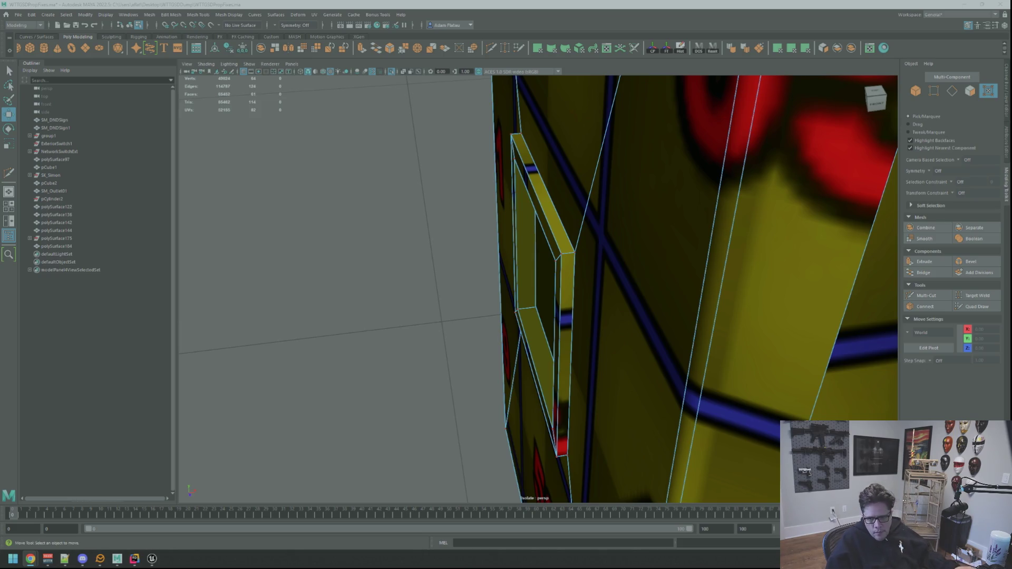
{"action": "key", "text": "alt+Tab"}
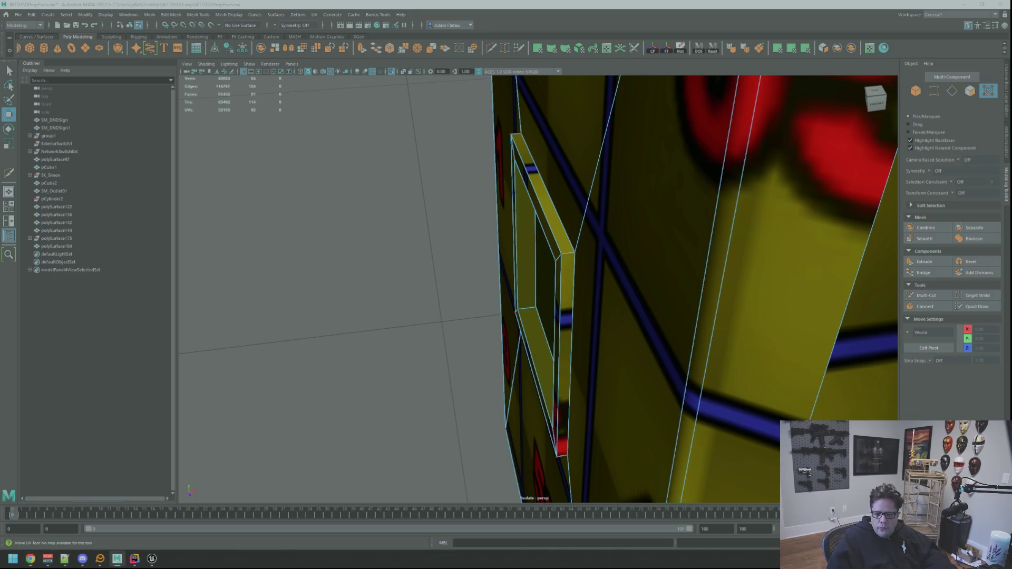
Frame the plate, switch to face selection and select the square cutout's inner back face.
{"action": "key", "text": "f"}
{"action": "left_click_drag", "start_coordinate": [771, 260], "coordinate": [723, 226], "text": "alt"}
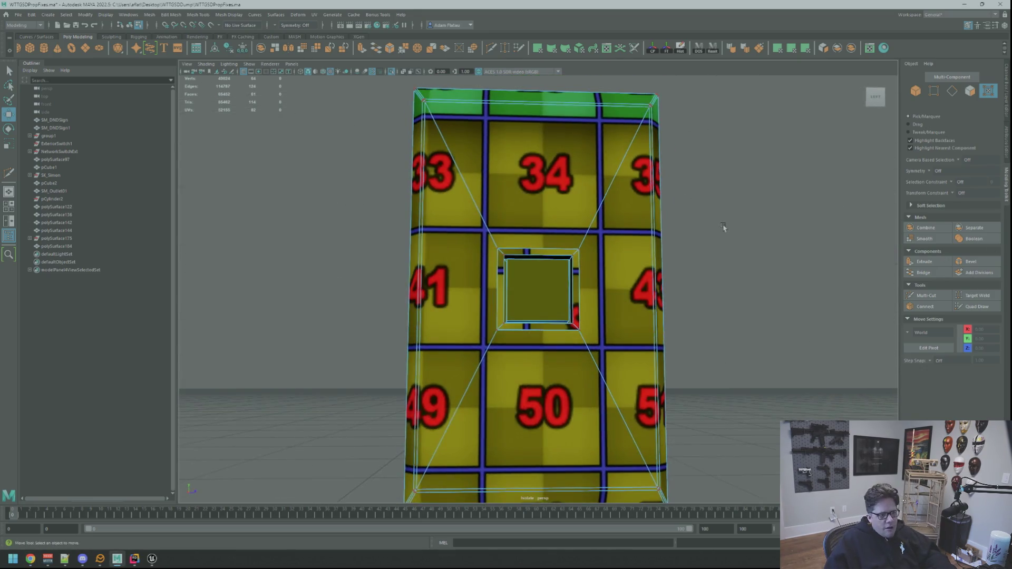
{"action": "scroll", "coordinate": [724, 227], "scroll_direction": "up", "scroll_amount": 5}
{"action": "scroll", "coordinate": [606, 232], "scroll_direction": "up", "scroll_amount": 5}
{"action": "mouse_move", "coordinate": [587, 251]}
{"action": "left_mouse_down", "text": "alt"}
{"action": "mouse_move", "coordinate": [627, 241]}
{"action": "mouse_move", "coordinate": [612, 258]}
{"action": "left_mouse_up", "text": "alt"}
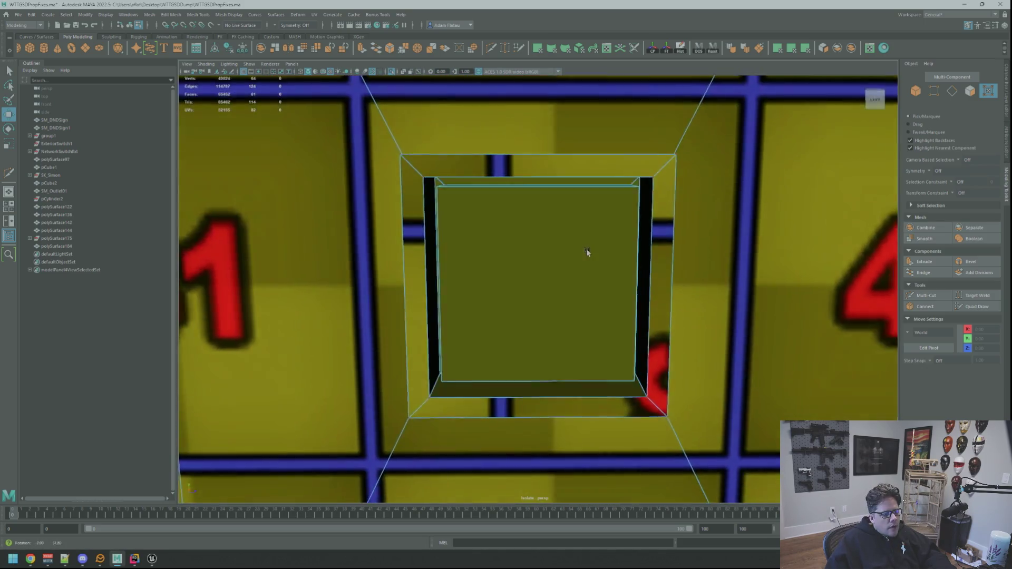
{"action": "right_click_drag", "start_coordinate": [612, 258], "coordinate": [590, 257]}
{"action": "left_click_drag", "start_coordinate": [586, 254], "coordinate": [563, 258], "text": "alt"}
{"action": "scroll", "coordinate": [549, 244], "scroll_direction": "up", "scroll_amount": 5}
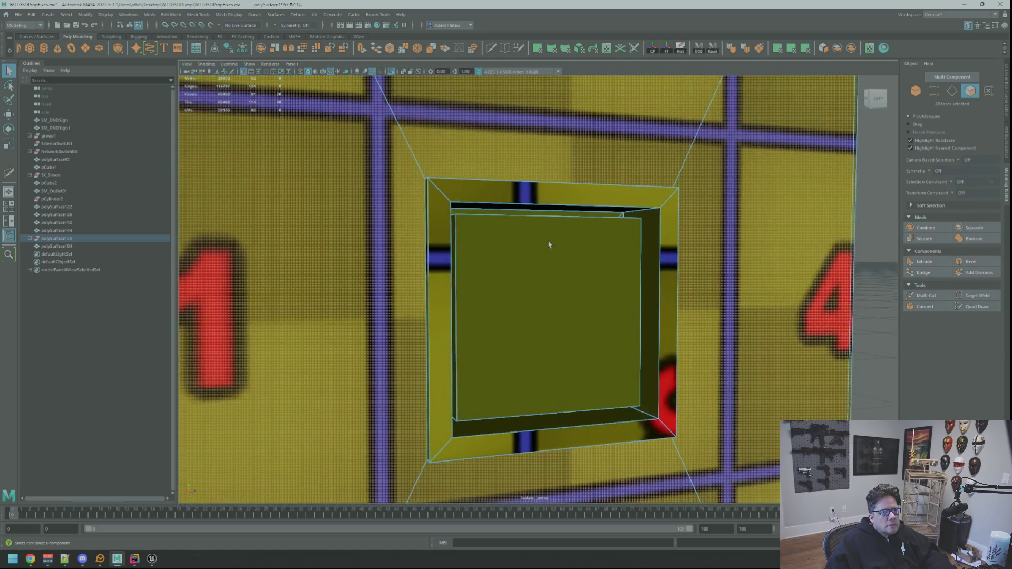
{"action": "scroll", "coordinate": [535, 243], "scroll_direction": "down", "scroll_amount": 5}
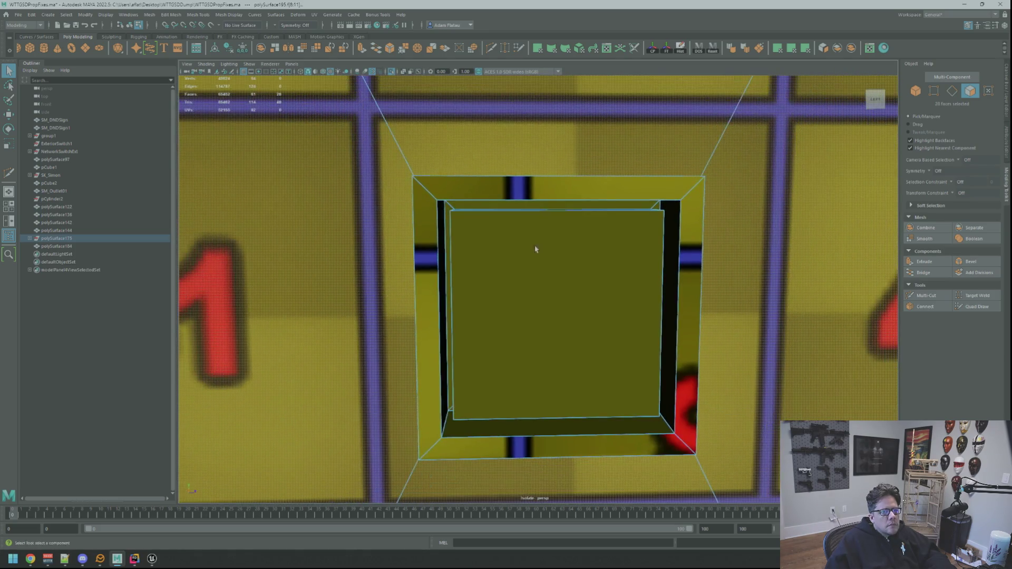
{"action": "scroll", "coordinate": [538, 245], "scroll_direction": "up", "scroll_amount": 5}
{"action": "scroll", "coordinate": [531, 244], "scroll_direction": "down", "scroll_amount": 6}
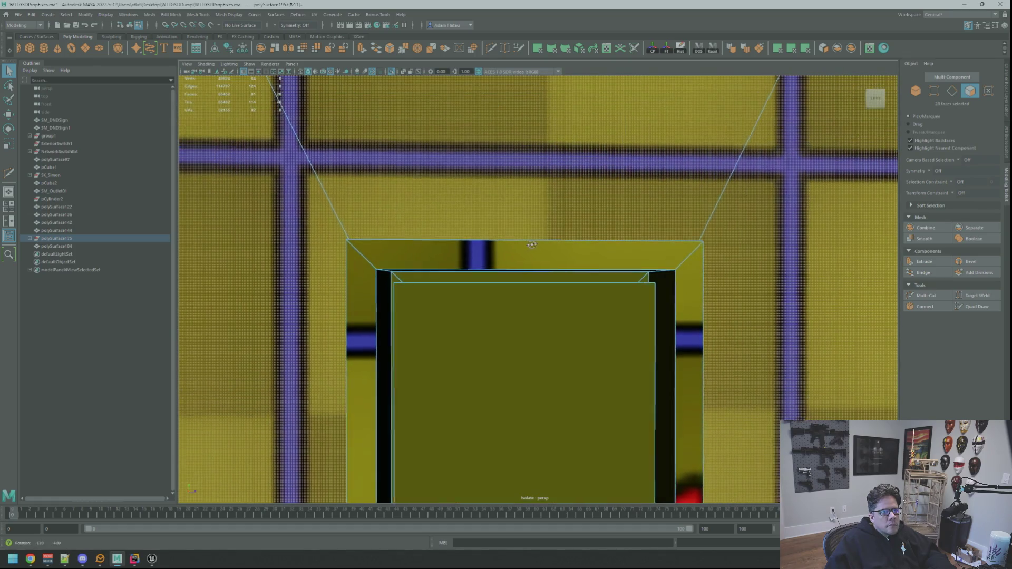
{"action": "scroll", "coordinate": [514, 260], "scroll_direction": "down", "scroll_amount": 3}
{"action": "scroll", "coordinate": [548, 237], "scroll_direction": "up", "scroll_amount": 4}
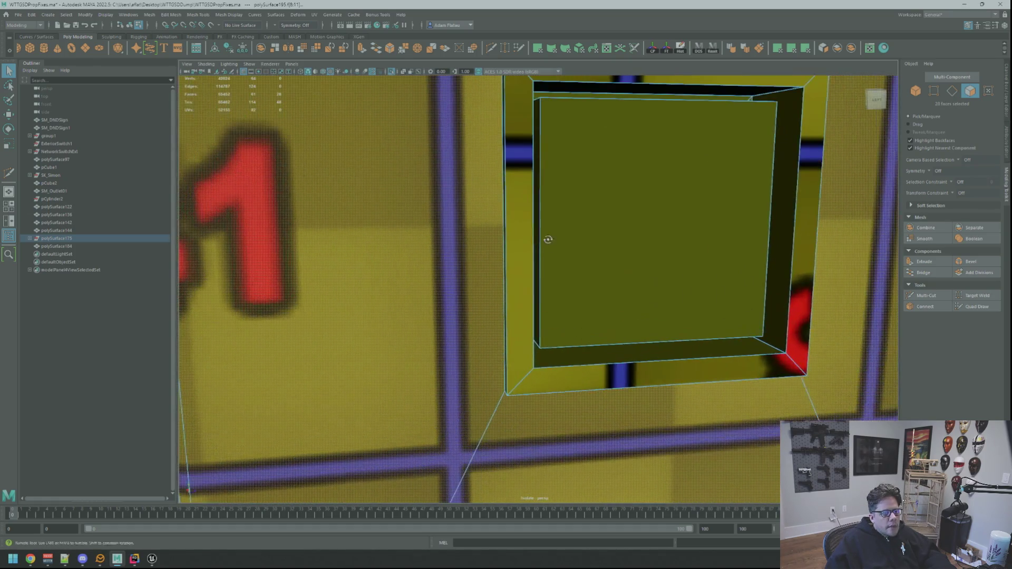
{"action": "left_click_drag", "start_coordinate": [548, 237], "coordinate": [580, 295], "text": "alt"}
{"action": "scroll", "coordinate": [606, 360], "scroll_direction": "up", "scroll_amount": 3}
{"action": "left_click_drag", "start_coordinate": [605, 360], "coordinate": [599, 357], "text": "alt"}
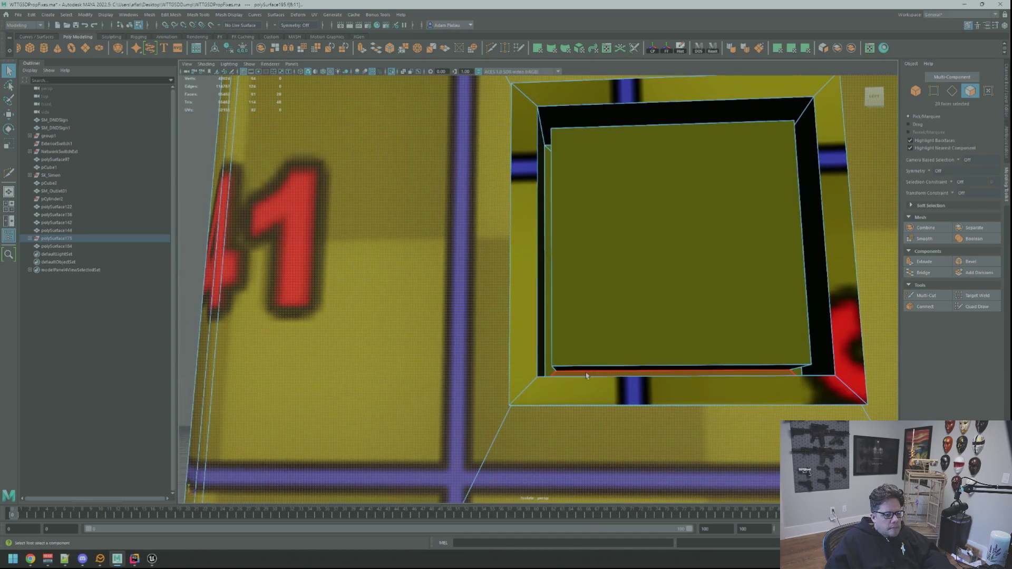
{"action": "left_click", "coordinate": [569, 367]}
Add the cutout's top rim, right, left, bottom and back faces to the selection.
{"action": "mouse_move", "coordinate": [580, 292]}
{"action": "left_mouse_down", "text": "alt"}
{"action": "mouse_move", "coordinate": [612, 228]}
{"action": "mouse_move", "coordinate": [605, 233]}
{"action": "left_mouse_up", "text": "alt"}
{"action": "left_click", "coordinate": [606, 234], "text": "shift"}
{"action": "left_click", "coordinate": [730, 295], "text": "shift"}
{"action": "mouse_move", "coordinate": [731, 296]}
{"action": "left_mouse_down", "text": "alt"}
{"action": "mouse_move", "coordinate": [766, 305]}
{"action": "mouse_move", "coordinate": [718, 294]}
{"action": "mouse_move", "coordinate": [725, 287]}
{"action": "mouse_move", "coordinate": [733, 311]}
{"action": "mouse_move", "coordinate": [725, 283]}
{"action": "left_mouse_up", "text": "alt"}
{"action": "left_click", "coordinate": [766, 305], "text": "shift"}
{"action": "key", "text": "w"}
{"action": "key", "text": "q"}
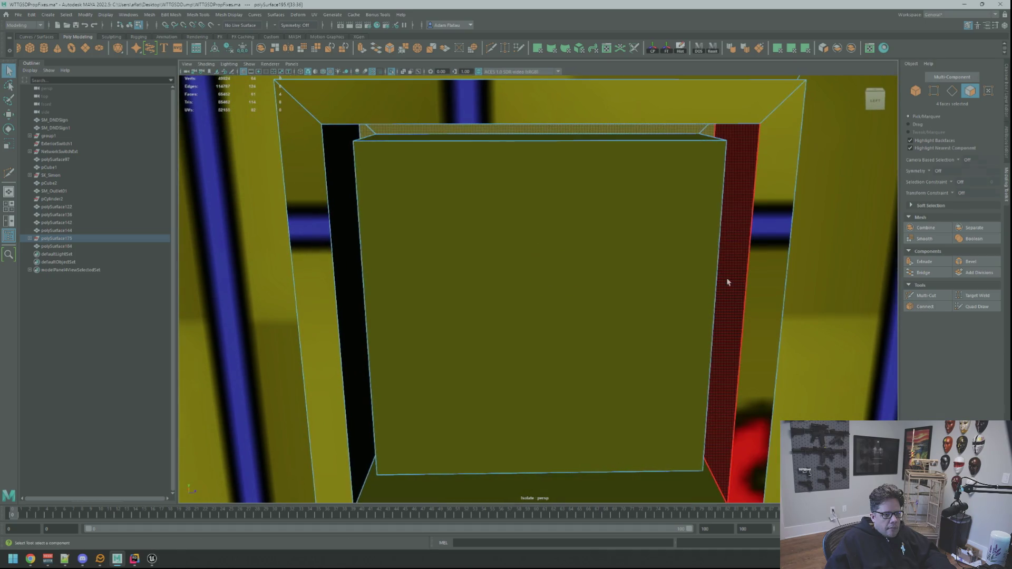
{"action": "left_click", "coordinate": [639, 262], "text": "shift"}
{"action": "left_click_drag", "start_coordinate": [639, 262], "coordinate": [621, 218], "text": "alt"}
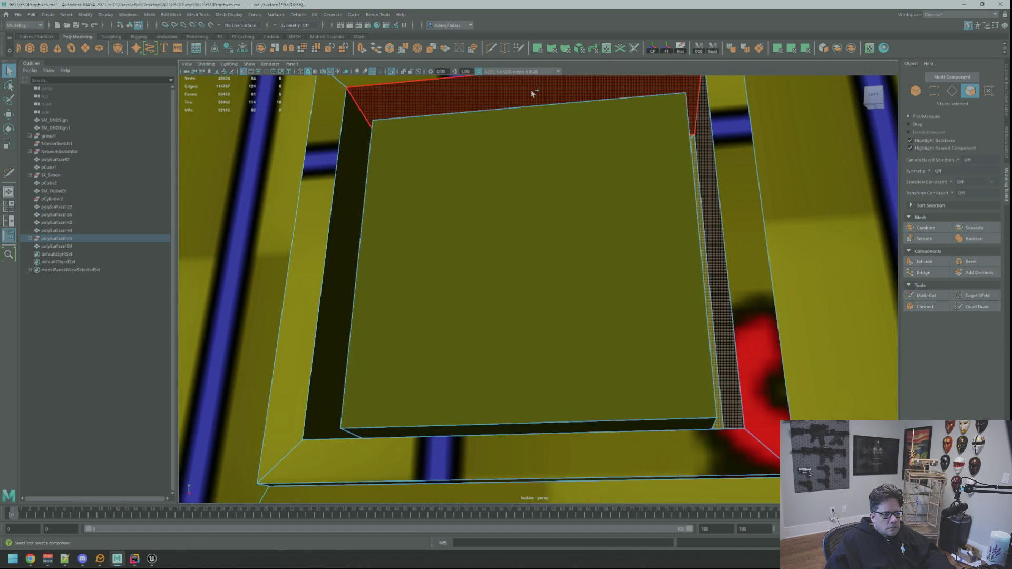
{"action": "left_click", "coordinate": [350, 154], "text": "shift"}
{"action": "left_click", "coordinate": [445, 167], "text": "shift"}
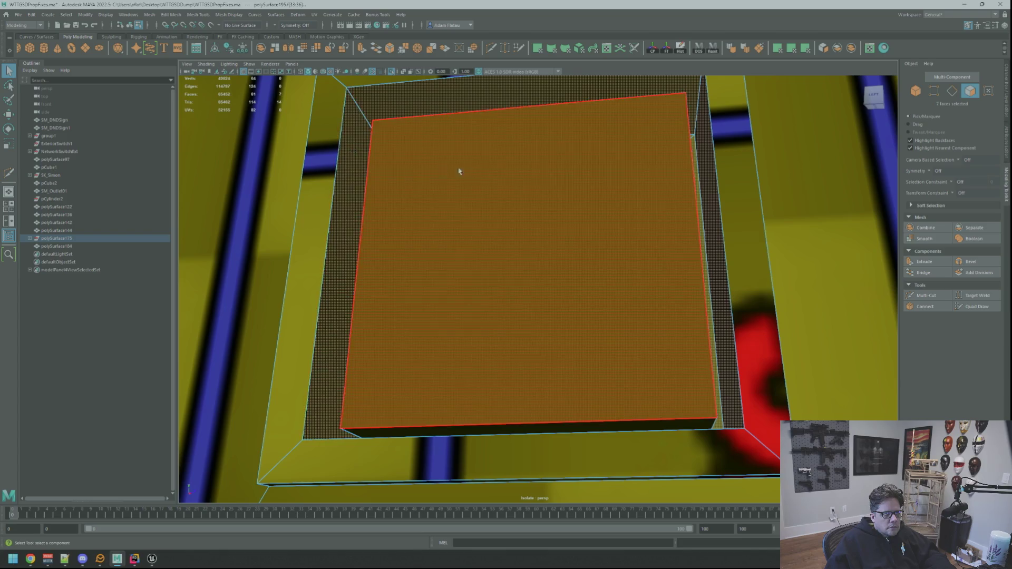
Orbit around the numbered wall and into the opening to check the selected cutout faces.
{"action": "left_click_drag", "start_coordinate": [445, 167], "coordinate": [549, 214], "text": "alt"}
{"action": "scroll", "coordinate": [549, 215], "scroll_direction": "down", "scroll_amount": 5}
{"action": "middle_click_drag", "start_coordinate": [548, 214], "coordinate": [547, 225], "text": "alt"}
{"action": "mouse_move", "coordinate": [547, 225]}
{"action": "left_mouse_down", "text": "alt"}
{"action": "mouse_move", "coordinate": [515, 210]}
{"action": "mouse_move", "coordinate": [531, 214]}
{"action": "mouse_move", "coordinate": [517, 196]}
{"action": "mouse_move", "coordinate": [482, 203]}
{"action": "mouse_move", "coordinate": [516, 206]}
{"action": "mouse_move", "coordinate": [493, 206]}
{"action": "left_mouse_up", "text": "alt"}
{"action": "scroll", "coordinate": [520, 206], "scroll_direction": "up", "scroll_amount": 2}
{"action": "scroll", "coordinate": [520, 207], "scroll_direction": "up", "scroll_amount": 3}
{"action": "scroll", "coordinate": [516, 206], "scroll_direction": "down", "scroll_amount": 5}
{"action": "right_click_drag", "start_coordinate": [492, 205], "coordinate": [501, 222], "text": "alt"}
{"action": "left_click_drag", "start_coordinate": [501, 221], "coordinate": [522, 235], "text": "alt"}
{"action": "middle_click_drag", "start_coordinate": [522, 235], "coordinate": [522, 225], "text": "alt"}
{"action": "left_click_drag", "start_coordinate": [523, 225], "coordinate": [520, 235], "text": "alt"}
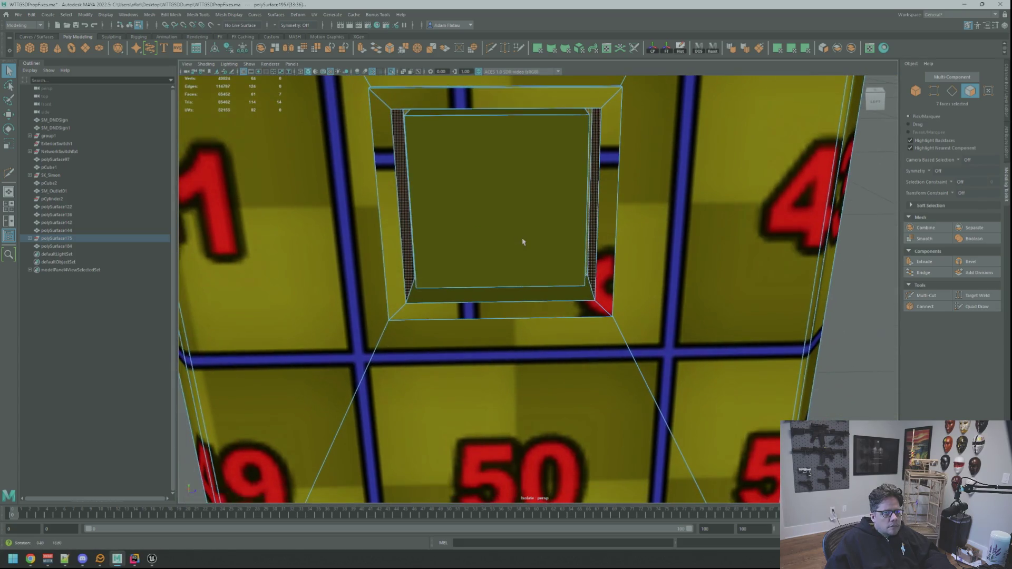
Add the right inner face, planar-map the cutout faces and set their texel density to 20.48.
{"action": "left_click", "coordinate": [681, 228], "text": "shift"}
{"action": "left_click_drag", "start_coordinate": [680, 227], "coordinate": [754, 79], "text": "alt"}
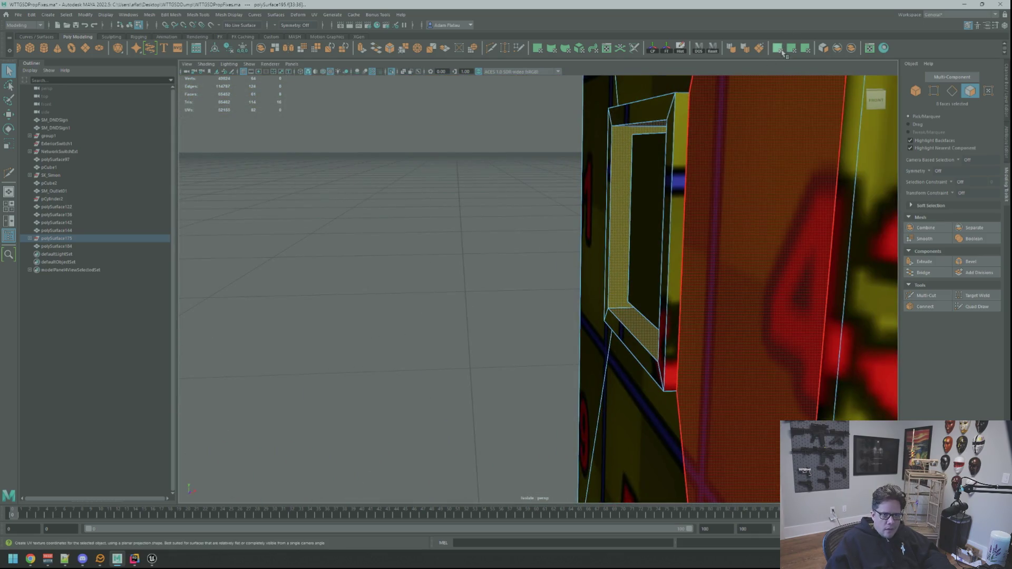
{"action": "left_click", "coordinate": [785, 48]}
{"action": "key", "text": "ctrl+F12"}
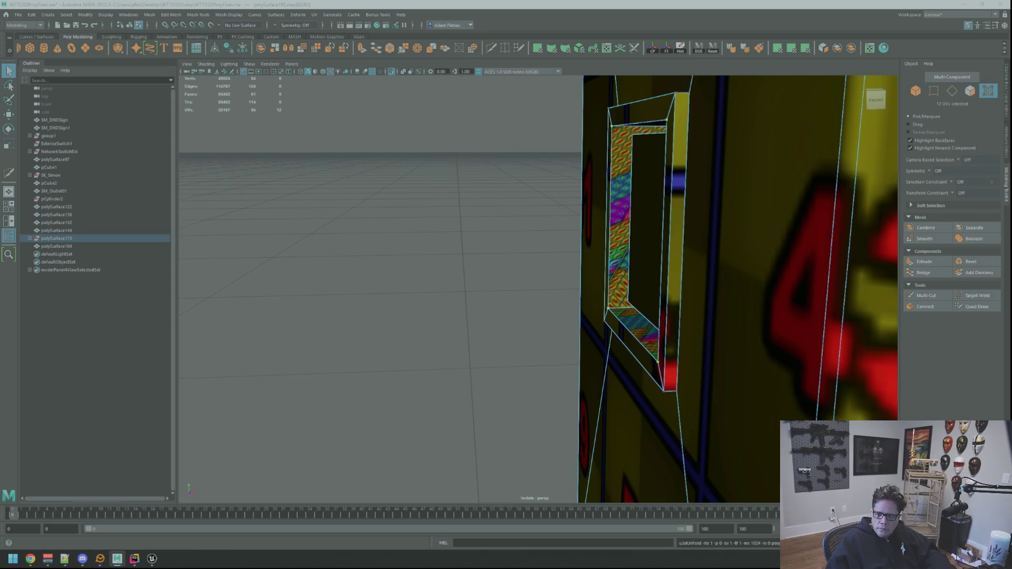
{"action": "key", "text": "w"}
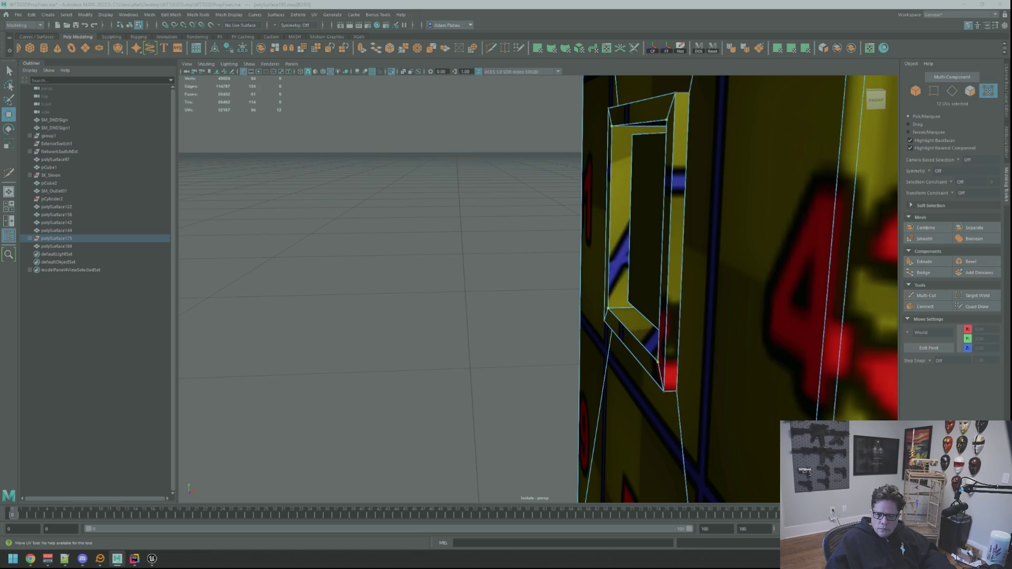
Select the frame's edge loop, convert it to UVs and readjust the frame strip's UVs.
{"action": "key", "text": "F10"}
{"action": "double_click", "coordinate": [670, 230]}
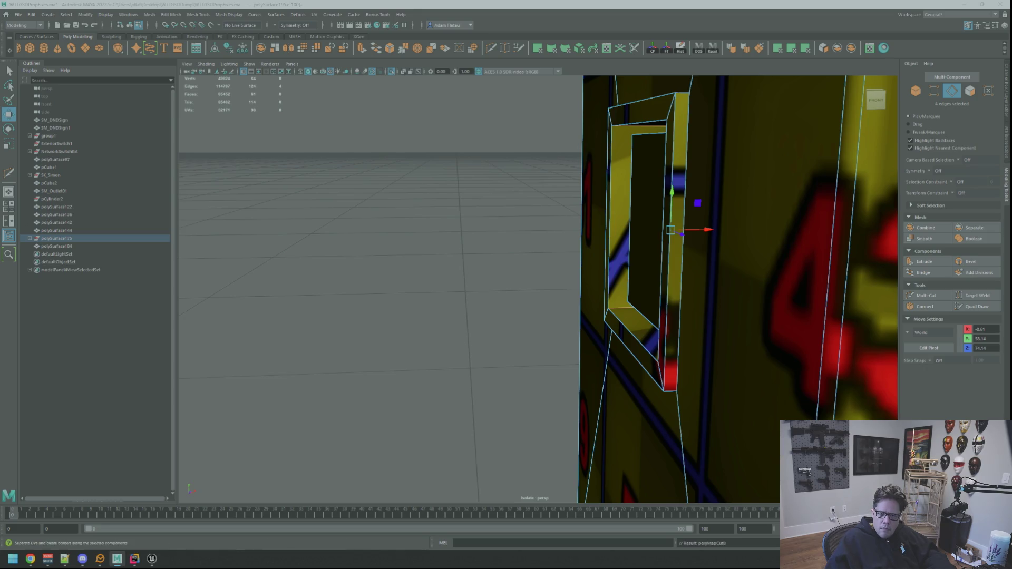
{"action": "key", "text": "ctrl+F11"}
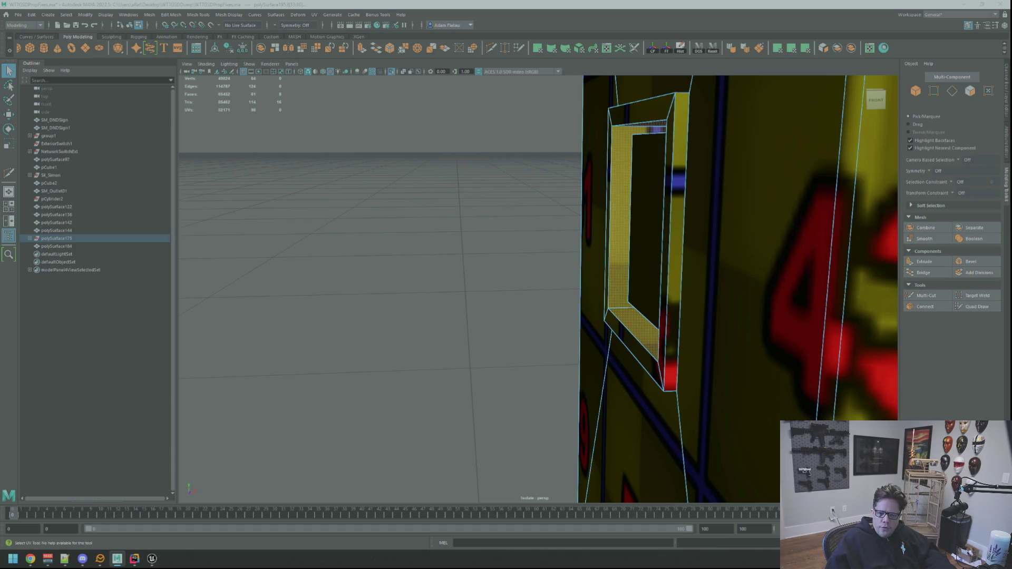
{"action": "key", "text": "ctrl+F12"}
{"action": "key", "text": "w"}
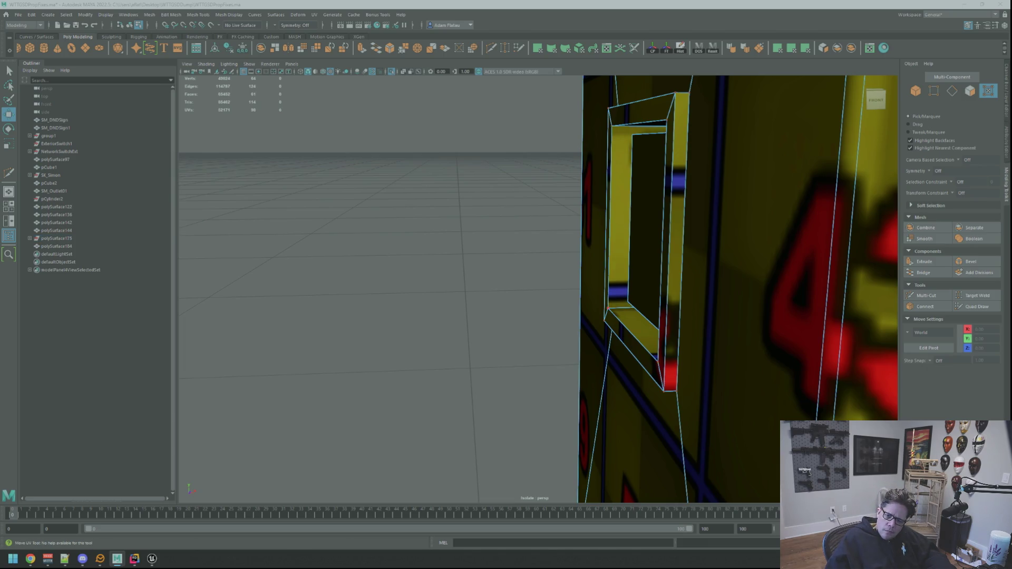
{"action": "key", "text": "ctrl+z"}
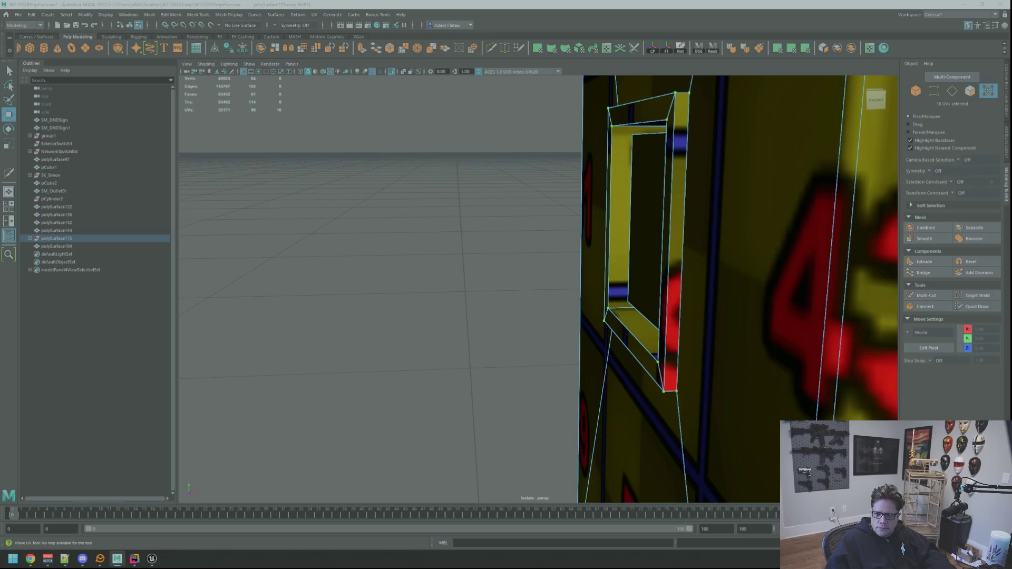
{"action": "key", "text": "ctrl+z"}
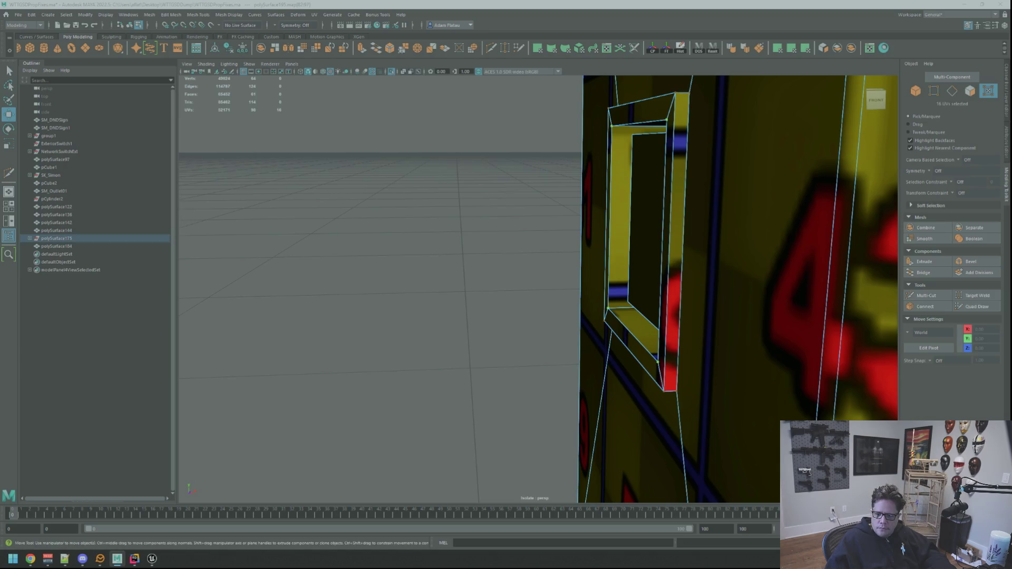
Frame the plate, clear the selection and select the window recess's top face.
{"action": "key", "text": "f"}
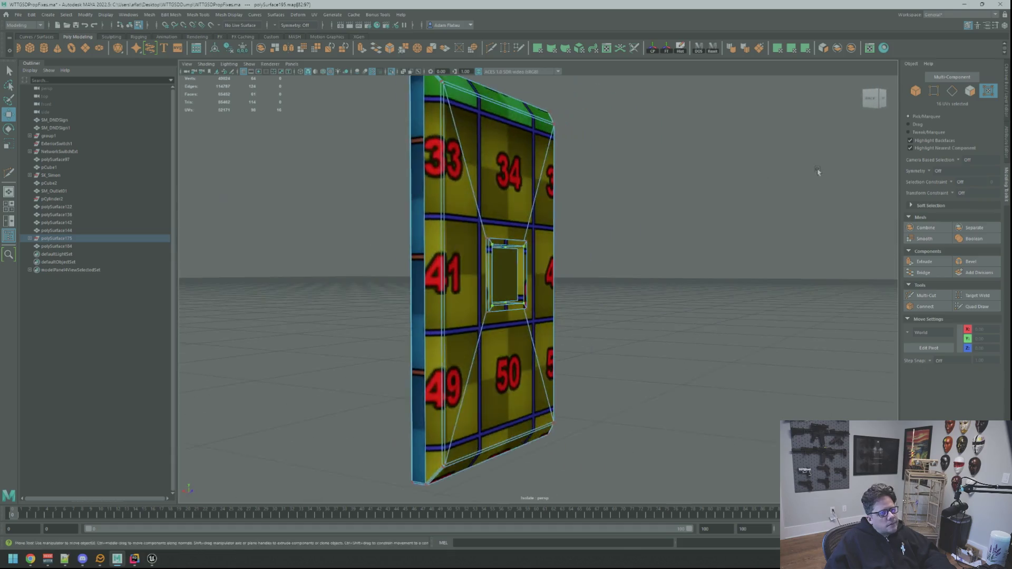
{"action": "key", "text": "q"}
{"action": "left_click", "coordinate": [714, 163]}
{"action": "left_click_drag", "start_coordinate": [714, 162], "coordinate": [606, 201], "text": "alt"}
{"action": "scroll", "coordinate": [578, 214], "scroll_direction": "up", "scroll_amount": 3}
{"action": "scroll", "coordinate": [578, 215], "scroll_direction": "down", "scroll_amount": 5}
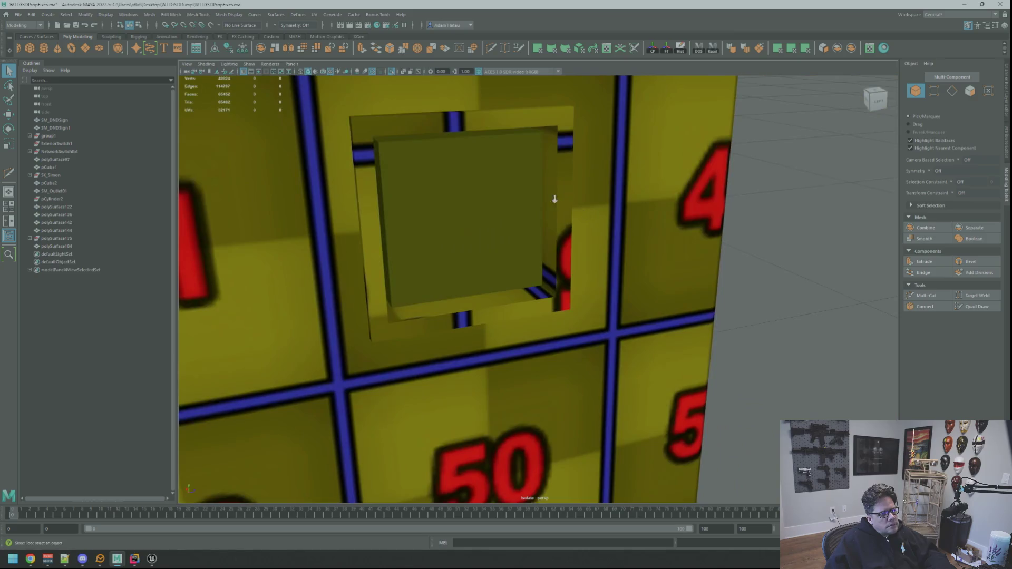
{"action": "key", "text": "f"}
{"action": "key", "text": "w"}
{"action": "mouse_move", "coordinate": [549, 191]}
{"action": "left_mouse_down", "text": "alt"}
{"action": "mouse_move", "coordinate": [515, 267]}
{"action": "mouse_move", "coordinate": [570, 192]}
{"action": "mouse_move", "coordinate": [622, 204]}
{"action": "mouse_move", "coordinate": [478, 207]}
{"action": "left_mouse_up", "text": "alt"}
{"action": "mouse_move", "coordinate": [666, 236]}
{"action": "left_mouse_down", "text": "alt"}
{"action": "mouse_move", "coordinate": [626, 242]}
{"action": "mouse_move", "coordinate": [568, 214]}
{"action": "mouse_move", "coordinate": [535, 231]}
{"action": "mouse_move", "coordinate": [521, 225]}
{"action": "left_mouse_up", "text": "alt"}
{"action": "left_click", "coordinate": [569, 215], "text": "shift"}
{"action": "scroll", "coordinate": [554, 237], "scroll_direction": "down", "scroll_amount": 5}
{"action": "key", "text": "q"}
{"action": "scroll", "coordinate": [538, 319], "scroll_direction": "up", "scroll_amount": 5}
{"action": "mouse_move", "coordinate": [539, 323]}
{"action": "left_mouse_down", "text": "alt"}
{"action": "mouse_move", "coordinate": [501, 305]}
{"action": "mouse_move", "coordinate": [501, 295]}
{"action": "mouse_move", "coordinate": [548, 287]}
{"action": "left_mouse_up", "text": "alt"}
Add the left, bottom and right inner window faces and apply a planar UV projection.
{"action": "left_click", "coordinate": [473, 211], "text": "shift"}
{"action": "left_click", "coordinate": [580, 284], "text": "shift"}
{"action": "mouse_move", "coordinate": [641, 264]}
{"action": "left_mouse_down", "text": "alt"}
{"action": "mouse_move", "coordinate": [599, 271]}
{"action": "mouse_move", "coordinate": [610, 275]}
{"action": "mouse_move", "coordinate": [606, 290]}
{"action": "mouse_move", "coordinate": [659, 258]}
{"action": "mouse_move", "coordinate": [588, 244]}
{"action": "mouse_move", "coordinate": [696, 253]}
{"action": "mouse_move", "coordinate": [696, 267]}
{"action": "left_mouse_up", "text": "alt"}
{"action": "left_click", "coordinate": [659, 259], "text": "shift"}
{"action": "key", "text": "w"}
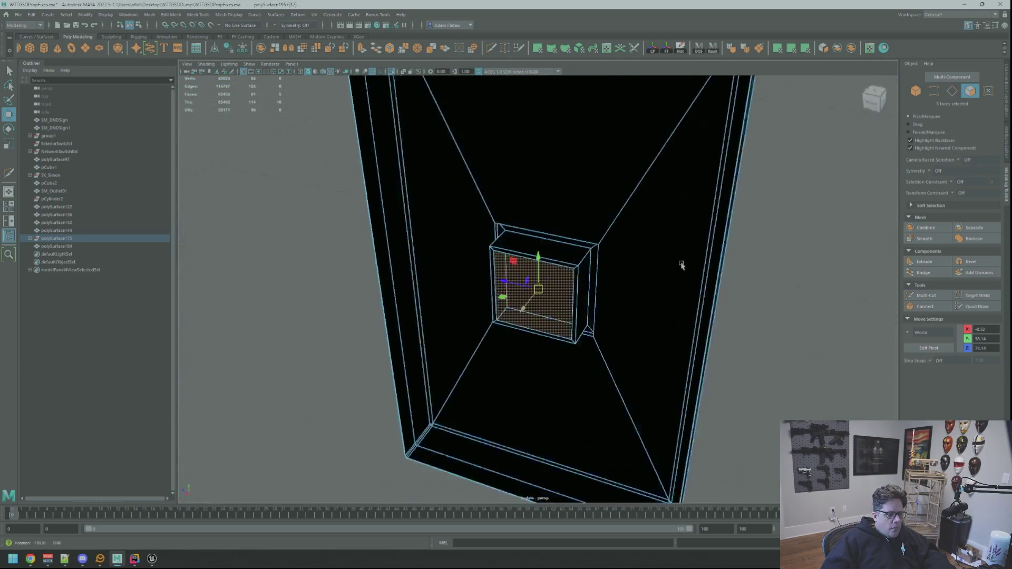
{"action": "scroll", "coordinate": [621, 237], "scroll_direction": "up", "scroll_amount": 5}
{"action": "mouse_move", "coordinate": [621, 237]}
{"action": "left_mouse_down", "text": "alt"}
{"action": "mouse_move", "coordinate": [546, 232]}
{"action": "mouse_move", "coordinate": [722, 144]}
{"action": "left_mouse_up", "text": "alt"}
{"action": "scroll", "coordinate": [546, 233], "scroll_direction": "down", "scroll_amount": 5}
{"action": "left_click", "coordinate": [791, 49]}
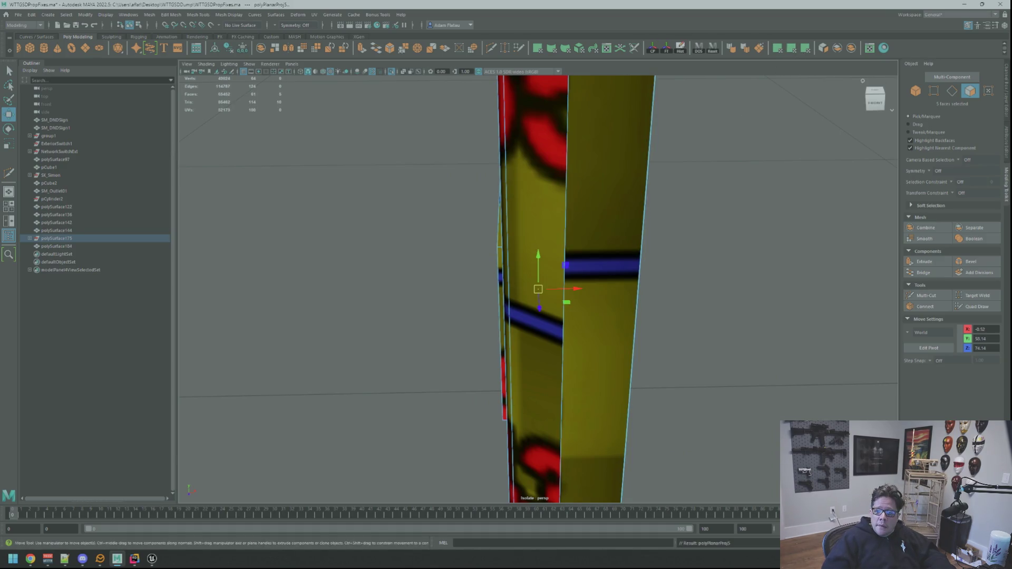
Cut the recess UVs along the selected edge and scale the shells to texel density 20.48 (map size 2048).
{"action": "left_click", "coordinate": [500, 246]}
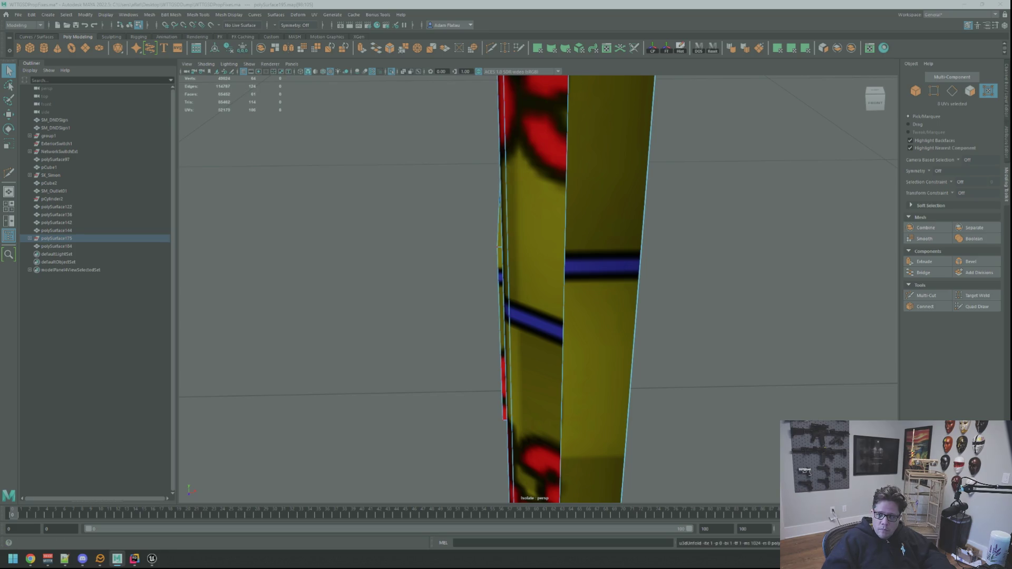
{"action": "key", "text": "w"}
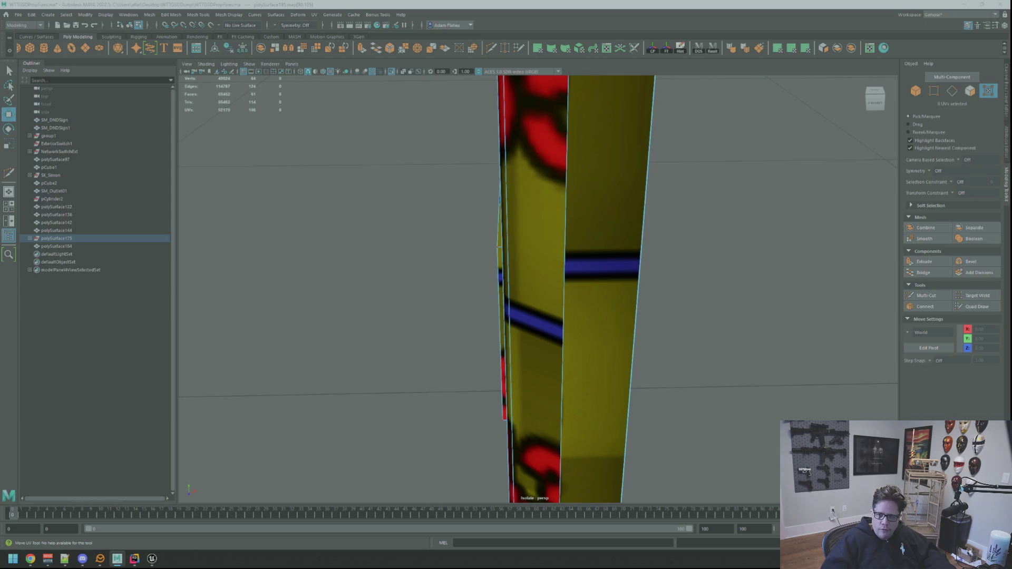
{"action": "key", "text": "F10"}
{"action": "key", "text": "q"}
{"action": "left_click", "coordinate": [499, 246]}
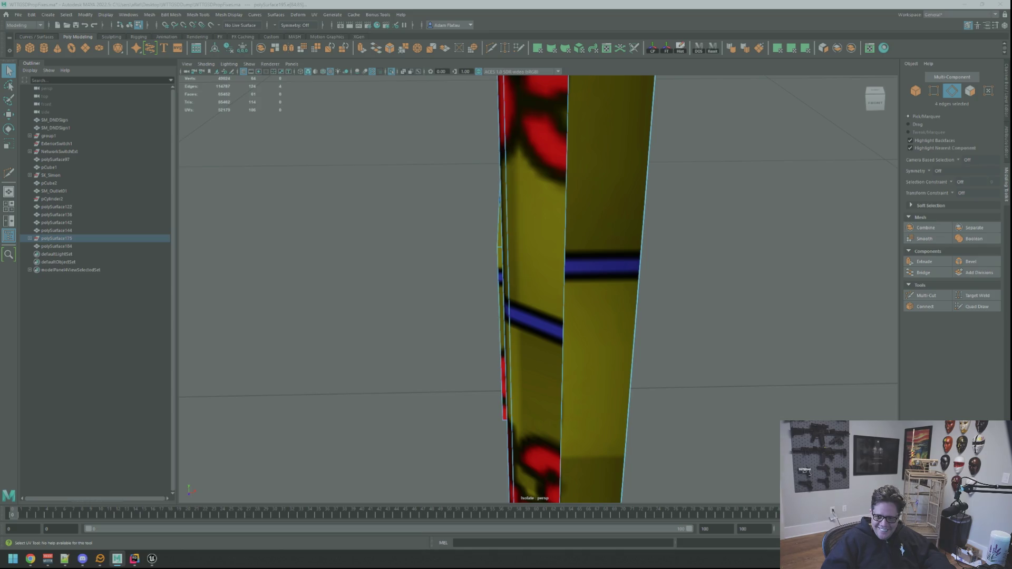
{"action": "key", "text": "ctrl+x"}
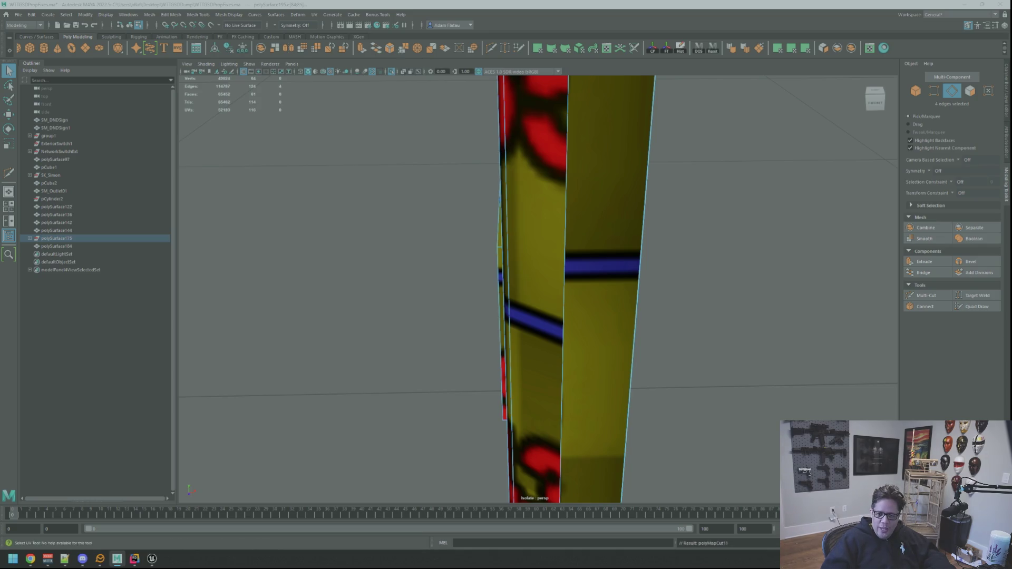
{"action": "key", "text": "ctrl+F12"}
{"action": "key", "text": "t"}
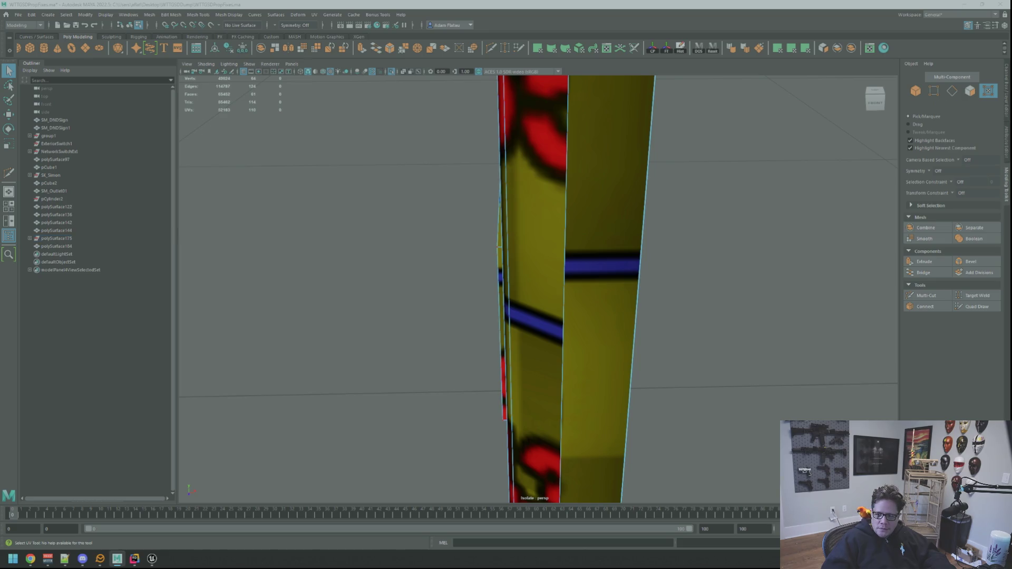
{"action": "key", "text": "w"}
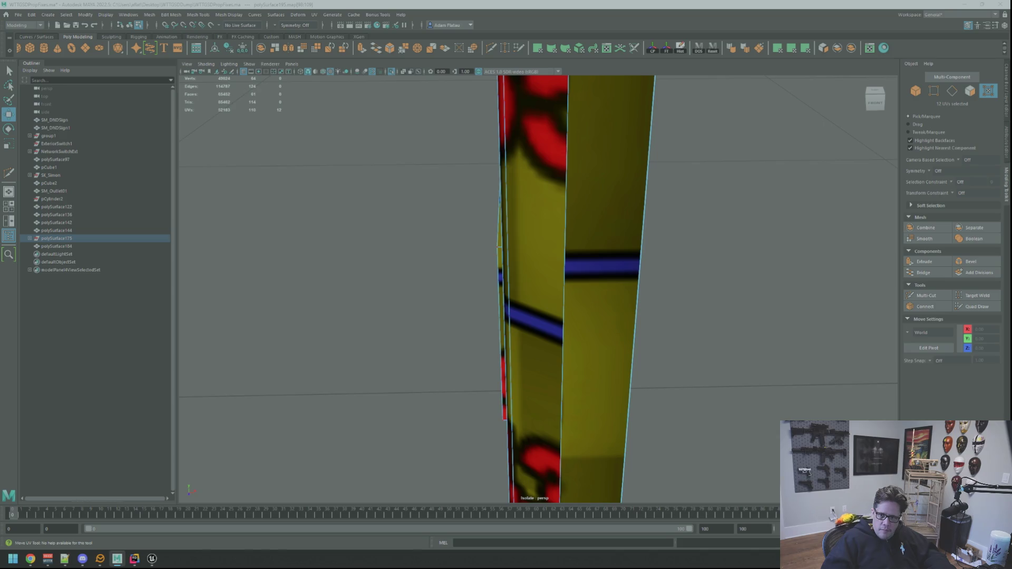
Clear the selection, orbit around to inspect the checker on the recess, then reselect and frame the plate.
{"action": "key", "text": "ctrl+shift+d"}
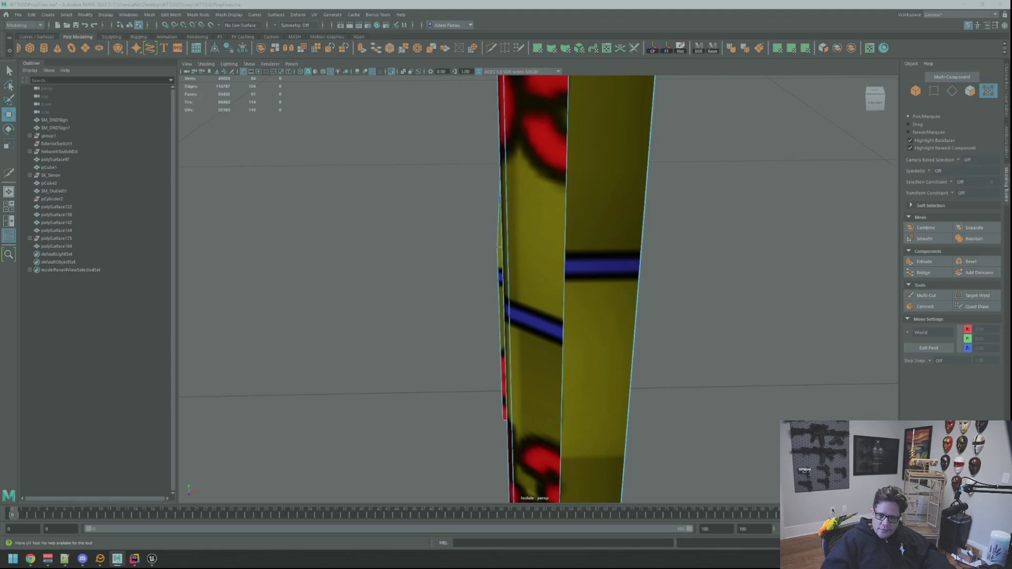
{"action": "left_click_drag", "start_coordinate": [656, 195], "coordinate": [752, 165], "text": "alt"}
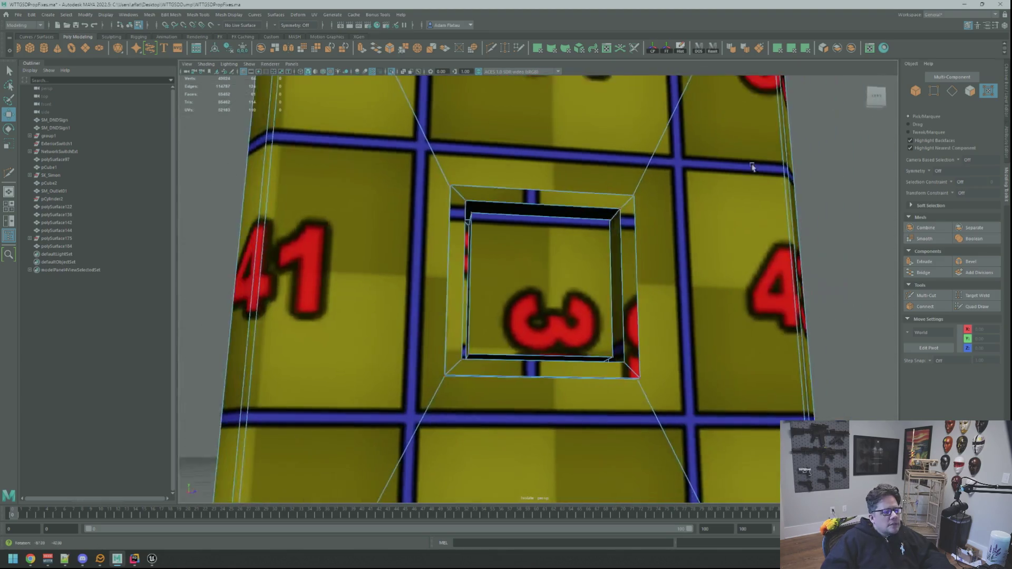
{"action": "scroll", "coordinate": [712, 180], "scroll_direction": "down", "scroll_amount": 6}
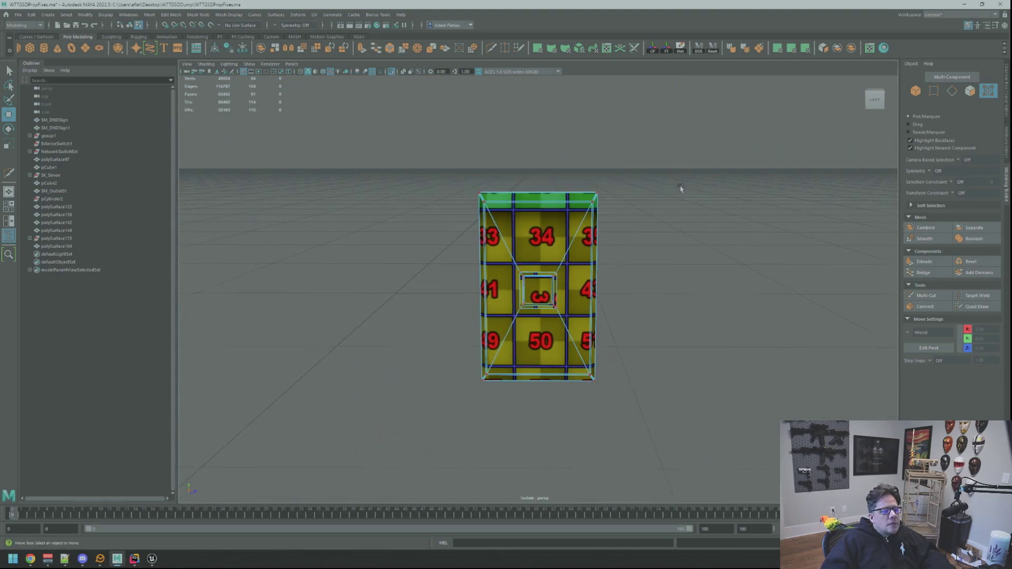
{"action": "left_click_drag", "start_coordinate": [680, 188], "coordinate": [678, 195], "text": "alt"}
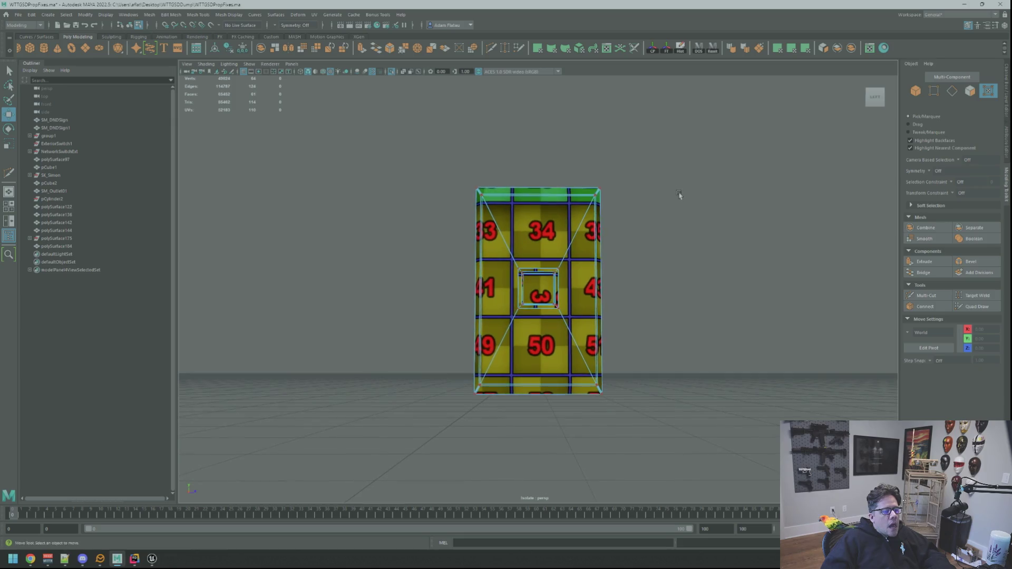
{"action": "scroll", "coordinate": [559, 258], "scroll_direction": "up", "scroll_amount": 5}
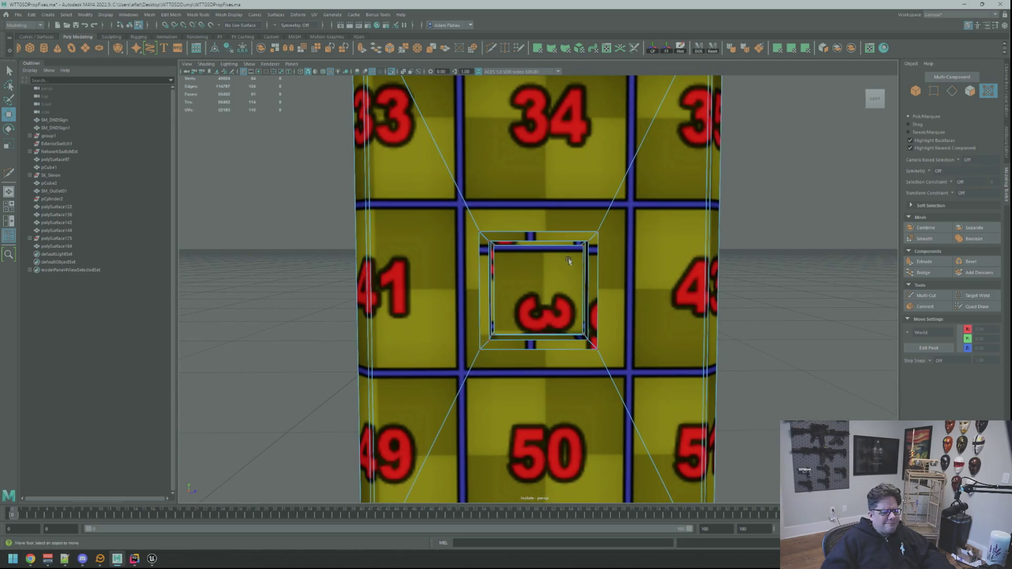
{"action": "scroll", "coordinate": [569, 262], "scroll_direction": "down", "scroll_amount": 1}
{"action": "left_click", "coordinate": [564, 262]}
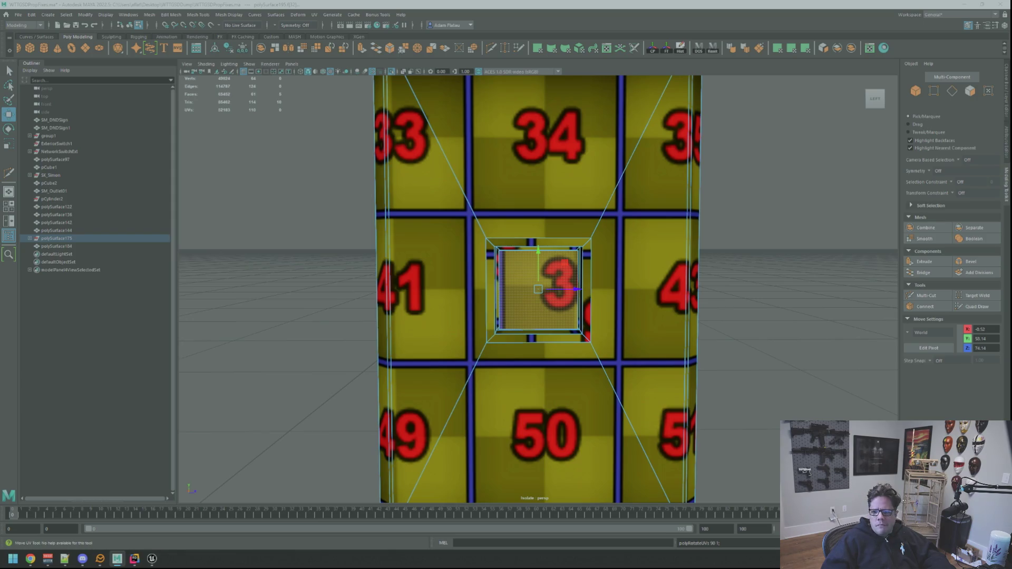
{"action": "scroll", "coordinate": [737, 197], "scroll_direction": "down", "scroll_amount": 4}
{"action": "left_click", "coordinate": [693, 186]}
{"action": "mouse_move", "coordinate": [692, 186]}
{"action": "left_mouse_down", "text": "alt"}
{"action": "mouse_move", "coordinate": [594, 217]}
{"action": "mouse_move", "coordinate": [666, 233]}
{"action": "mouse_move", "coordinate": [486, 222]}
{"action": "mouse_move", "coordinate": [613, 208]}
{"action": "left_mouse_up", "text": "alt"}
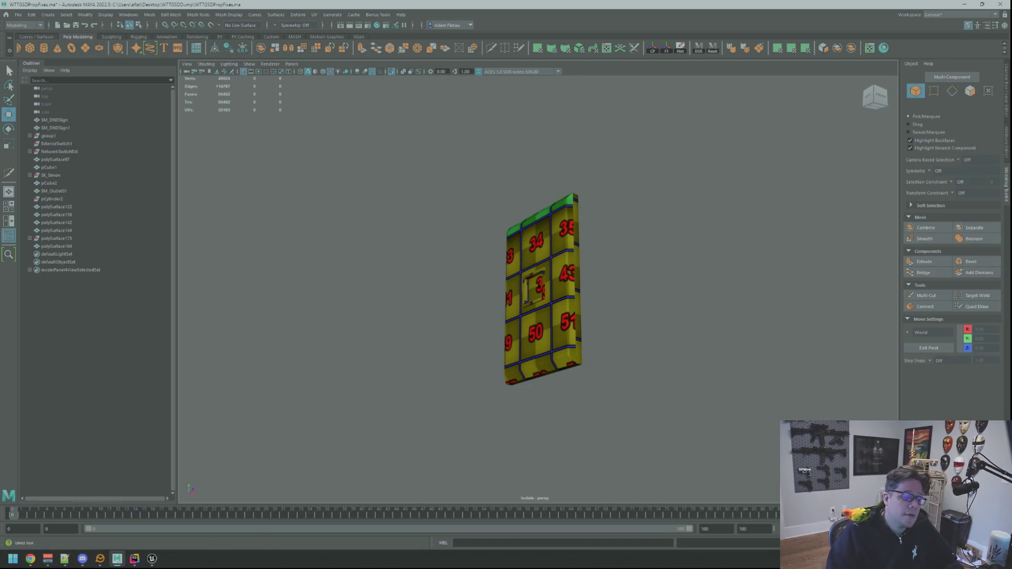
{"action": "mouse_move", "coordinate": [516, 254]}
{"action": "left_mouse_down", "text": "alt"}
{"action": "mouse_move", "coordinate": [598, 276]}
{"action": "mouse_move", "coordinate": [576, 242]}
{"action": "left_mouse_up", "text": "alt"}
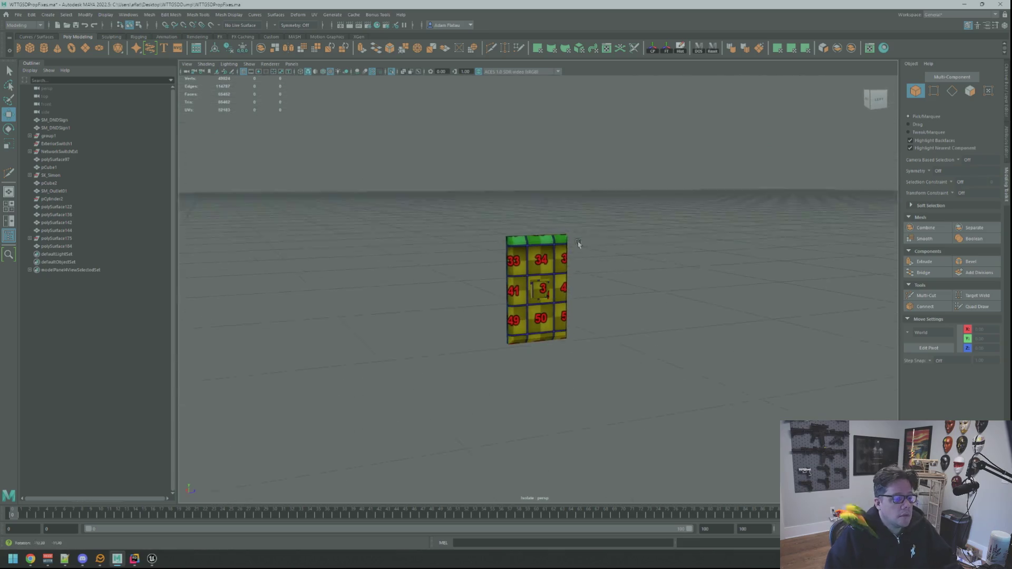
{"action": "left_click", "coordinate": [546, 266]}
{"action": "key", "text": "f"}
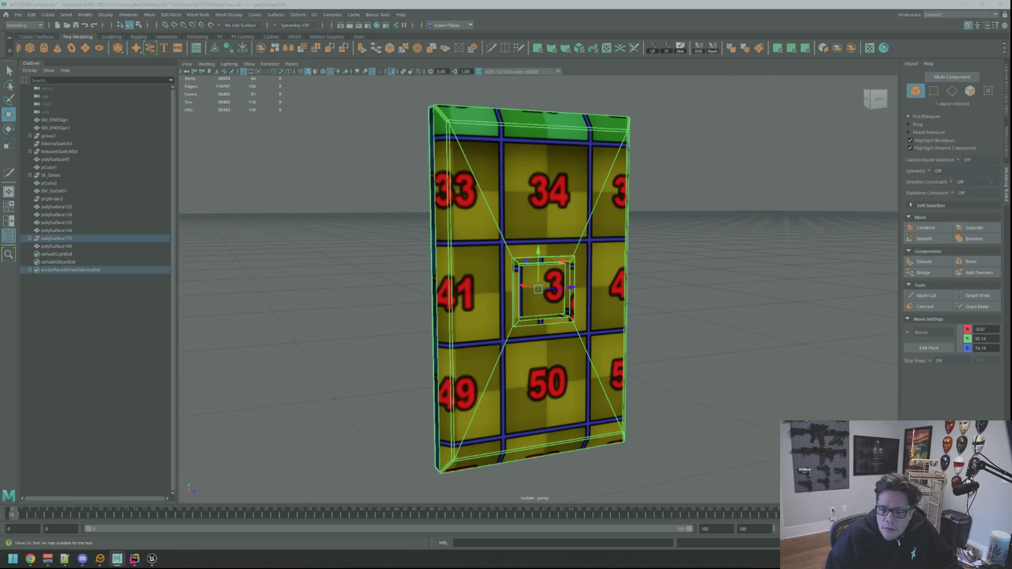
Save the scene with Ctrl+S, then select and frame the outlet plate.
{"action": "scroll", "coordinate": [546, 294], "scroll_direction": "down", "scroll_amount": 5}
{"action": "right_click_drag", "start_coordinate": [588, 257], "coordinate": [588, 257]}
{"action": "key", "text": "ctrl+s"}
{"action": "mouse_move", "coordinate": [589, 257]}
{"action": "left_mouse_down", "text": "alt"}
{"action": "mouse_move", "coordinate": [511, 262]}
{"action": "mouse_move", "coordinate": [641, 260]}
{"action": "mouse_move", "coordinate": [655, 319]}
{"action": "mouse_move", "coordinate": [643, 264]}
{"action": "mouse_move", "coordinate": [622, 295]}
{"action": "left_mouse_up", "text": "alt"}
{"action": "left_click", "coordinate": [539, 231]}
{"action": "key", "text": "f"}
{"action": "scroll", "coordinate": [362, 94], "scroll_direction": "down", "scroll_amount": 3}
Exit Isolate Select to show the whole scene and select the cable running into the plate.
{"action": "left_click", "coordinate": [390, 72]}
{"action": "mouse_move", "coordinate": [527, 158]}
{"action": "left_mouse_down", "text": "alt"}
{"action": "mouse_move", "coordinate": [580, 152]}
{"action": "mouse_move", "coordinate": [463, 140]}
{"action": "mouse_move", "coordinate": [524, 140]}
{"action": "mouse_move", "coordinate": [538, 165]}
{"action": "mouse_move", "coordinate": [565, 172]}
{"action": "mouse_move", "coordinate": [572, 197]}
{"action": "mouse_move", "coordinate": [582, 196]}
{"action": "mouse_move", "coordinate": [575, 168]}
{"action": "mouse_move", "coordinate": [601, 174]}
{"action": "mouse_move", "coordinate": [530, 188]}
{"action": "mouse_move", "coordinate": [519, 210]}
{"action": "left_mouse_up", "text": "alt"}
{"action": "scroll", "coordinate": [580, 152], "scroll_direction": "up", "scroll_amount": 2}
{"action": "scroll", "coordinate": [580, 152], "scroll_direction": "down", "scroll_amount": 5}
{"action": "scroll", "coordinate": [606, 176], "scroll_direction": "up", "scroll_amount": 5}
{"action": "left_click", "coordinate": [525, 190]}
{"action": "key", "text": "f"}
{"action": "scroll", "coordinate": [560, 218], "scroll_direction": "up", "scroll_amount": 3}
{"action": "scroll", "coordinate": [561, 217], "scroll_direction": "up", "scroll_amount": 6}
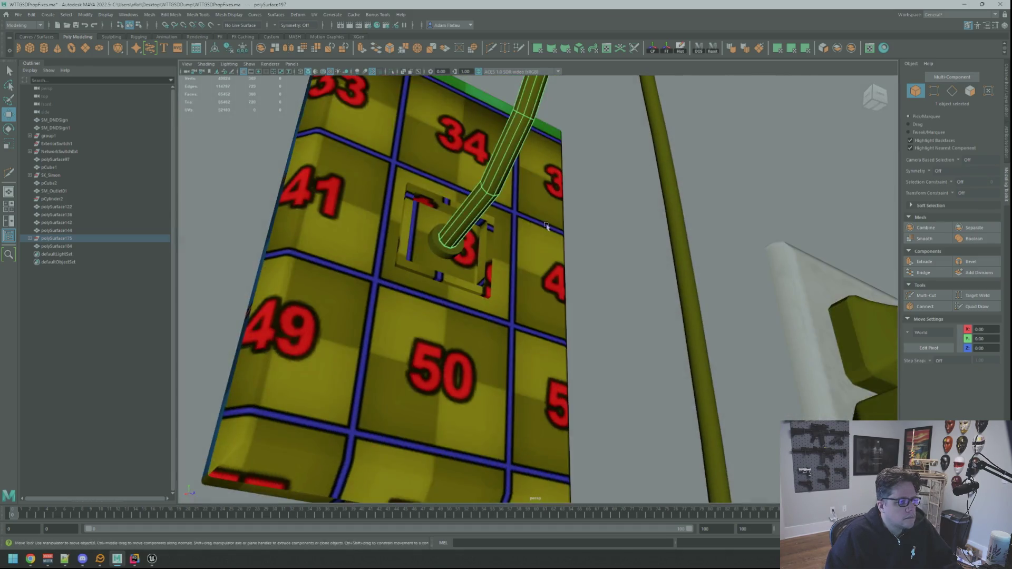
Add the cable's end ring and plug connector, then combine them into one mesh, polySurface197.
{"action": "left_click", "coordinate": [416, 287], "text": "shift"}
{"action": "scroll", "coordinate": [416, 287], "scroll_direction": "down", "scroll_amount": 10}
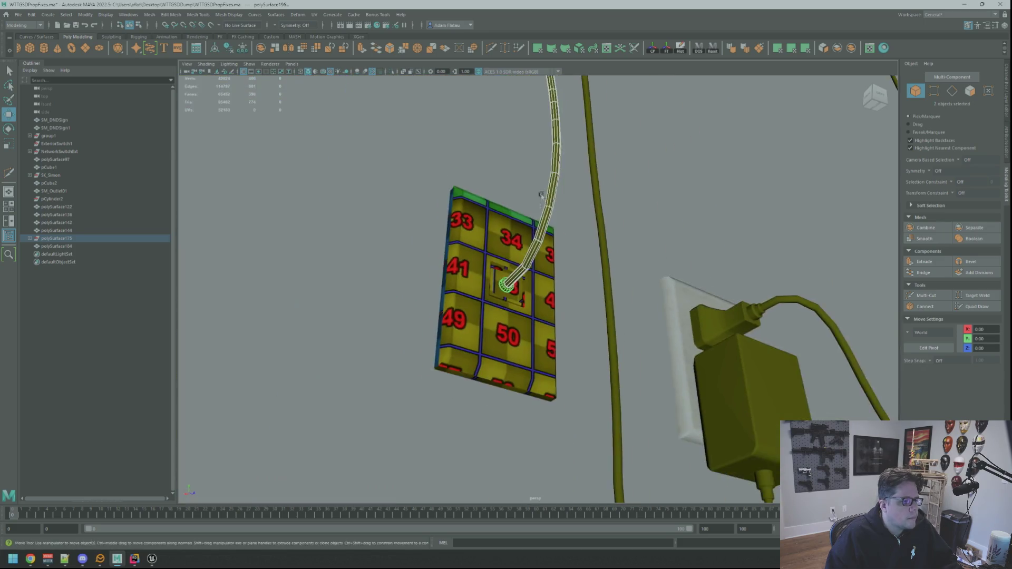
{"action": "scroll", "coordinate": [474, 264], "scroll_direction": "up", "scroll_amount": 8}
{"action": "mouse_move", "coordinate": [517, 274]}
{"action": "left_mouse_down", "text": "alt"}
{"action": "mouse_move", "coordinate": [533, 222]}
{"action": "mouse_move", "coordinate": [517, 302]}
{"action": "mouse_move", "coordinate": [556, 283]}
{"action": "mouse_move", "coordinate": [520, 271]}
{"action": "mouse_move", "coordinate": [527, 253]}
{"action": "mouse_move", "coordinate": [542, 283]}
{"action": "left_mouse_up", "text": "alt"}
{"action": "scroll", "coordinate": [516, 302], "scroll_direction": "up", "scroll_amount": 10}
{"action": "left_click", "coordinate": [537, 265], "text": "shift"}
{"action": "scroll", "coordinate": [741, 240], "scroll_direction": "down", "scroll_amount": 5}
{"action": "mouse_move", "coordinate": [740, 240]}
{"action": "left_mouse_down", "text": "alt"}
{"action": "mouse_move", "coordinate": [671, 212]}
{"action": "mouse_move", "coordinate": [714, 162]}
{"action": "left_mouse_up", "text": "alt"}
{"action": "left_click", "coordinate": [851, 48]}
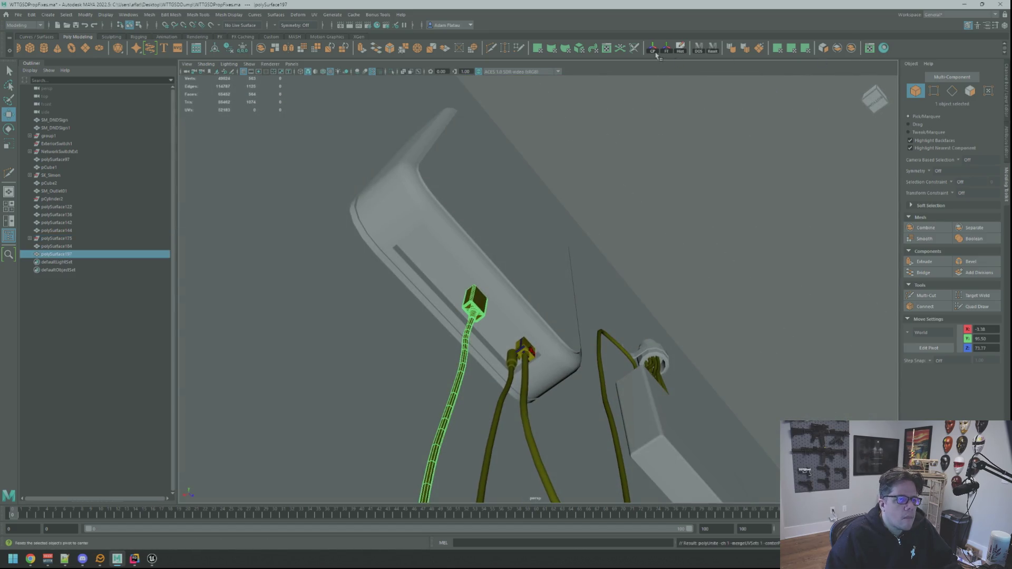
Isolate the combined cable, select its mesh and zoom in on its bent end.
{"action": "left_click", "coordinate": [390, 74]}
{"action": "left_click_drag", "start_coordinate": [474, 237], "coordinate": [494, 212], "text": "alt"}
{"action": "right_click", "coordinate": [494, 213]}
{"action": "left_click", "coordinate": [455, 211]}
{"action": "scroll", "coordinate": [527, 264], "scroll_direction": "up", "scroll_amount": 5}
{"action": "mouse_move", "coordinate": [617, 298]}
{"action": "left_mouse_down", "text": "alt"}
{"action": "mouse_move", "coordinate": [655, 292]}
{"action": "mouse_move", "coordinate": [543, 369]}
{"action": "left_mouse_up", "text": "alt"}
{"action": "key", "text": "F8"}
{"action": "key", "text": "q"}
{"action": "left_click", "coordinate": [548, 379]}
{"action": "key", "text": "w"}
{"action": "mouse_move", "coordinate": [610, 380]}
{"action": "left_mouse_down", "text": "alt"}
{"action": "mouse_move", "coordinate": [592, 413]}
{"action": "mouse_move", "coordinate": [558, 283]}
{"action": "mouse_move", "coordinate": [571, 344]}
{"action": "mouse_move", "coordinate": [558, 290]}
{"action": "mouse_move", "coordinate": [628, 314]}
{"action": "mouse_move", "coordinate": [590, 298]}
{"action": "left_mouse_up", "text": "alt"}
{"action": "mouse_move", "coordinate": [591, 297]}
{"action": "right_mouse_down", "text": "alt"}
{"action": "mouse_move", "coordinate": [560, 264]}
{"action": "mouse_move", "coordinate": [576, 283]}
{"action": "mouse_move", "coordinate": [561, 269]}
{"action": "mouse_move", "coordinate": [565, 290]}
{"action": "right_mouse_up", "text": "alt"}
Select the loop of outer flange faces on the cable's end cap.
{"action": "key", "text": "F11"}
{"action": "left_click", "coordinate": [566, 236]}
{"action": "key", "text": "f"}
{"action": "mouse_move", "coordinate": [565, 289]}
{"action": "left_mouse_down", "text": "alt"}
{"action": "mouse_move", "coordinate": [716, 301]}
{"action": "mouse_move", "coordinate": [553, 295]}
{"action": "mouse_move", "coordinate": [562, 309]}
{"action": "mouse_move", "coordinate": [582, 308]}
{"action": "left_mouse_up", "text": "alt"}
{"action": "double_click", "coordinate": [562, 309]}
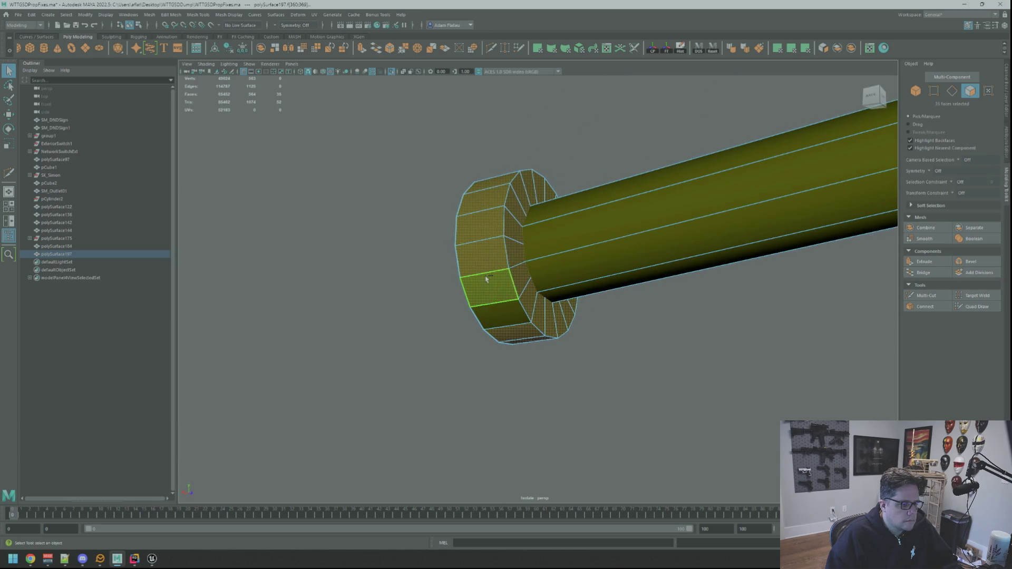
{"action": "left_click", "coordinate": [538, 314]}
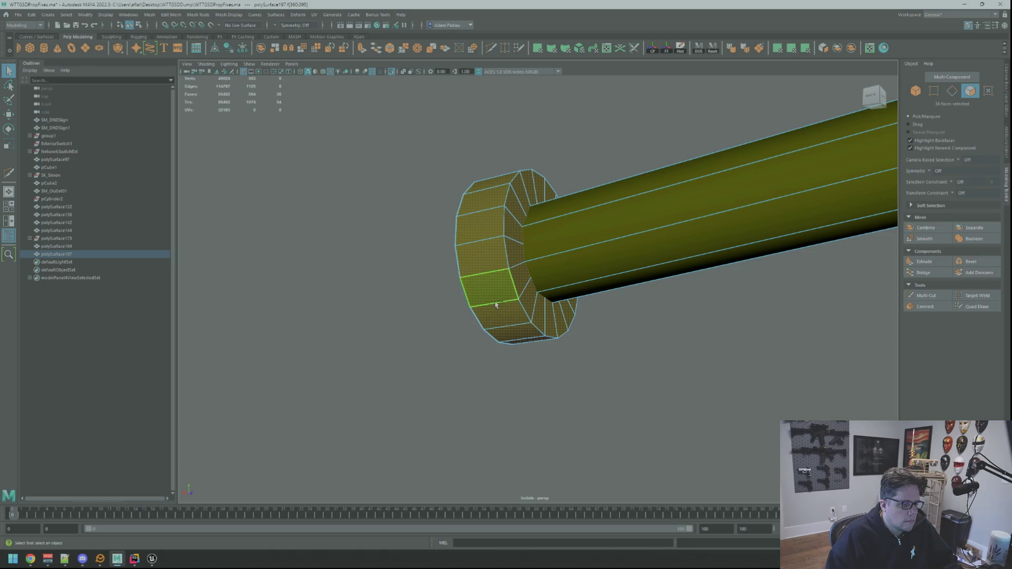
{"action": "double_click", "coordinate": [511, 261], "text": "shift"}
{"action": "scroll", "coordinate": [630, 333], "scroll_direction": "up", "scroll_amount": 3}
Apply a planar UV projection to the selected flange faces.
{"action": "key", "text": "w"}
{"action": "scroll", "coordinate": [644, 344], "scroll_direction": "down", "scroll_amount": 3}
{"action": "mouse_move", "coordinate": [644, 343]}
{"action": "left_mouse_down", "text": "alt"}
{"action": "mouse_move", "coordinate": [615, 343]}
{"action": "mouse_move", "coordinate": [615, 330]}
{"action": "mouse_move", "coordinate": [612, 343]}
{"action": "left_mouse_up", "text": "alt"}
{"action": "scroll", "coordinate": [619, 339], "scroll_direction": "down", "scroll_amount": 3}
{"action": "scroll", "coordinate": [617, 344], "scroll_direction": "up", "scroll_amount": 2}
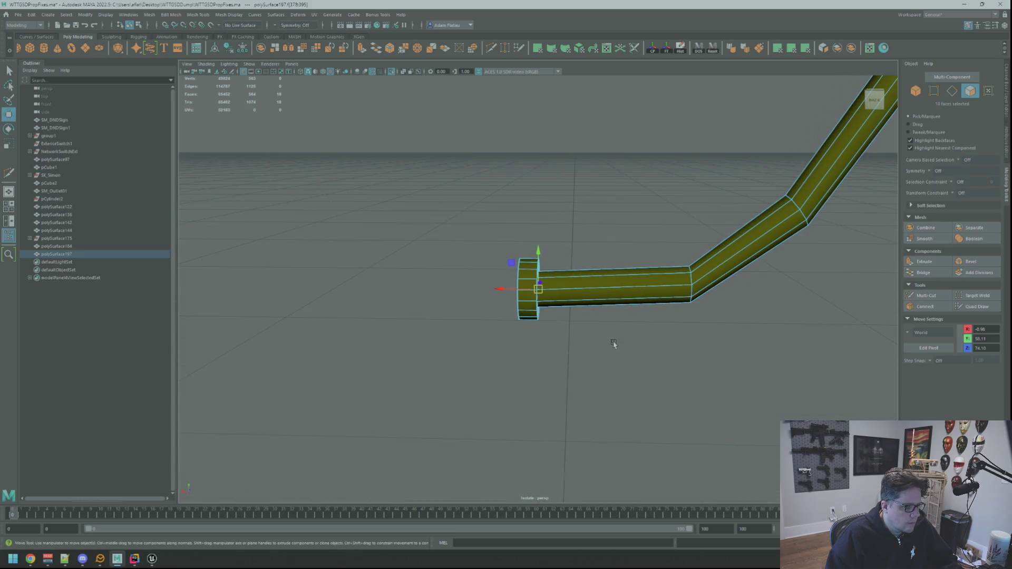
{"action": "left_click", "coordinate": [778, 48]}
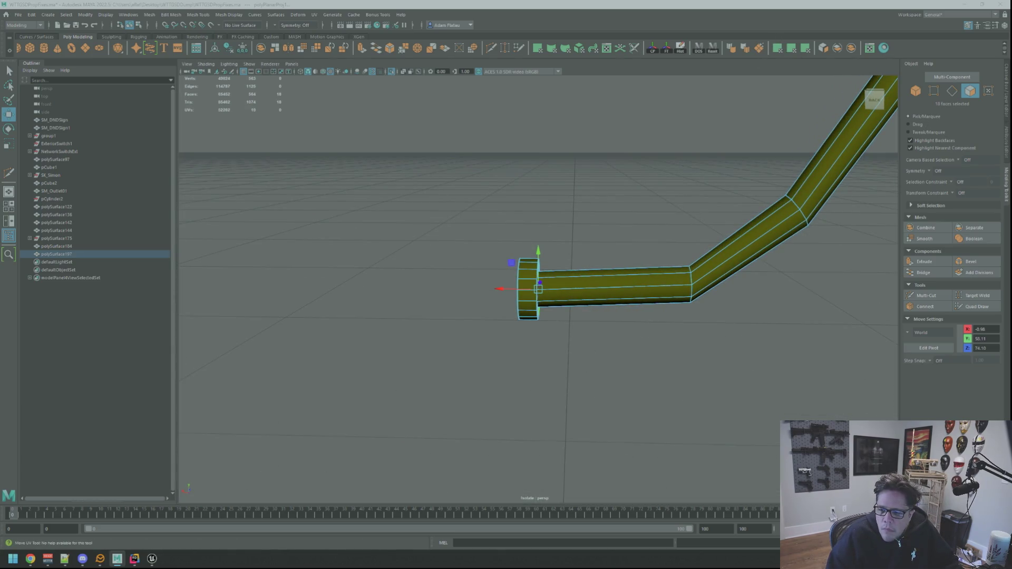
Select the face loop around the ring at the pipe end.
{"action": "key", "text": "q"}
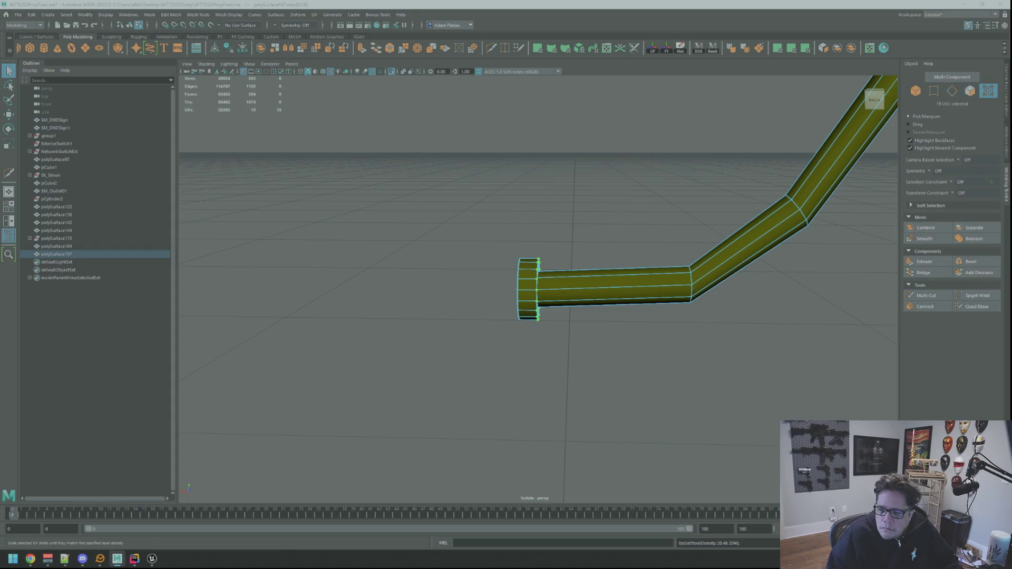
{"action": "left_click_drag", "start_coordinate": [590, 249], "coordinate": [577, 255], "text": "alt"}
{"action": "key", "text": "F8"}
{"action": "left_click", "coordinate": [596, 242]}
{"action": "right_click_drag", "start_coordinate": [511, 265], "coordinate": [514, 288]}
{"action": "double_click", "coordinate": [525, 257]}
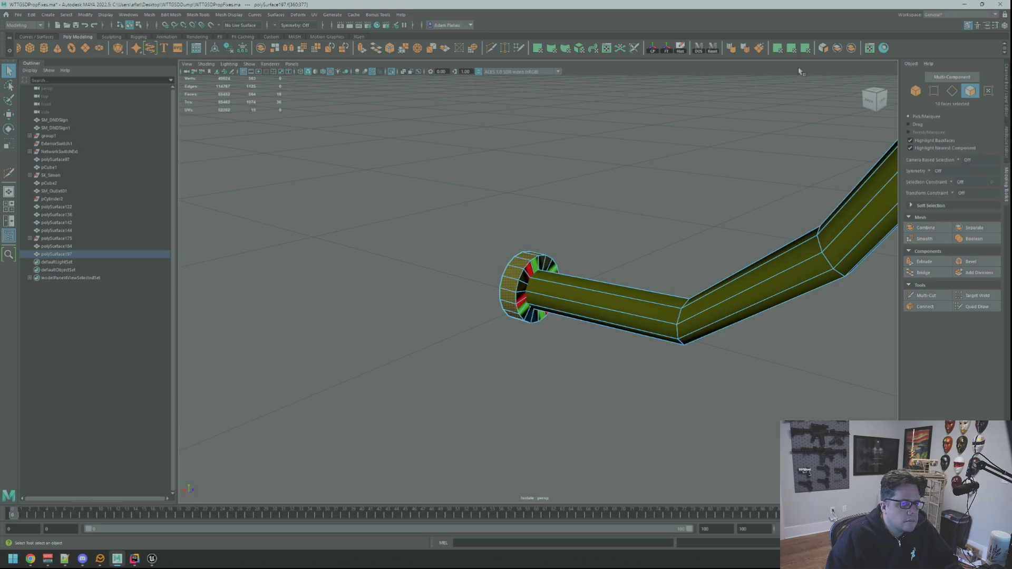
Planar-project the ring faces, then unfold the base ring's UVs.
{"action": "left_click", "coordinate": [791, 48]}
{"action": "mouse_move", "coordinate": [627, 184]}
{"action": "left_mouse_down", "text": "alt"}
{"action": "mouse_move", "coordinate": [529, 237]}
{"action": "mouse_move", "coordinate": [493, 204]}
{"action": "mouse_move", "coordinate": [510, 210]}
{"action": "left_mouse_up", "text": "alt"}
{"action": "key", "text": "F10"}
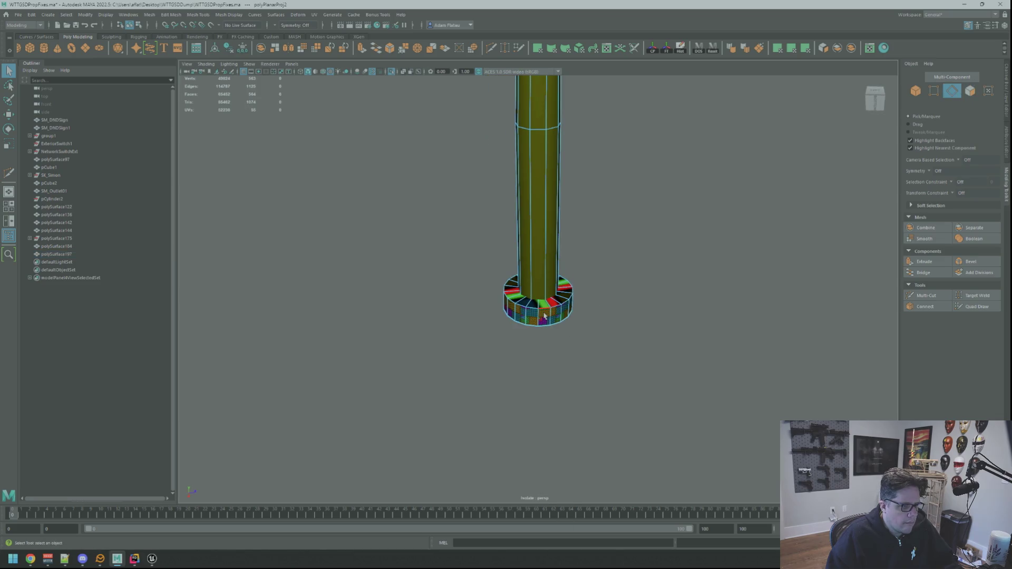
{"action": "left_click", "coordinate": [540, 317]}
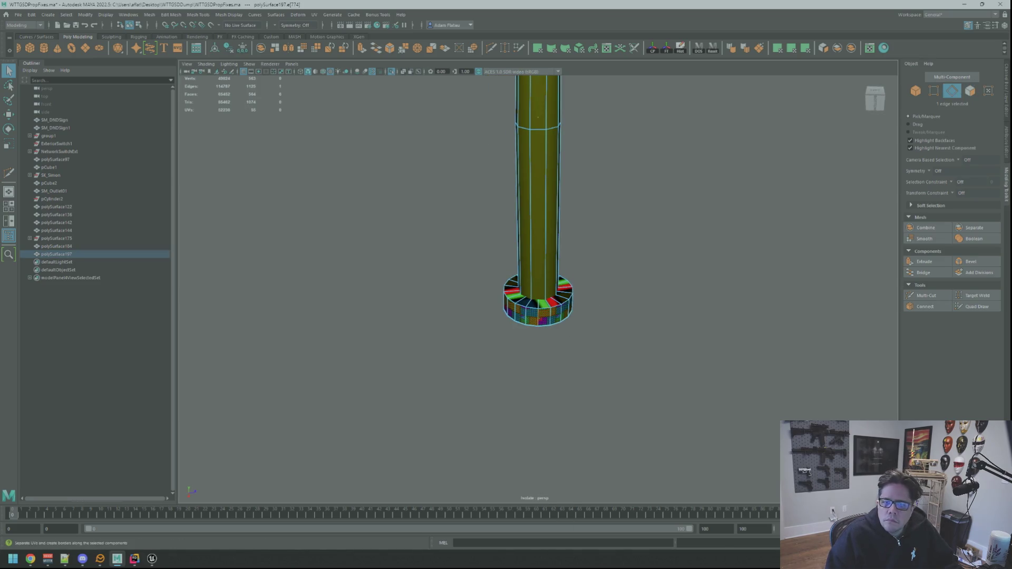
{"action": "key", "text": "F11"}
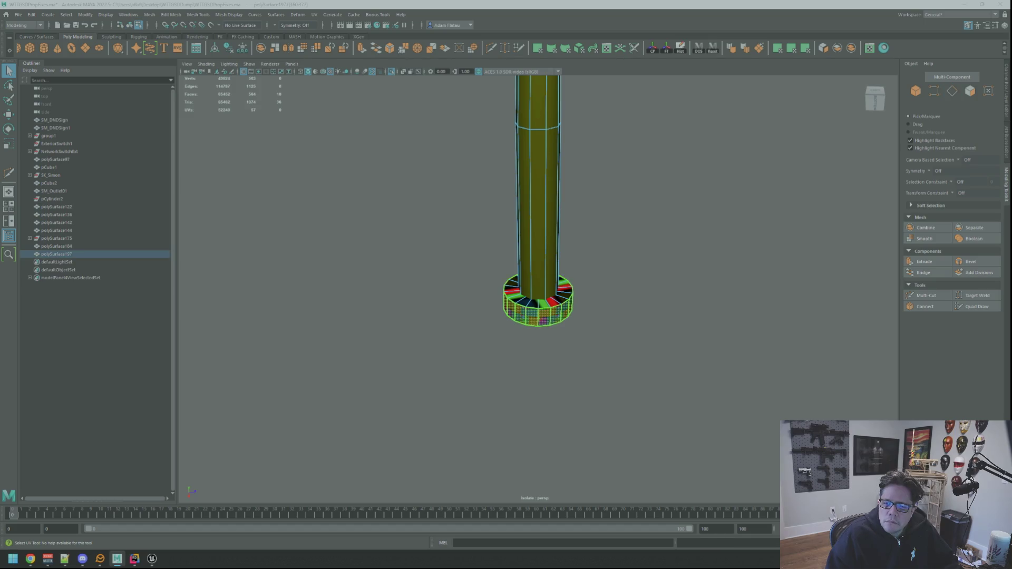
{"action": "key", "text": "ctrl+u"}
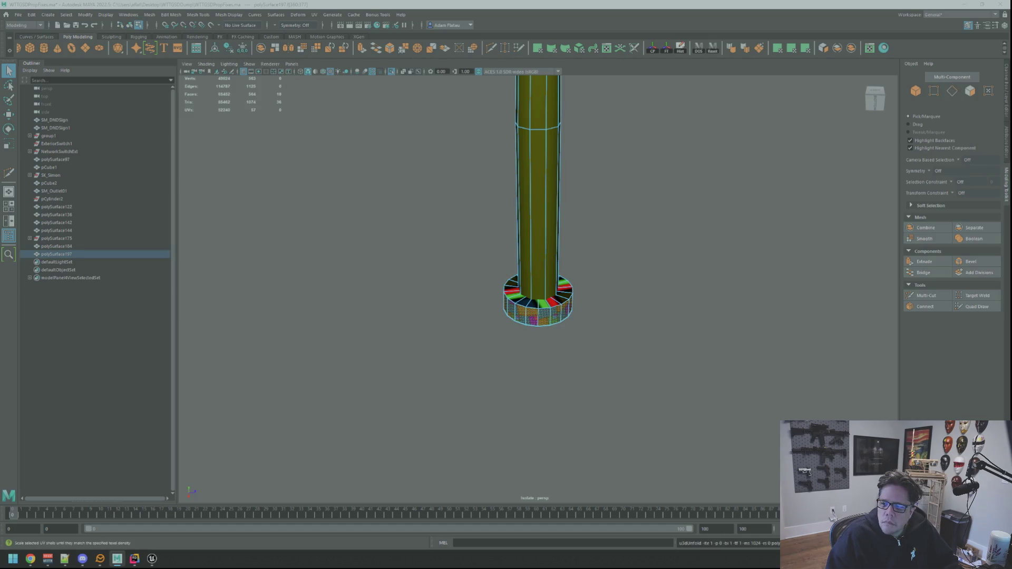
Move and sew the UVs along an edge near the base ring, then unfold them again.
{"action": "key", "text": "w"}
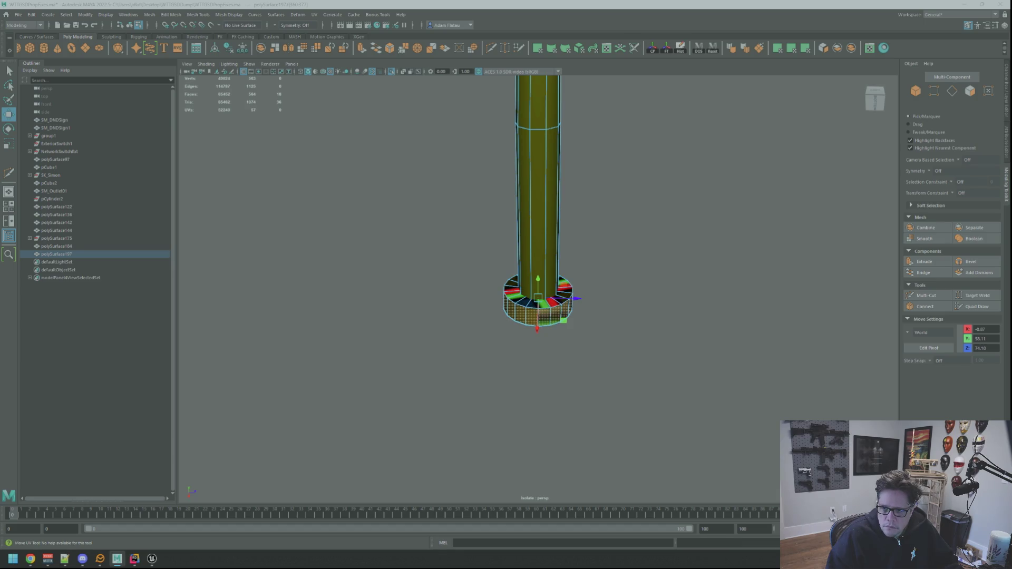
{"action": "key", "text": "F10"}
{"action": "left_click", "coordinate": [521, 274]}
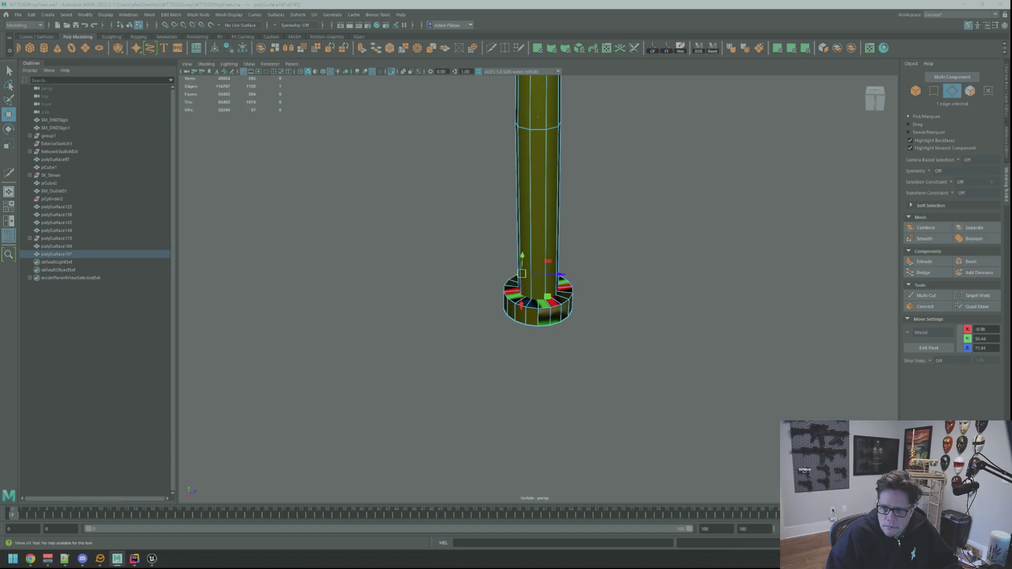
{"action": "key", "text": "ctrl+shift+s"}
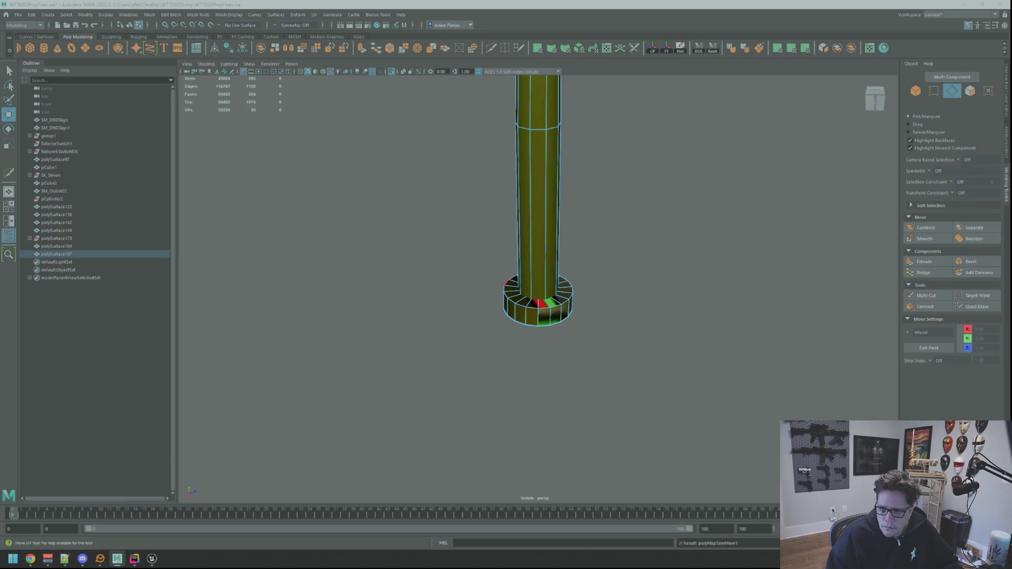
{"action": "key", "text": "ctrl+F12"}
{"action": "key", "text": "w"}
{"action": "key", "text": "ctrl+u"}
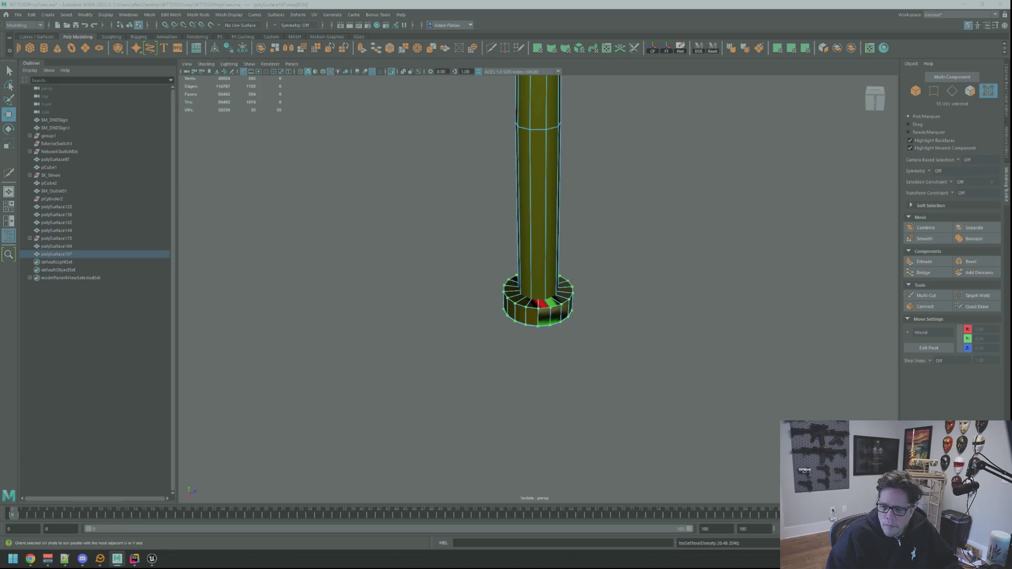
Deselect the ring's UVs and zoom out to show the whole cable and plug.
{"action": "key", "text": "Escape"}
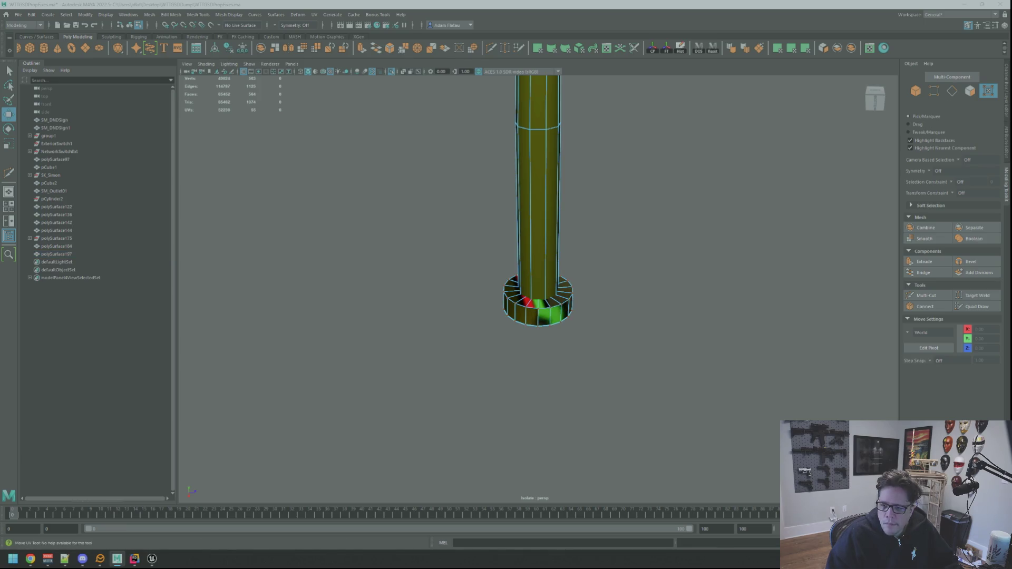
{"action": "mouse_move", "coordinate": [476, 194]}
{"action": "left_mouse_down", "text": "alt"}
{"action": "mouse_move", "coordinate": [549, 228]}
{"action": "mouse_move", "coordinate": [571, 223]}
{"action": "mouse_move", "coordinate": [495, 154]}
{"action": "mouse_move", "coordinate": [550, 158]}
{"action": "mouse_move", "coordinate": [538, 211]}
{"action": "left_mouse_up", "text": "alt"}
{"action": "mouse_move", "coordinate": [538, 211]}
{"action": "right_mouse_down", "text": "alt"}
{"action": "mouse_move", "coordinate": [635, 221]}
{"action": "mouse_move", "coordinate": [520, 223]}
{"action": "mouse_move", "coordinate": [662, 244]}
{"action": "mouse_move", "coordinate": [569, 197]}
{"action": "right_mouse_up", "text": "alt"}
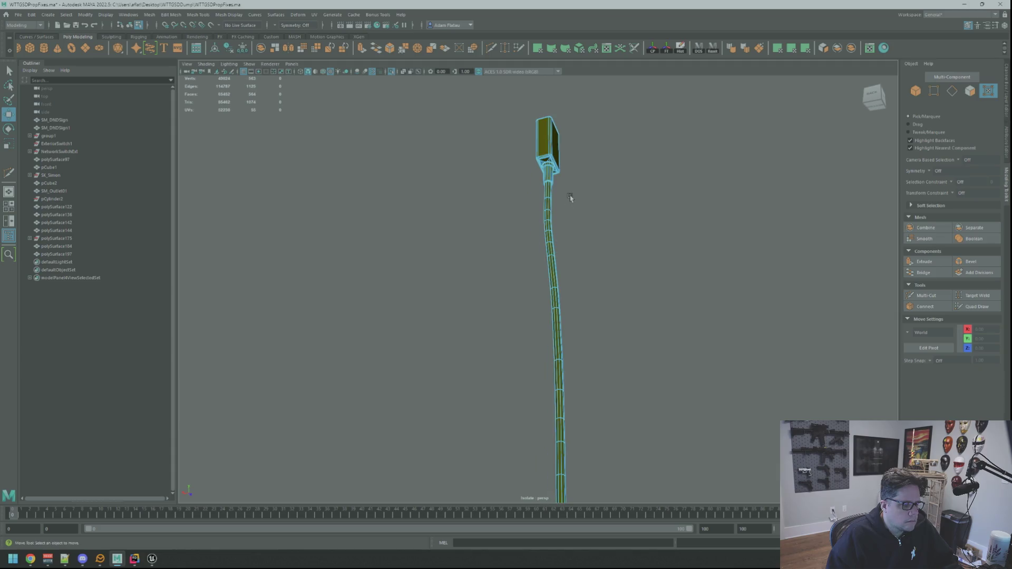
Frame the view closely on the cable's neck below the plug.
{"action": "key", "text": "q"}
{"action": "key", "text": "F9"}
{"action": "left_click", "coordinate": [554, 182]}
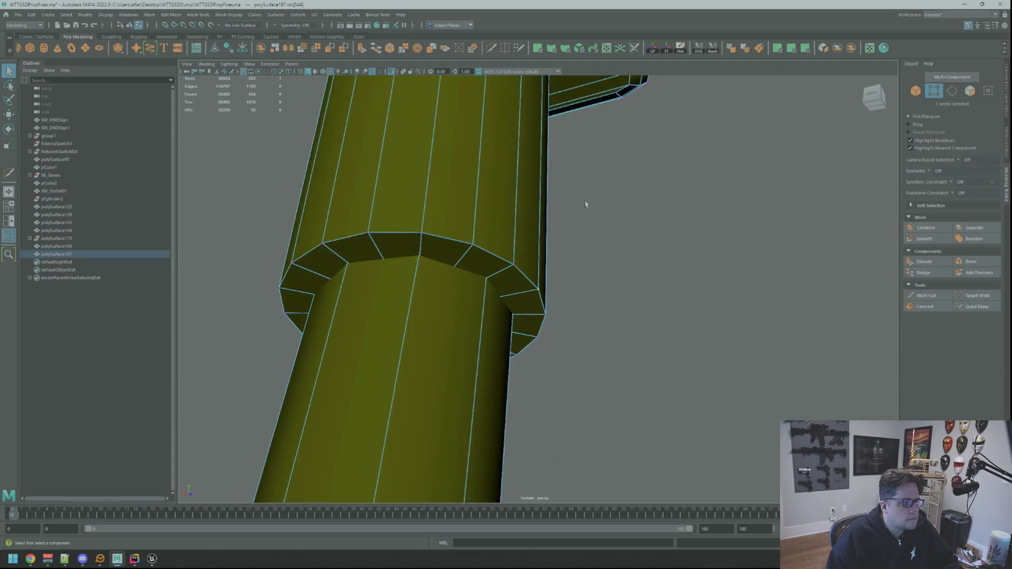
{"action": "key", "text": "f"}
{"action": "left_click_drag", "start_coordinate": [568, 208], "coordinate": [561, 227], "text": "alt"}
{"action": "right_click_drag", "start_coordinate": [562, 226], "coordinate": [559, 234], "text": "alt"}
{"action": "left_click_drag", "start_coordinate": [559, 234], "coordinate": [561, 229], "text": "alt"}
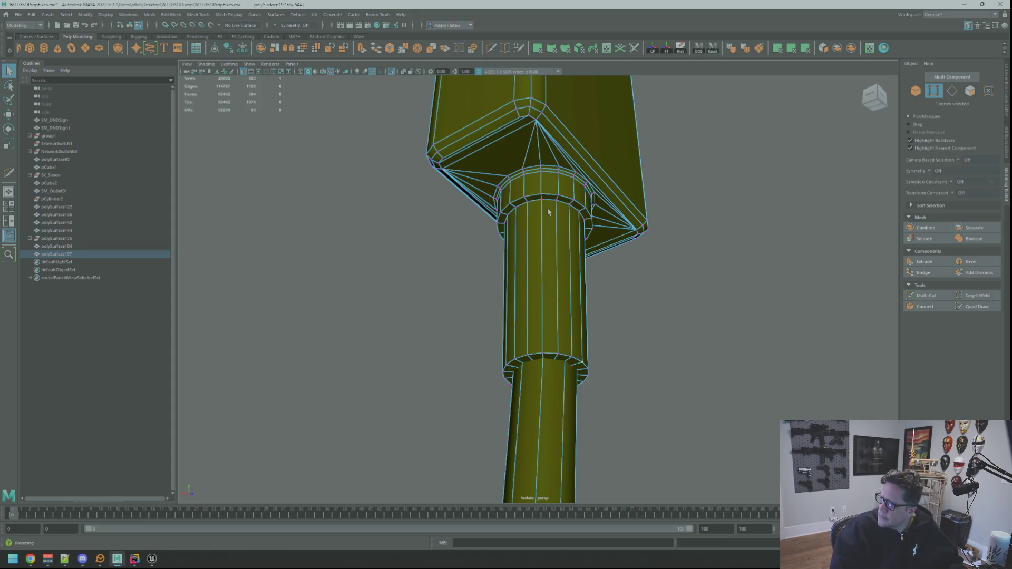
{"action": "key", "text": "f"}
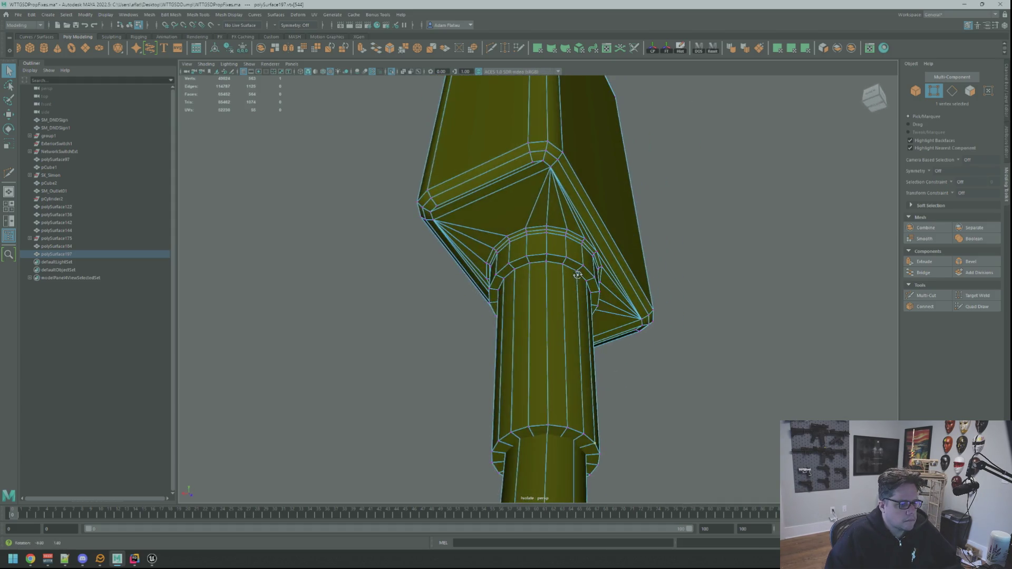
Select the loop of flange ring faces under the plug.
{"action": "right_click_drag", "start_coordinate": [575, 254], "coordinate": [615, 248]}
{"action": "right_click_drag", "start_coordinate": [574, 215], "coordinate": [611, 204]}
{"action": "scroll", "coordinate": [571, 187], "scroll_direction": "up", "scroll_amount": 5}
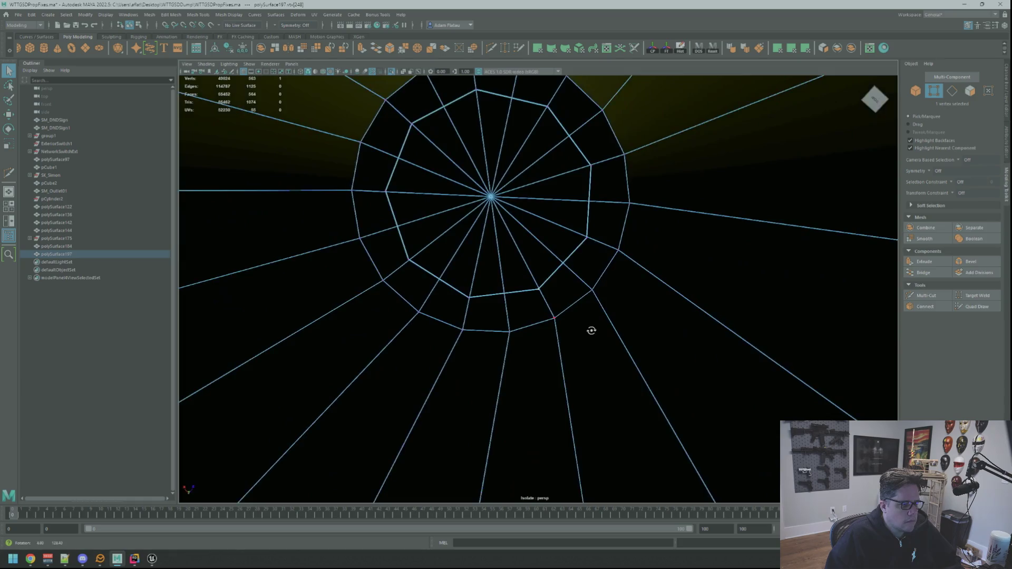
{"action": "scroll", "coordinate": [590, 330], "scroll_direction": "down", "scroll_amount": 3}
{"action": "mouse_move", "coordinate": [582, 251]}
{"action": "left_mouse_down", "text": "alt"}
{"action": "mouse_move", "coordinate": [577, 283]}
{"action": "mouse_move", "coordinate": [556, 271]}
{"action": "left_mouse_up", "text": "alt"}
{"action": "right_click_drag", "start_coordinate": [558, 294], "coordinate": [559, 289]}
{"action": "left_click", "coordinate": [559, 289]}
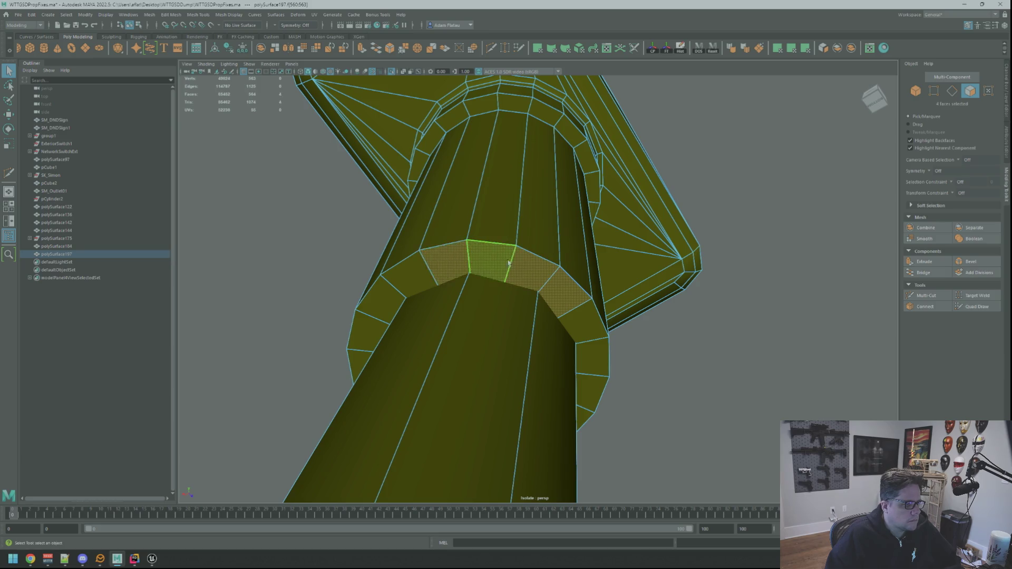
{"action": "left_click_drag", "start_coordinate": [546, 281], "coordinate": [517, 237], "text": "alt"}
{"action": "double_click", "coordinate": [551, 306], "text": "shift"}
Add the remaining flange faces and apply a planar UV projection (polyPlanarProj3).
{"action": "mouse_move", "coordinate": [424, 179]}
{"action": "right_mouse_down", "text": "alt"}
{"action": "mouse_move", "coordinate": [373, 176]}
{"action": "mouse_move", "coordinate": [448, 221]}
{"action": "mouse_move", "coordinate": [493, 230]}
{"action": "mouse_move", "coordinate": [464, 226]}
{"action": "right_mouse_up", "text": "alt"}
{"action": "left_click_drag", "start_coordinate": [464, 227], "coordinate": [542, 236], "text": "alt"}
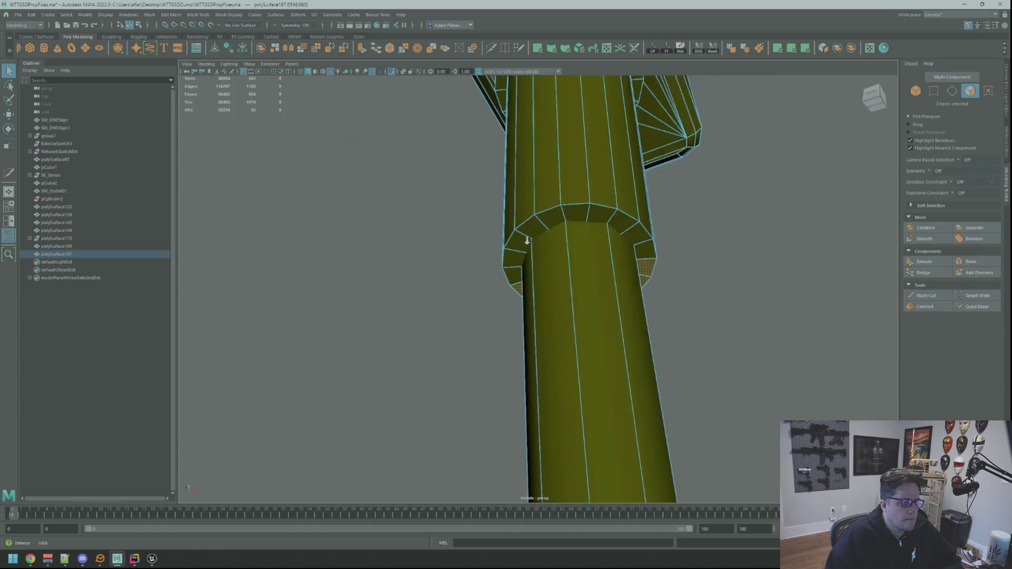
{"action": "scroll", "coordinate": [543, 238], "scroll_direction": "up", "scroll_amount": 5}
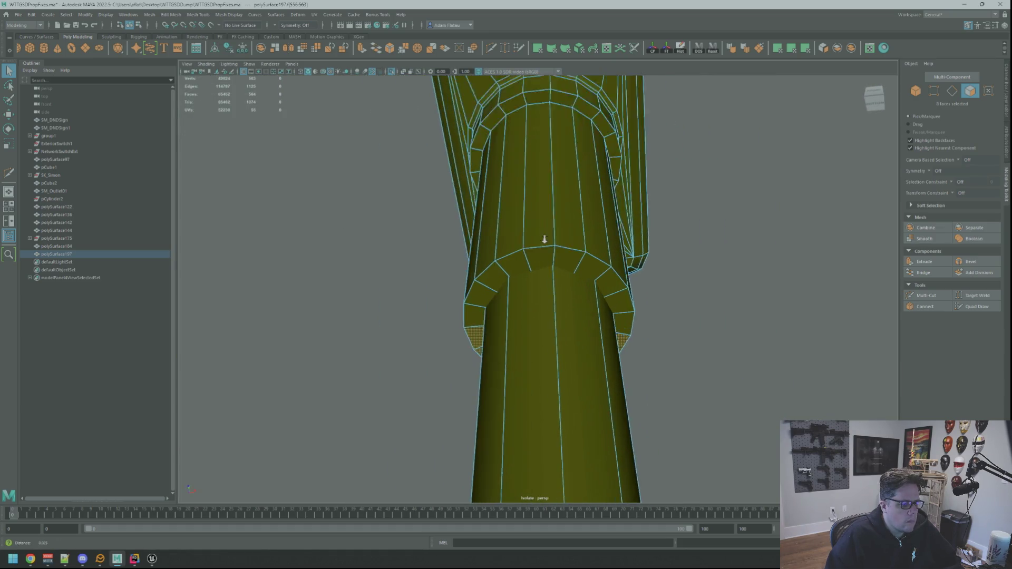
{"action": "left_click", "coordinate": [645, 285]}
{"action": "mouse_move", "coordinate": [645, 285]}
{"action": "left_mouse_down", "text": "shift"}
{"action": "mouse_move", "coordinate": [605, 260]}
{"action": "mouse_move", "coordinate": [527, 253]}
{"action": "mouse_move", "coordinate": [458, 297]}
{"action": "mouse_move", "coordinate": [445, 324]}
{"action": "left_mouse_up", "text": "shift"}
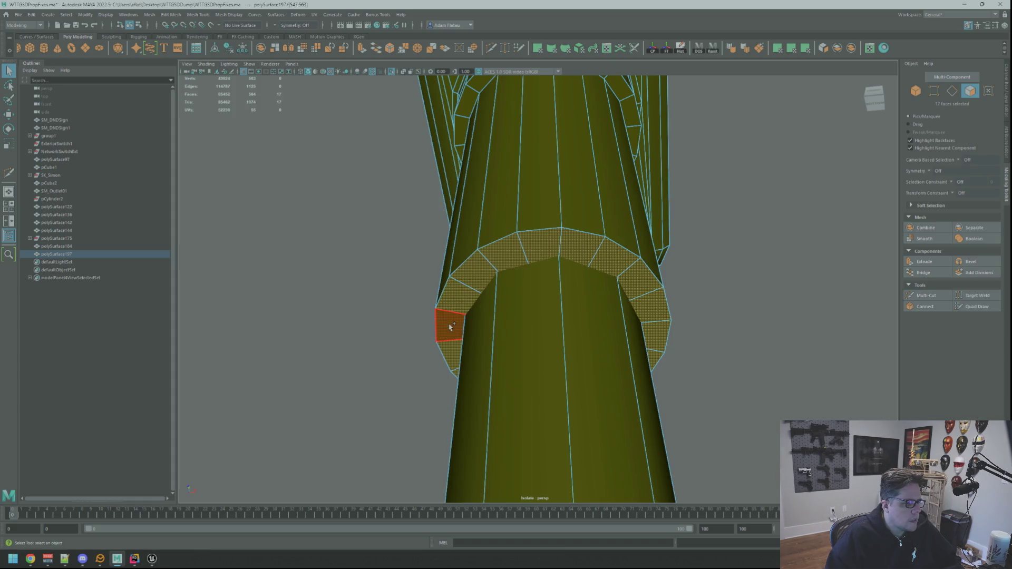
{"action": "scroll", "coordinate": [570, 296], "scroll_direction": "up", "scroll_amount": 3}
{"action": "key", "text": "w"}
{"action": "scroll", "coordinate": [608, 327], "scroll_direction": "down", "scroll_amount": 5}
{"action": "mouse_move", "coordinate": [609, 327]}
{"action": "left_mouse_down", "text": "alt"}
{"action": "mouse_move", "coordinate": [614, 311]}
{"action": "mouse_move", "coordinate": [611, 373]}
{"action": "mouse_move", "coordinate": [610, 361]}
{"action": "mouse_move", "coordinate": [599, 369]}
{"action": "mouse_move", "coordinate": [649, 314]}
{"action": "mouse_move", "coordinate": [642, 330]}
{"action": "left_mouse_up", "text": "alt"}
{"action": "left_click", "coordinate": [796, 53]}
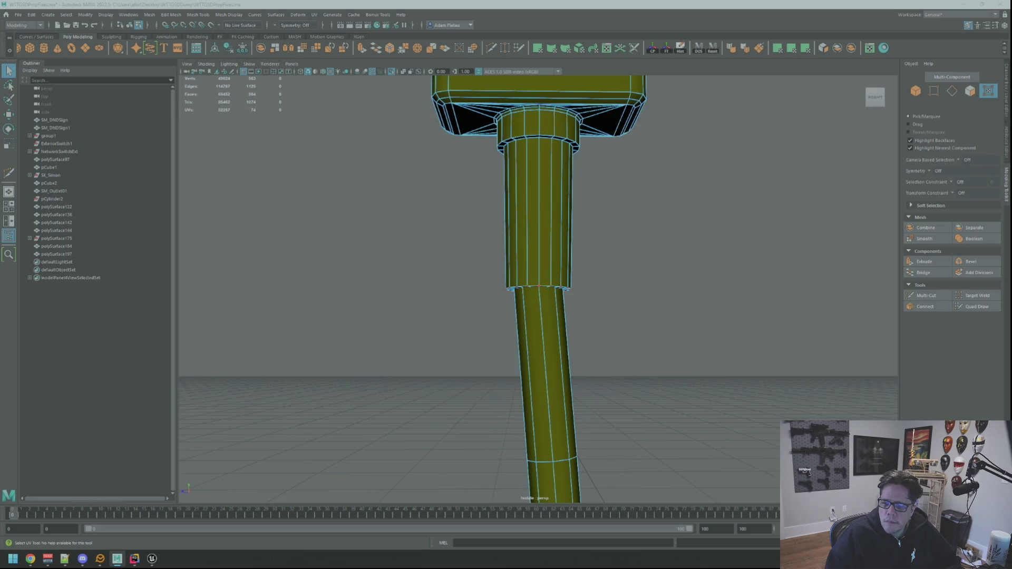
Select the ring of UVs around the collar, then clear that selection.
{"action": "double_click", "coordinate": [538, 286]}
{"action": "key", "text": "w"}
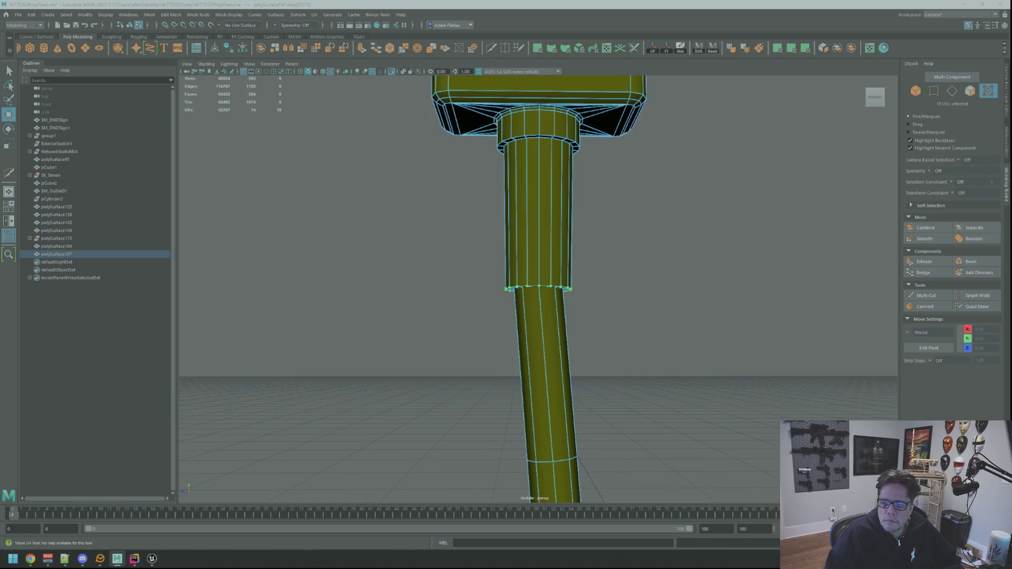
{"action": "left_click", "coordinate": [626, 207]}
{"action": "scroll", "coordinate": [626, 200], "scroll_direction": "up", "scroll_amount": 3}
{"action": "mouse_move", "coordinate": [626, 199]}
{"action": "left_mouse_down", "text": "alt"}
{"action": "mouse_move", "coordinate": [576, 187]}
{"action": "mouse_move", "coordinate": [563, 223]}
{"action": "left_mouse_up", "text": "alt"}
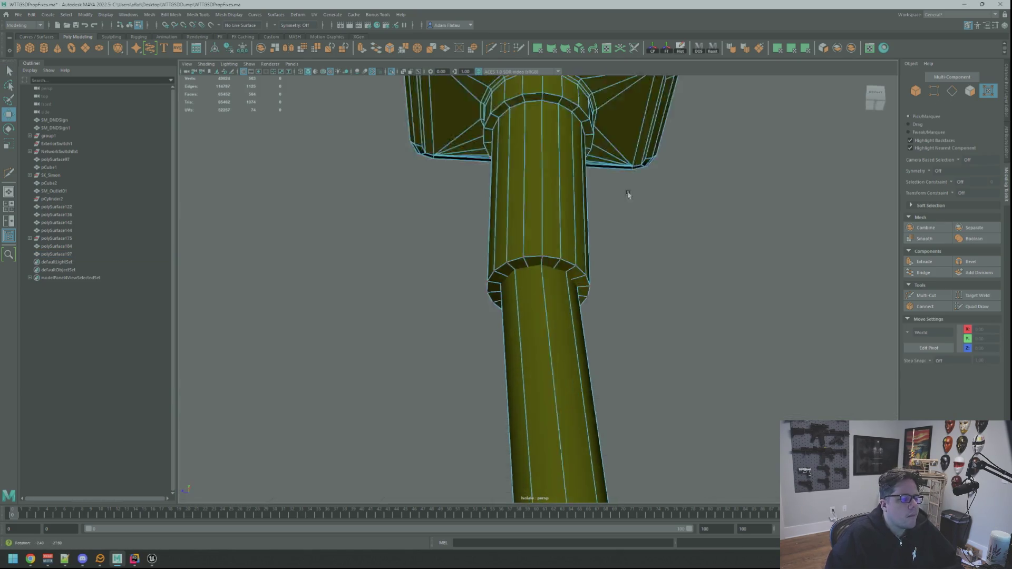
Select the collar's face loop and apply a planar UV projection (polyPlanarProj4).
{"action": "key", "text": "q"}
{"action": "right_click_drag", "start_coordinate": [556, 235], "coordinate": [552, 235]}
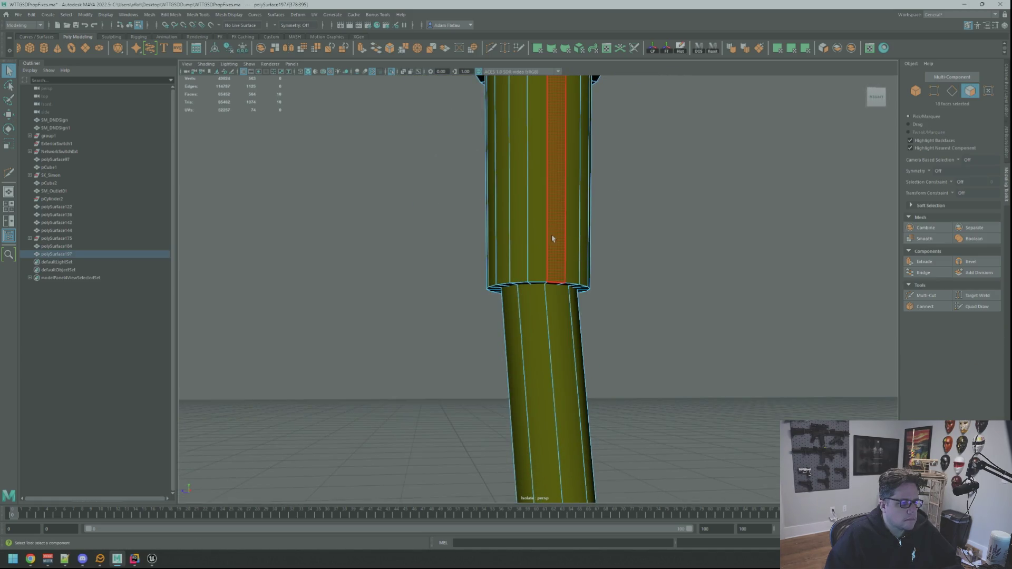
{"action": "double_click", "coordinate": [573, 239]}
{"action": "key", "text": "w"}
{"action": "key", "text": "f"}
{"action": "scroll", "coordinate": [693, 225], "scroll_direction": "down", "scroll_amount": 5}
{"action": "scroll", "coordinate": [628, 241], "scroll_direction": "up", "scroll_amount": 4}
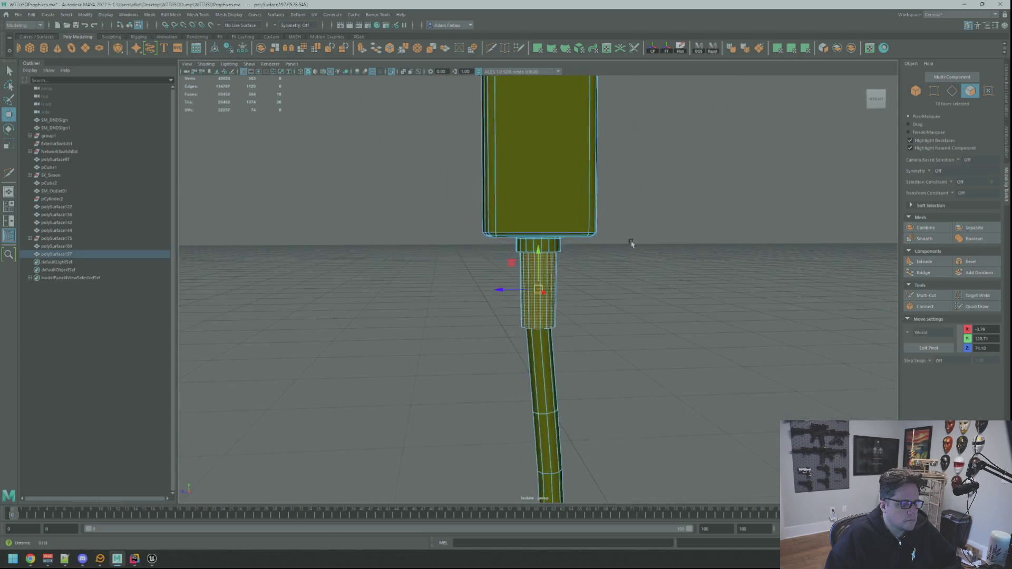
{"action": "scroll", "coordinate": [633, 236], "scroll_direction": "down", "scroll_amount": 3}
{"action": "left_click_drag", "start_coordinate": [617, 230], "coordinate": [618, 253], "text": "alt"}
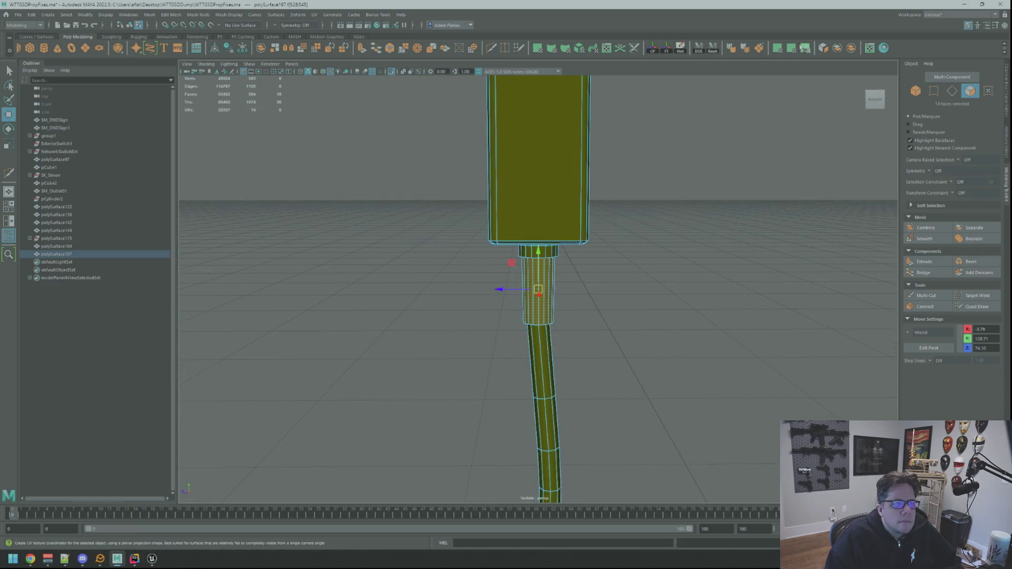
{"action": "left_click", "coordinate": [777, 48]}
Orbit to the collar's opposite side and select an edge on the collar.
{"action": "mouse_move", "coordinate": [695, 150]}
{"action": "left_mouse_down", "text": "alt"}
{"action": "mouse_move", "coordinate": [727, 247]}
{"action": "mouse_move", "coordinate": [741, 249]}
{"action": "mouse_move", "coordinate": [639, 246]}
{"action": "mouse_move", "coordinate": [649, 255]}
{"action": "mouse_move", "coordinate": [631, 239]}
{"action": "left_mouse_up", "text": "alt"}
{"action": "scroll", "coordinate": [639, 246], "scroll_direction": "up", "scroll_amount": 3}
{"action": "key", "text": "q"}
{"action": "key", "text": "F10"}
{"action": "left_click", "coordinate": [545, 247]}
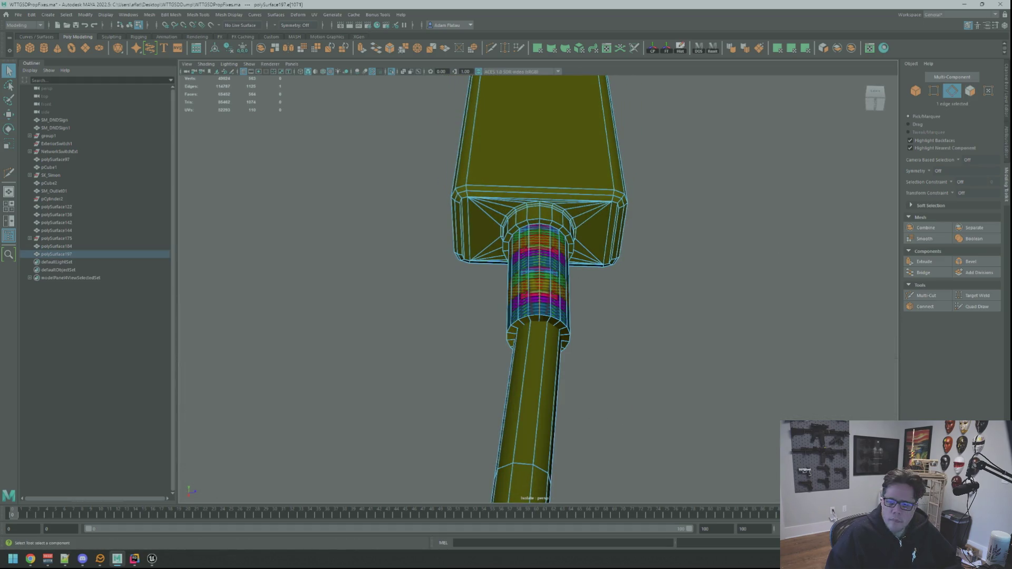
Select the collar ring, large side faces and fan triangles on the plug box's underside.
{"action": "key", "text": "ctrl+u"}
{"action": "mouse_move", "coordinate": [453, 206]}
{"action": "left_mouse_down", "text": "alt"}
{"action": "mouse_move", "coordinate": [436, 197]}
{"action": "mouse_move", "coordinate": [488, 197]}
{"action": "left_mouse_up", "text": "alt"}
{"action": "key", "text": "F11"}
{"action": "double_click", "coordinate": [518, 125]}
{"action": "left_click", "coordinate": [515, 163], "text": "shift"}
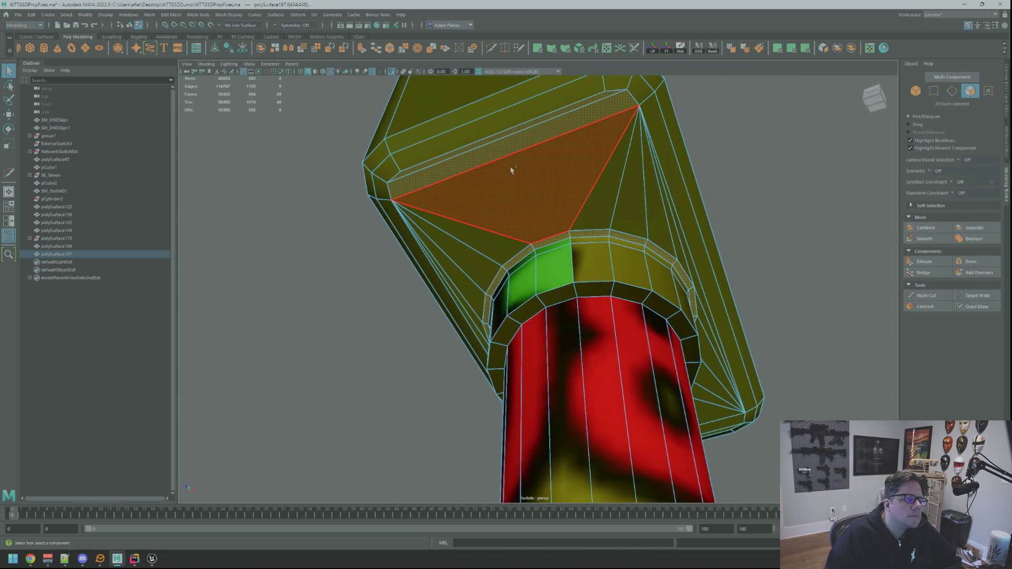
{"action": "left_click_drag", "start_coordinate": [567, 185], "coordinate": [459, 224], "text": "alt"}
{"action": "left_click", "coordinate": [460, 224], "text": "shift"}
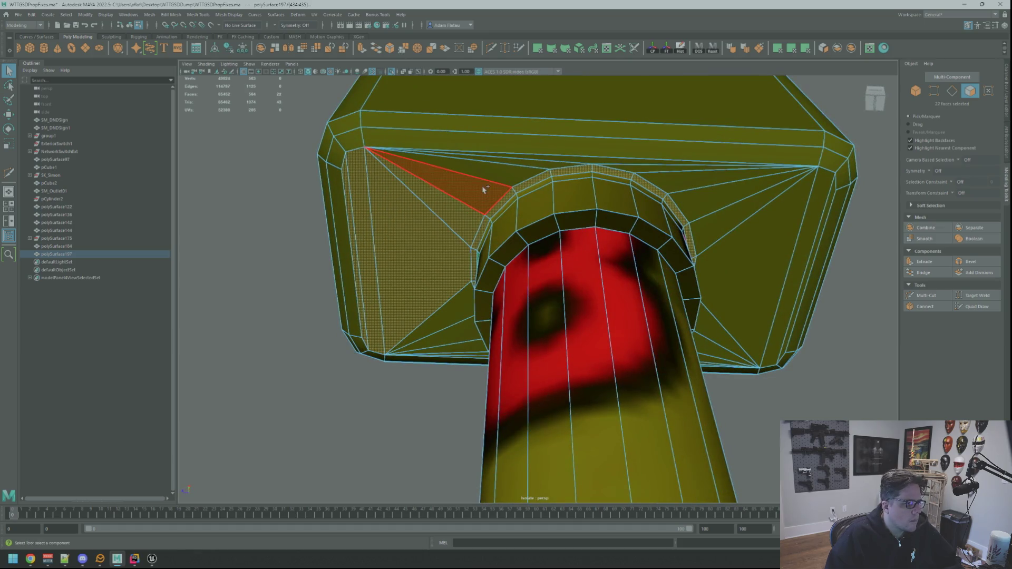
{"action": "left_click", "coordinate": [482, 188], "text": "shift"}
{"action": "left_click", "coordinate": [492, 169], "text": "shift"}
{"action": "left_click", "coordinate": [574, 168], "text": "shift"}
{"action": "left_click", "coordinate": [648, 169], "text": "shift"}
{"action": "left_click", "coordinate": [685, 177], "text": "shift"}
{"action": "left_click", "coordinate": [723, 198], "text": "shift"}
Add the remaining top-fan and underside triangles around the cylinder to the selection.
{"action": "mouse_move", "coordinate": [723, 199]}
{"action": "left_mouse_down", "text": "alt"}
{"action": "mouse_move", "coordinate": [629, 193]}
{"action": "mouse_move", "coordinate": [576, 176]}
{"action": "mouse_move", "coordinate": [562, 192]}
{"action": "left_mouse_up", "text": "alt"}
{"action": "left_click", "coordinate": [562, 193], "text": "shift"}
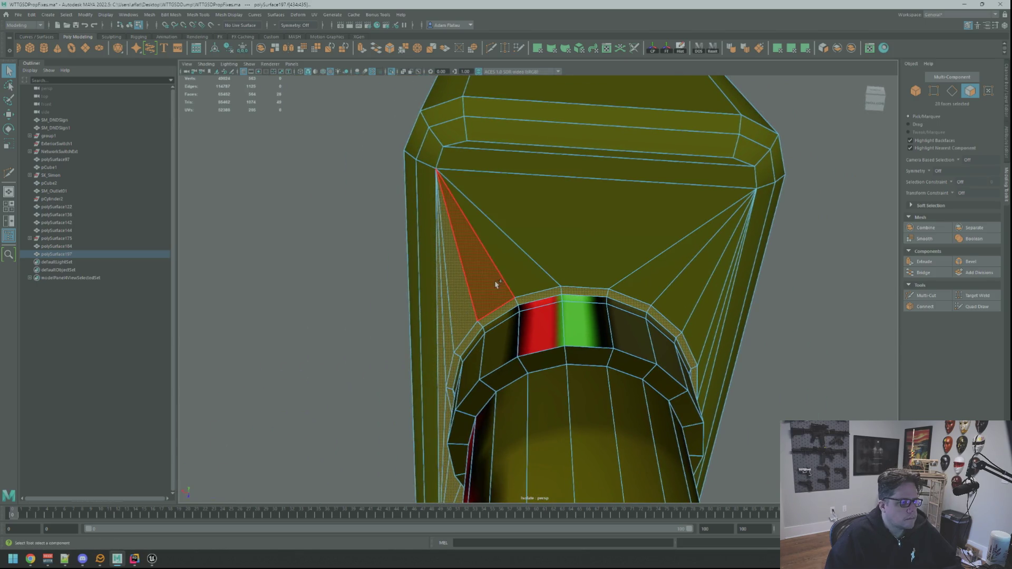
{"action": "left_click", "coordinate": [506, 275], "text": "shift"}
{"action": "left_click", "coordinate": [646, 275], "text": "shift"}
{"action": "left_click", "coordinate": [685, 293], "text": "shift"}
{"action": "left_click", "coordinate": [691, 295], "text": "shift"}
{"action": "left_click_drag", "start_coordinate": [691, 295], "coordinate": [476, 241], "text": "alt"}
{"action": "left_click", "coordinate": [456, 203], "text": "shift"}
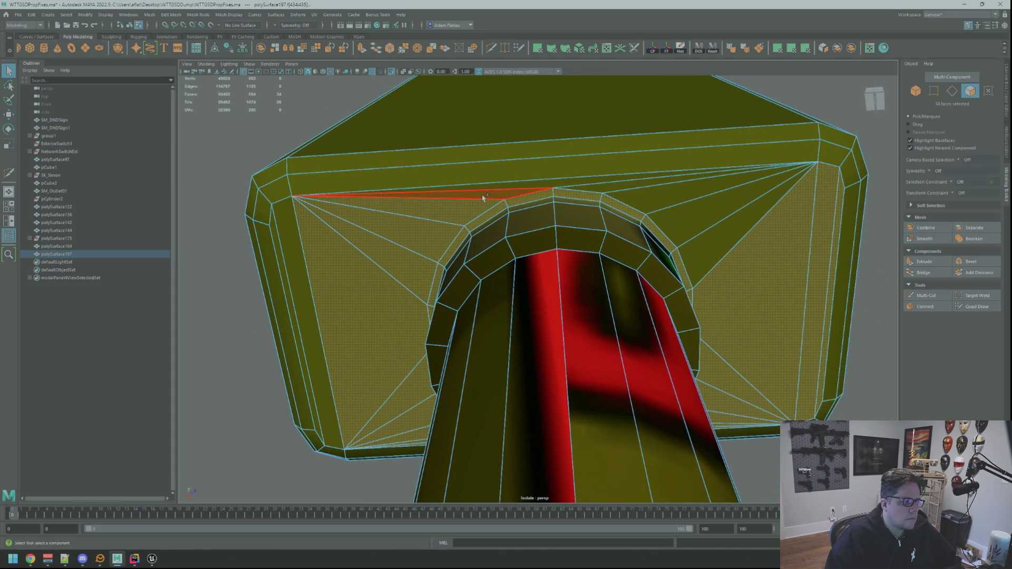
{"action": "left_click", "coordinate": [554, 190], "text": "shift"}
{"action": "left_click", "coordinate": [639, 192], "text": "shift"}
{"action": "left_click", "coordinate": [626, 186], "text": "shift"}
{"action": "left_click", "coordinate": [688, 247], "text": "shift"}
{"action": "mouse_move", "coordinate": [690, 264]}
{"action": "left_mouse_down", "text": "alt"}
{"action": "mouse_move", "coordinate": [728, 232]}
{"action": "mouse_move", "coordinate": [769, 302]}
{"action": "mouse_move", "coordinate": [721, 266]}
{"action": "mouse_move", "coordinate": [628, 262]}
{"action": "mouse_move", "coordinate": [634, 280]}
{"action": "mouse_move", "coordinate": [561, 199]}
{"action": "left_mouse_up", "text": "alt"}
Add the small corner faces and bevelled rim faces to the underside selection.
{"action": "key", "text": "w"}
{"action": "scroll", "coordinate": [610, 215], "scroll_direction": "down", "scroll_amount": 2}
{"action": "scroll", "coordinate": [656, 226], "scroll_direction": "up", "scroll_amount": 5}
{"action": "scroll", "coordinate": [622, 221], "scroll_direction": "down", "scroll_amount": 3}
{"action": "mouse_move", "coordinate": [622, 220]}
{"action": "left_mouse_down", "text": "alt"}
{"action": "mouse_move", "coordinate": [612, 219]}
{"action": "mouse_move", "coordinate": [604, 249]}
{"action": "left_mouse_up", "text": "alt"}
{"action": "scroll", "coordinate": [595, 254], "scroll_direction": "up", "scroll_amount": 6}
{"action": "scroll", "coordinate": [595, 253], "scroll_direction": "down", "scroll_amount": 5}
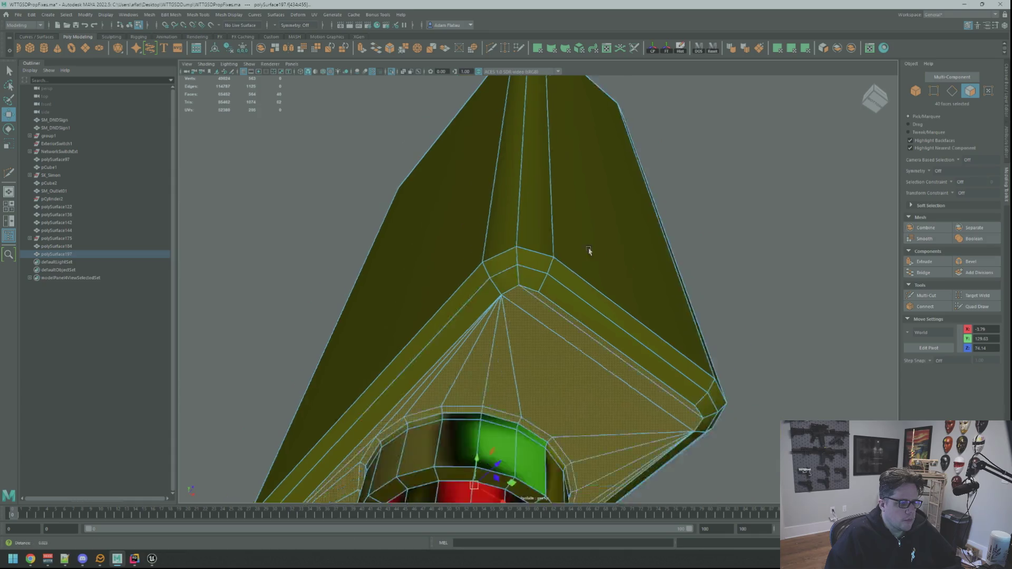
{"action": "left_click", "coordinate": [520, 289], "text": "shift"}
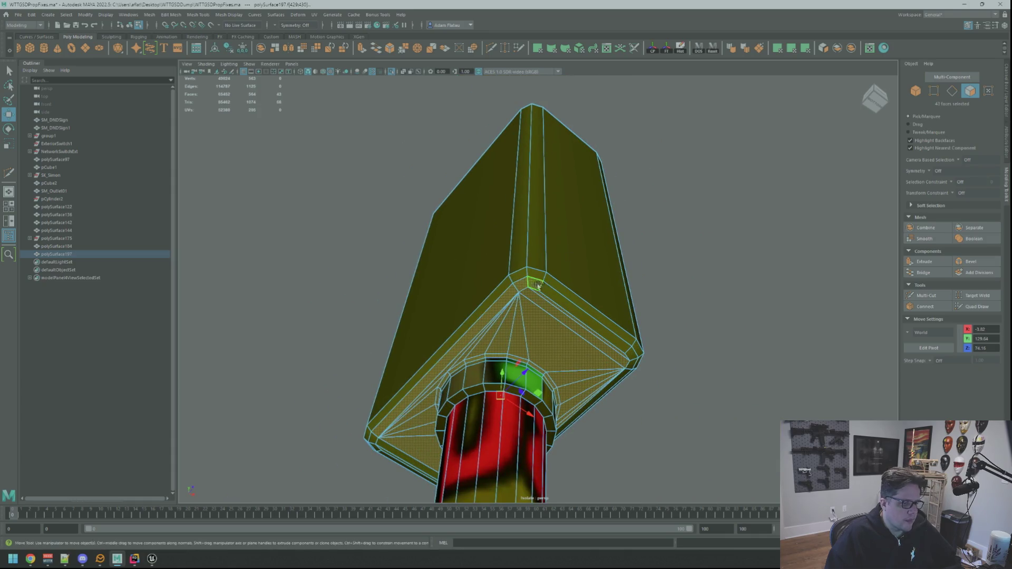
{"action": "left_click_drag", "start_coordinate": [722, 308], "coordinate": [575, 283], "text": "alt"}
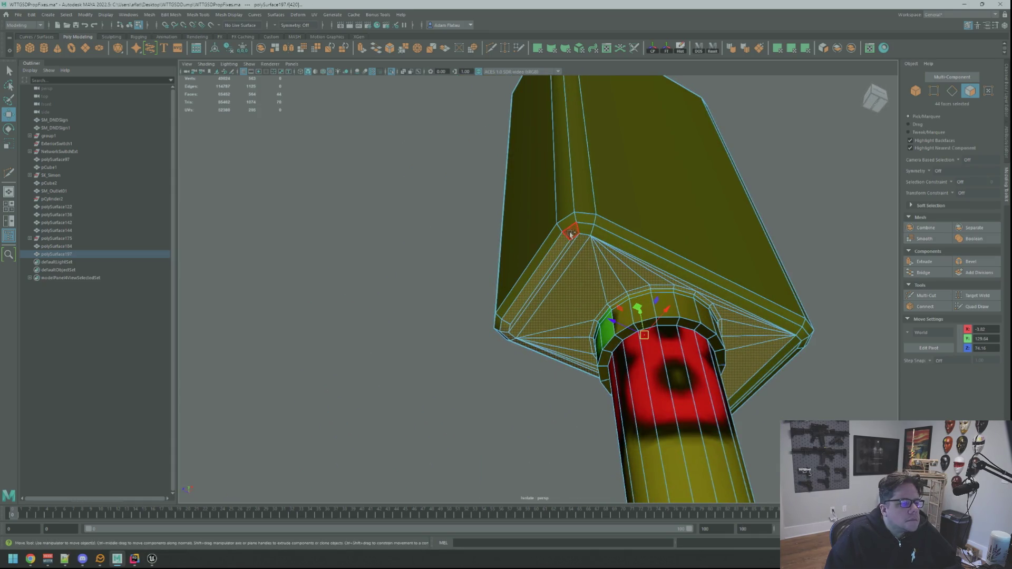
{"action": "left_click", "coordinate": [585, 231], "text": "shift"}
{"action": "left_click", "coordinate": [621, 233], "text": "shift"}
{"action": "left_click_drag", "start_coordinate": [621, 233], "coordinate": [580, 265], "text": "alt"}
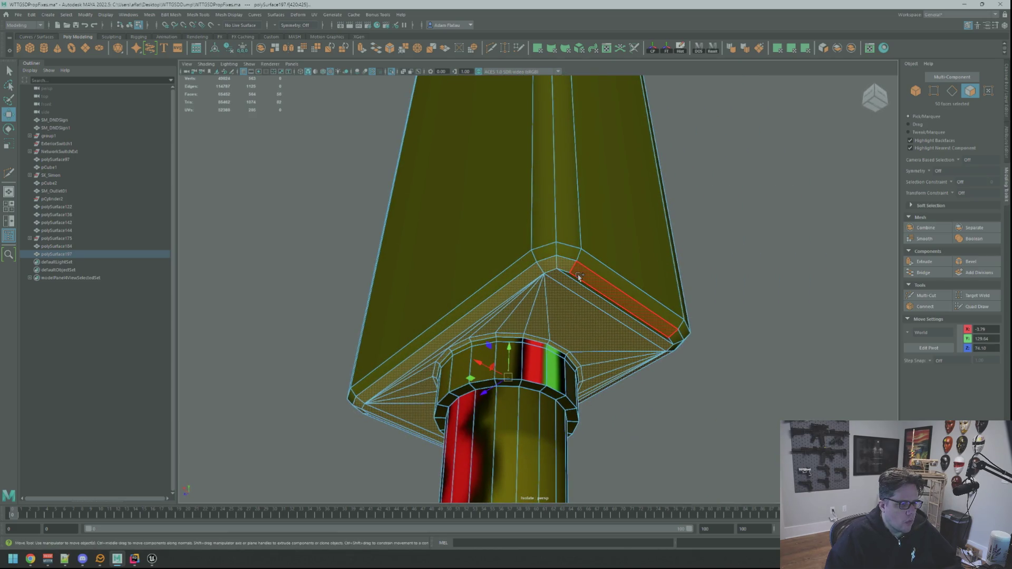
{"action": "left_click", "coordinate": [578, 276], "text": "shift"}
{"action": "mouse_move", "coordinate": [576, 280]}
{"action": "left_mouse_down", "text": "alt"}
{"action": "mouse_move", "coordinate": [727, 318]}
{"action": "mouse_move", "coordinate": [694, 314]}
{"action": "left_mouse_up", "text": "alt"}
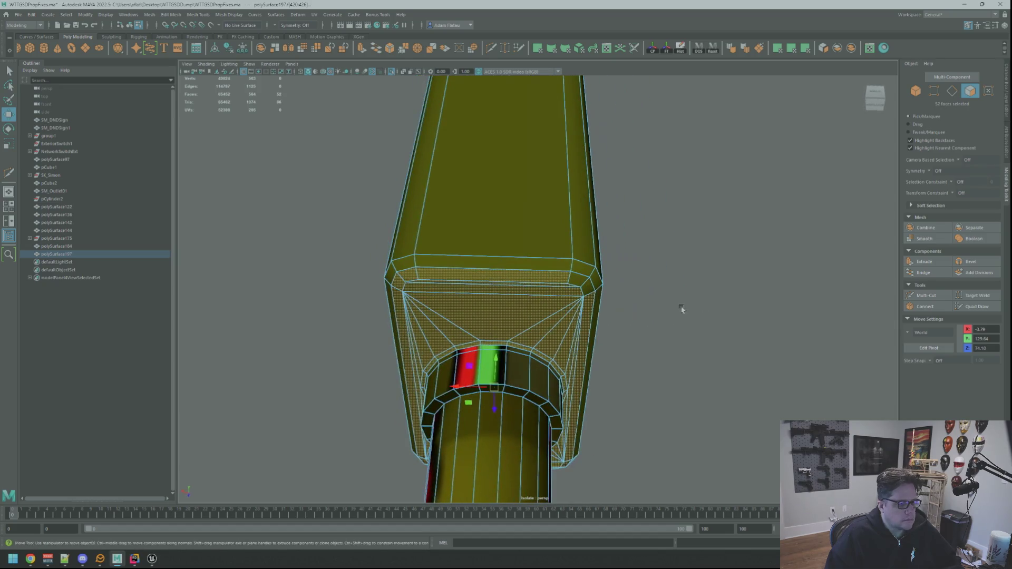
{"action": "left_click", "coordinate": [589, 274], "text": "shift"}
{"action": "mouse_move", "coordinate": [589, 275]}
{"action": "left_mouse_down", "text": "alt"}
{"action": "mouse_move", "coordinate": [727, 302]}
{"action": "mouse_move", "coordinate": [709, 283]}
{"action": "left_mouse_up", "text": "alt"}
{"action": "scroll", "coordinate": [678, 295], "scroll_direction": "down", "scroll_amount": 3}
{"action": "scroll", "coordinate": [642, 290], "scroll_direction": "up", "scroll_amount": 3}
{"action": "scroll", "coordinate": [739, 287], "scroll_direction": "up", "scroll_amount": 3}
{"action": "scroll", "coordinate": [682, 283], "scroll_direction": "down", "scroll_amount": 5}
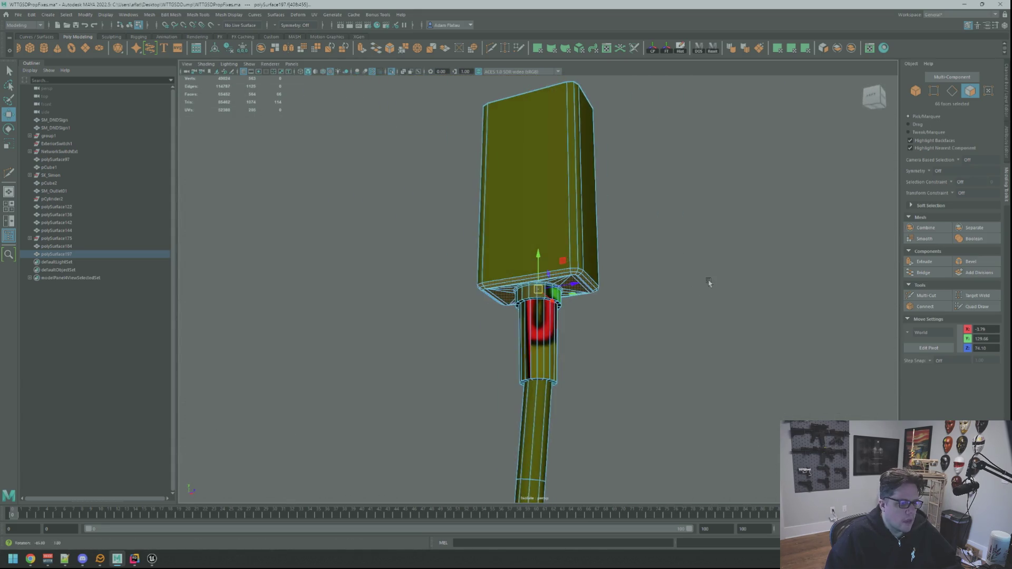
{"action": "scroll", "coordinate": [709, 282], "scroll_direction": "up", "scroll_amount": 5}
{"action": "mouse_move", "coordinate": [749, 142]}
{"action": "left_mouse_down", "text": "alt"}
{"action": "mouse_move", "coordinate": [703, 211]}
{"action": "mouse_move", "coordinate": [676, 199]}
{"action": "mouse_move", "coordinate": [693, 188]}
{"action": "left_mouse_up", "text": "alt"}
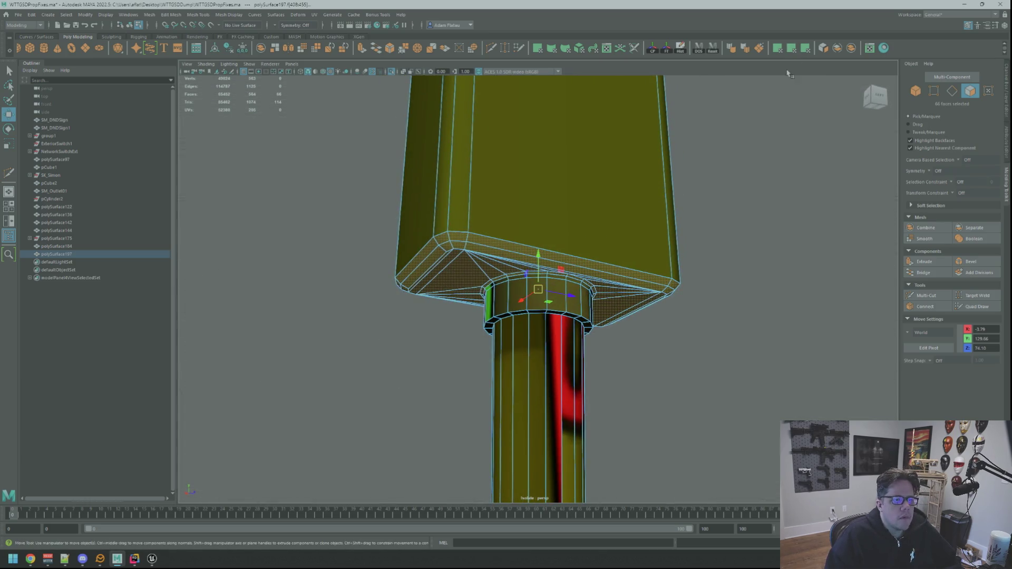
Planar-map the selected faces, then unfold the UVs, set texel density 20.48 and orient shells.
{"action": "left_click", "coordinate": [795, 49]}
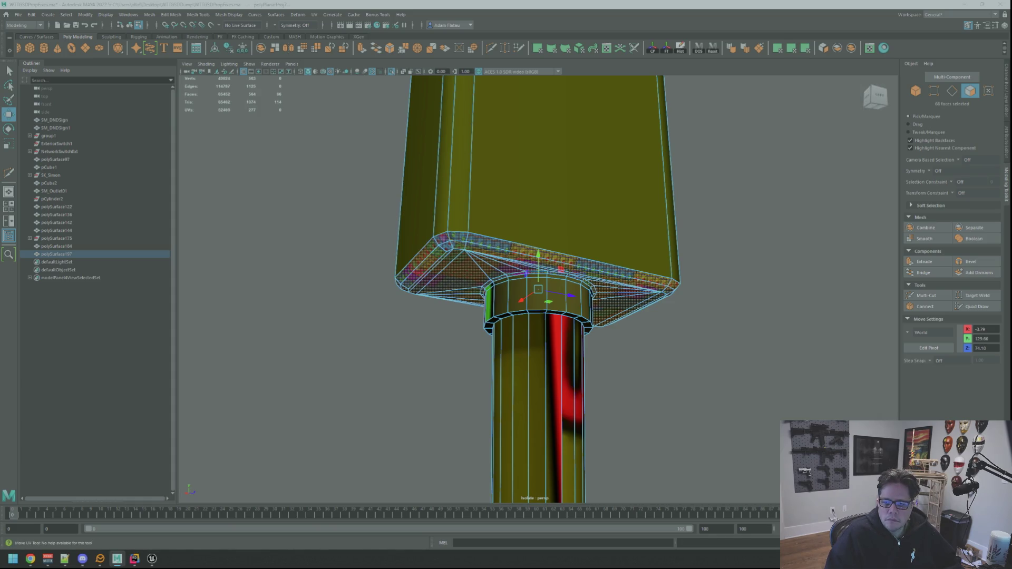
{"action": "key", "text": "ctrl+F12"}
{"action": "key", "text": "q"}
{"action": "key", "text": "ctrl+u"}
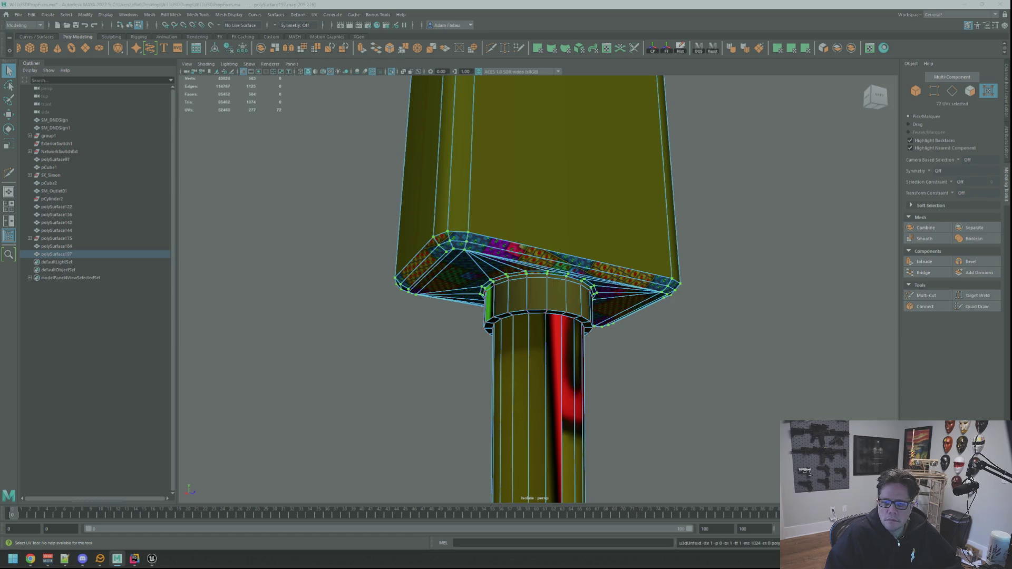
{"action": "key", "text": "ctrl+t"}
{"action": "key", "text": "ctrl+o"}
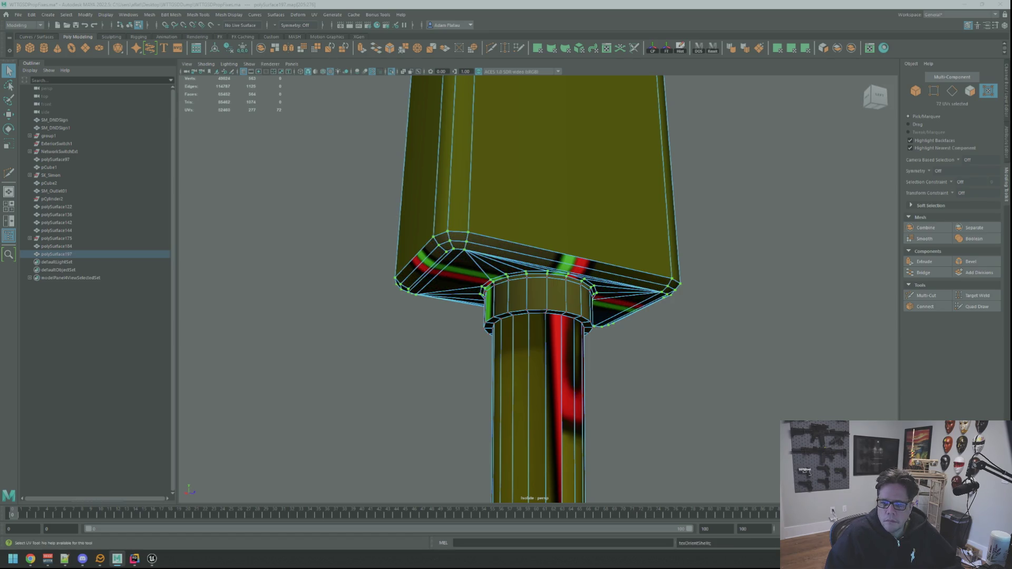
{"action": "key", "text": "w"}
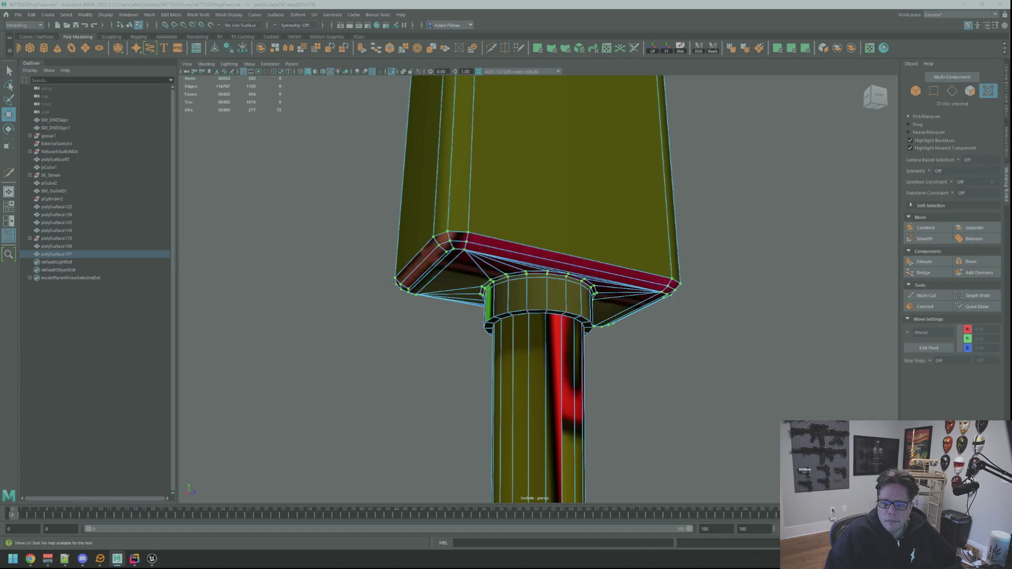
{"action": "mouse_move", "coordinate": [685, 232]}
{"action": "left_mouse_down", "text": "alt"}
{"action": "mouse_move", "coordinate": [733, 239]}
{"action": "mouse_move", "coordinate": [723, 221]}
{"action": "left_mouse_up", "text": "alt"}
Select the plug object and frame the view on a top vertex of its box.
{"action": "right_click_drag", "start_coordinate": [723, 220], "coordinate": [667, 211]}
{"action": "scroll", "coordinate": [696, 221], "scroll_direction": "down", "scroll_amount": 10}
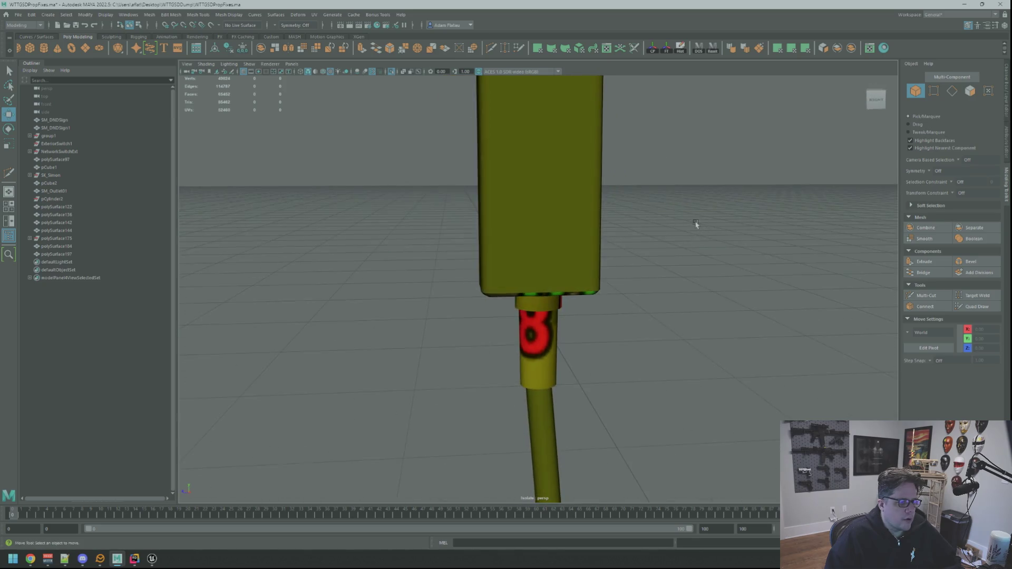
{"action": "scroll", "coordinate": [574, 245], "scroll_direction": "up", "scroll_amount": 5}
{"action": "left_click", "coordinate": [542, 239]}
{"action": "right_click_drag", "start_coordinate": [515, 233], "coordinate": [508, 174]}
{"action": "left_click", "coordinate": [505, 158]}
{"action": "key", "text": "f"}
{"action": "scroll", "coordinate": [644, 224], "scroll_direction": "down", "scroll_amount": 10}
{"action": "mouse_move", "coordinate": [605, 242]}
{"action": "left_mouse_down", "text": "alt"}
{"action": "mouse_move", "coordinate": [606, 221]}
{"action": "mouse_move", "coordinate": [594, 228]}
{"action": "left_mouse_up", "text": "alt"}
{"action": "scroll", "coordinate": [601, 237], "scroll_direction": "up", "scroll_amount": 3}
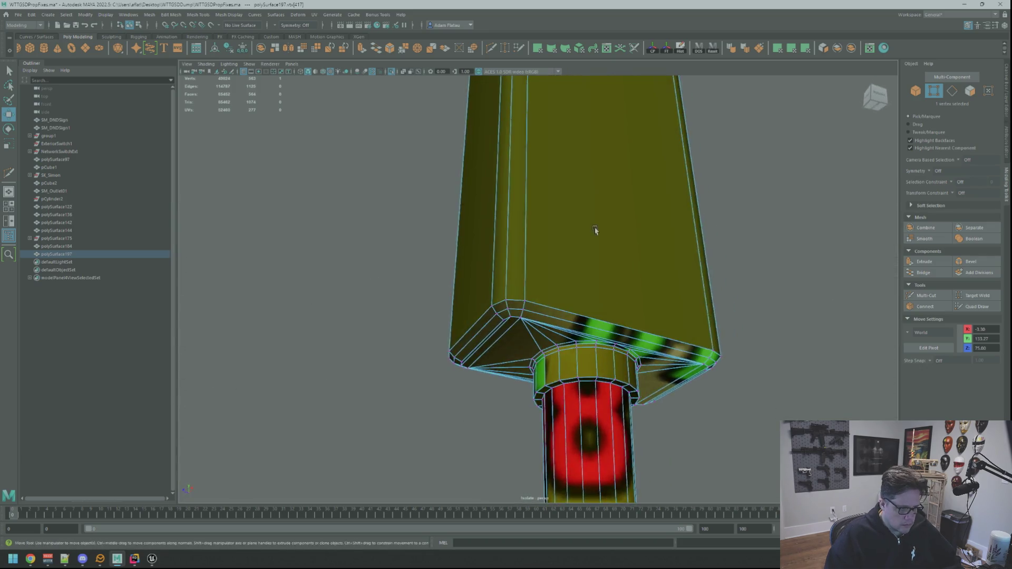
{"action": "scroll", "coordinate": [580, 248], "scroll_direction": "down", "scroll_amount": 5}
{"action": "key", "text": "w"}
Select all faces of the plug's top box and apply a planar UV projection.
{"action": "double_click", "coordinate": [527, 276]}
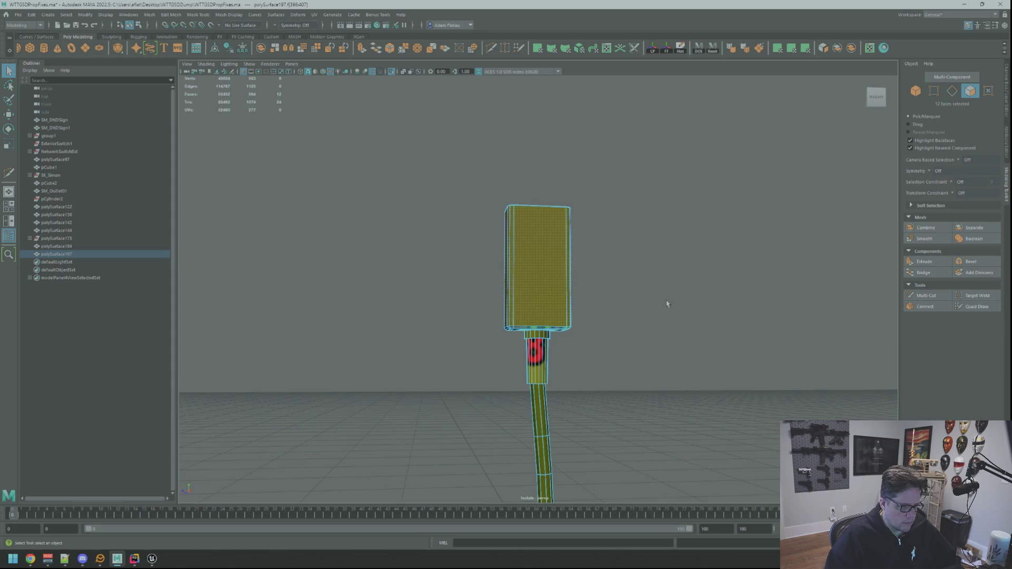
{"action": "key", "text": "f"}
{"action": "scroll", "coordinate": [701, 301], "scroll_direction": "down", "scroll_amount": 5}
{"action": "left_click_drag", "start_coordinate": [701, 300], "coordinate": [650, 294], "text": "alt"}
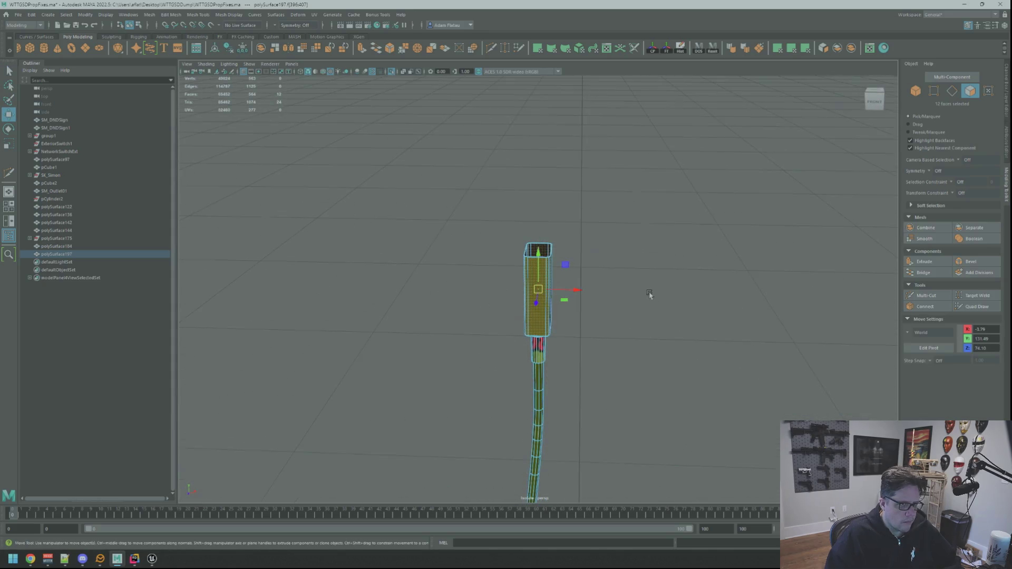
{"action": "left_click", "coordinate": [792, 48]}
{"action": "scroll", "coordinate": [559, 274], "scroll_direction": "up", "scroll_amount": 3}
{"action": "left_click_drag", "start_coordinate": [558, 274], "coordinate": [558, 272], "text": "alt"}
{"action": "mouse_move", "coordinate": [558, 272]}
{"action": "right_mouse_down"}
{"action": "mouse_move", "coordinate": [558, 247]}
{"action": "mouse_move", "coordinate": [537, 248]}
{"action": "right_mouse_up"}
Unfold and orient the 12 box faces' UV shells, then move them onto the 02 tile.
{"action": "key", "text": "q"}
{"action": "left_click", "coordinate": [538, 227]}
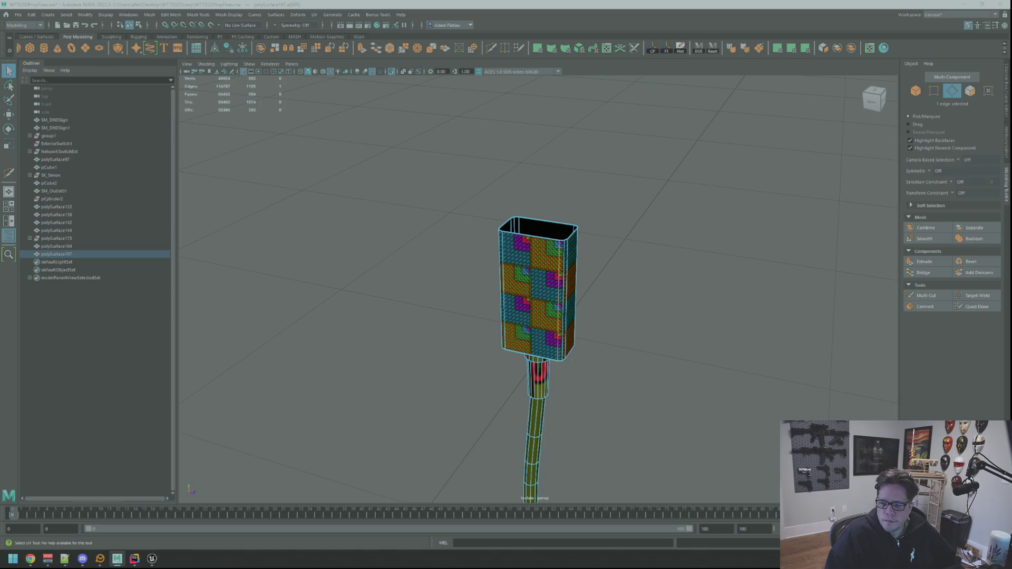
{"action": "key", "text": "ctrl+F11"}
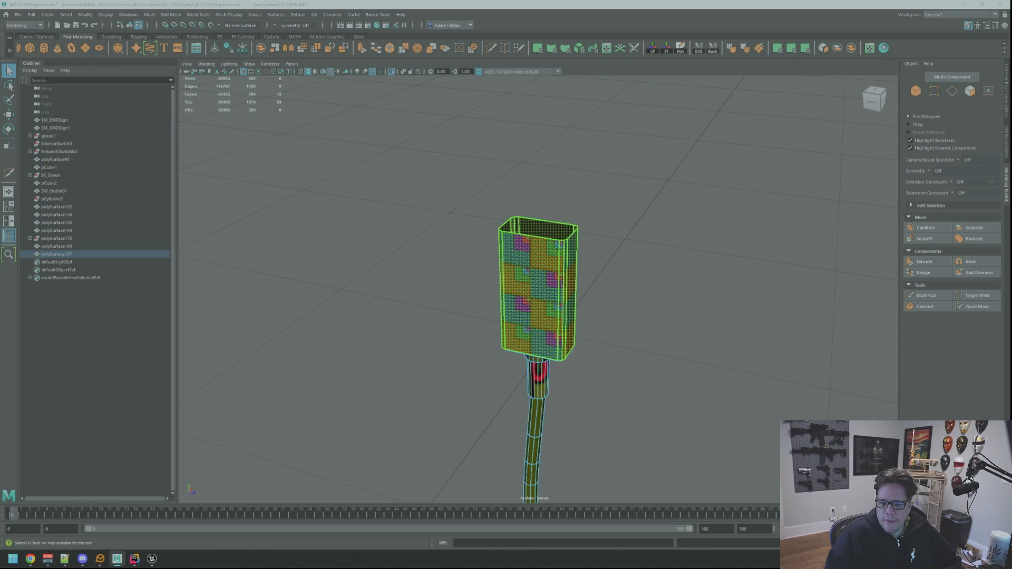
{"action": "key", "text": "ctrl+u"}
{"action": "key", "text": "w"}
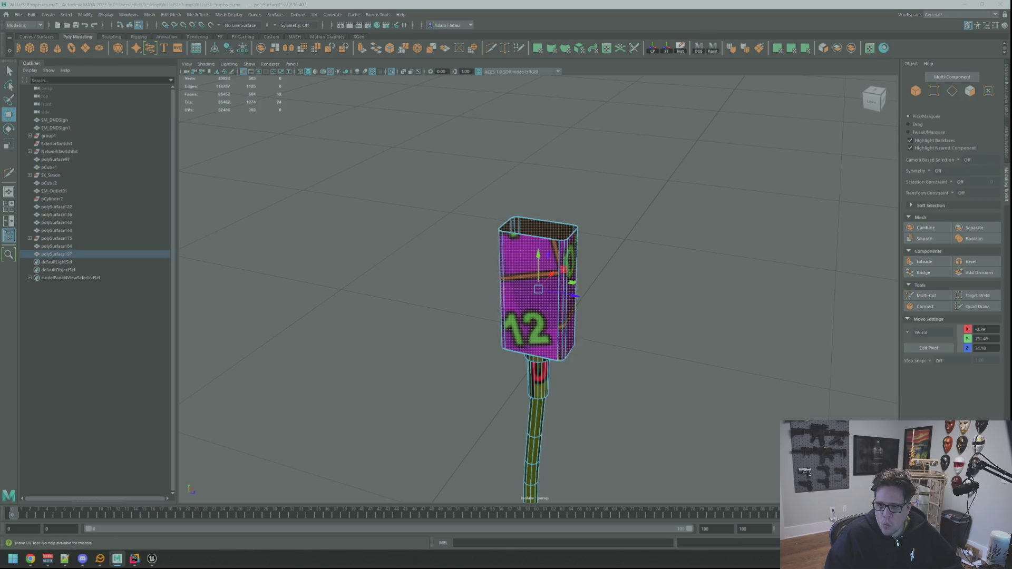
{"action": "key", "text": "ctrl+o"}
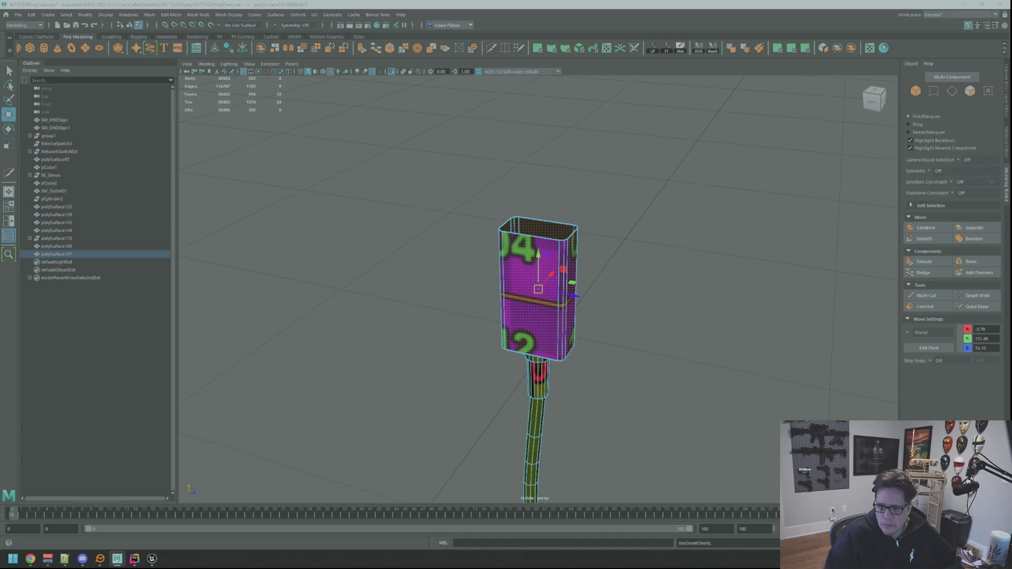
{"action": "left_click", "coordinate": [988, 91]}
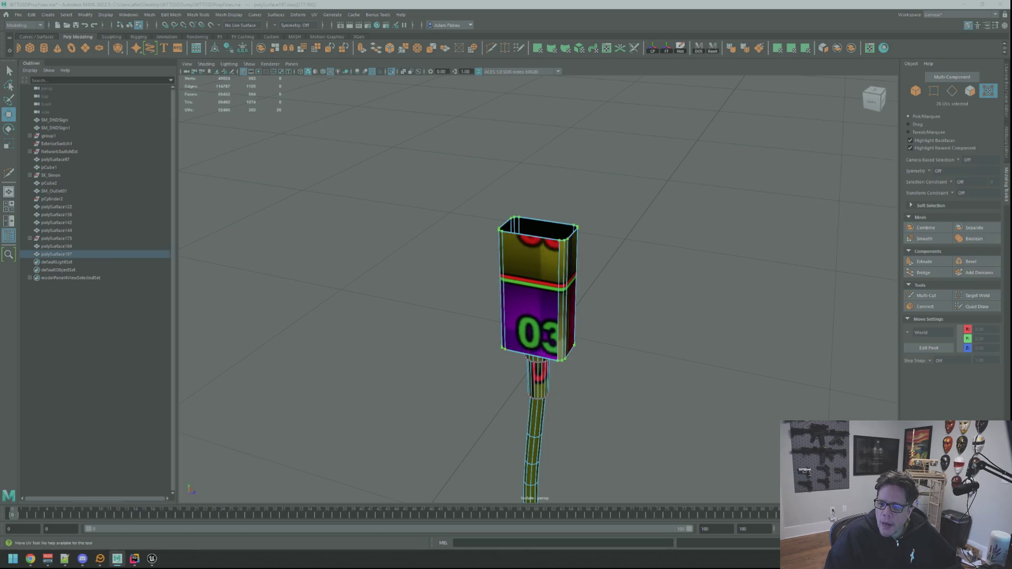
{"action": "mouse_move", "coordinate": [622, 232]}
{"action": "left_mouse_down", "text": "alt"}
{"action": "mouse_move", "coordinate": [648, 225]}
{"action": "mouse_move", "coordinate": [606, 217]}
{"action": "left_mouse_up", "text": "alt"}
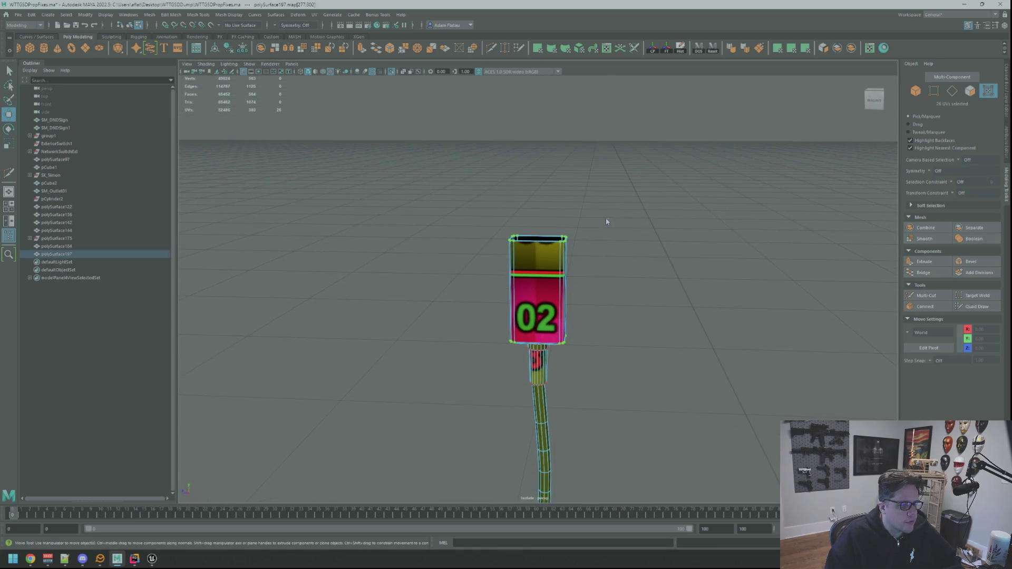
Return to object selection, review the checkered plug, and select the plug and cord object.
{"action": "key", "text": "F8"}
{"action": "key", "text": "q"}
{"action": "left_click", "coordinate": [603, 279]}
{"action": "mouse_move", "coordinate": [602, 280]}
{"action": "right_mouse_down", "text": "alt"}
{"action": "mouse_move", "coordinate": [599, 219]}
{"action": "mouse_move", "coordinate": [571, 205]}
{"action": "mouse_move", "coordinate": [583, 205]}
{"action": "mouse_move", "coordinate": [525, 205]}
{"action": "mouse_move", "coordinate": [596, 199]}
{"action": "right_mouse_up", "text": "alt"}
{"action": "mouse_move", "coordinate": [596, 199]}
{"action": "left_mouse_down", "text": "alt"}
{"action": "mouse_move", "coordinate": [603, 214]}
{"action": "mouse_move", "coordinate": [589, 233]}
{"action": "left_mouse_up", "text": "alt"}
{"action": "mouse_move", "coordinate": [590, 233]}
{"action": "right_mouse_down", "text": "alt"}
{"action": "mouse_move", "coordinate": [639, 226]}
{"action": "mouse_move", "coordinate": [570, 233]}
{"action": "right_mouse_up", "text": "alt"}
{"action": "mouse_move", "coordinate": [570, 232]}
{"action": "left_mouse_down", "text": "alt"}
{"action": "mouse_move", "coordinate": [672, 242]}
{"action": "mouse_move", "coordinate": [605, 276]}
{"action": "mouse_move", "coordinate": [580, 274]}
{"action": "left_mouse_up", "text": "alt"}
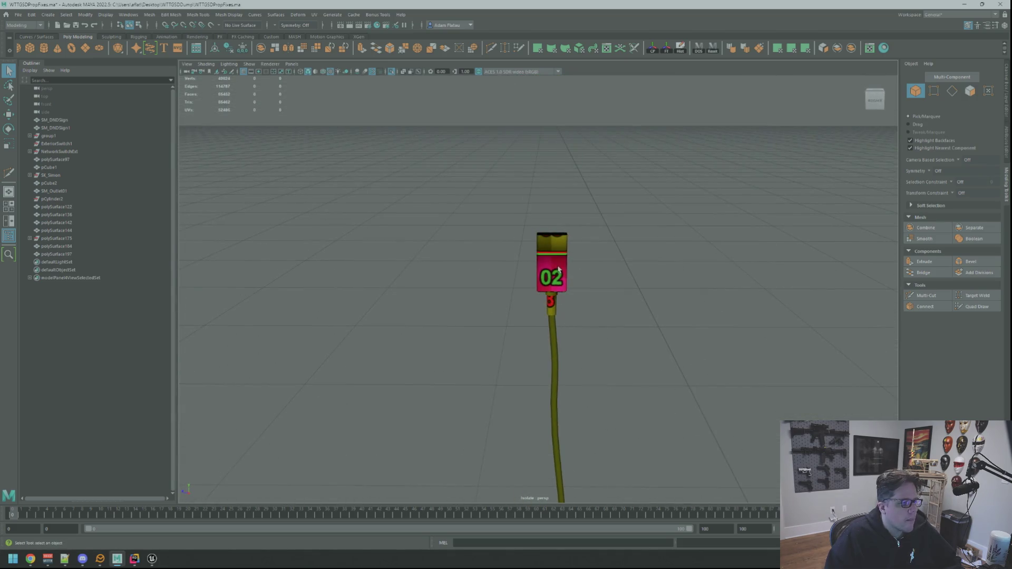
{"action": "left_click", "coordinate": [552, 264]}
Turn off Isolate Select to show the wall, cables and outlet plate, and select the cord's faces.
{"action": "left_click", "coordinate": [395, 72]}
{"action": "mouse_move", "coordinate": [418, 100]}
{"action": "left_mouse_down", "text": "alt"}
{"action": "mouse_move", "coordinate": [548, 189]}
{"action": "mouse_move", "coordinate": [608, 214]}
{"action": "left_mouse_up", "text": "alt"}
{"action": "mouse_move", "coordinate": [608, 215]}
{"action": "right_mouse_down", "text": "alt"}
{"action": "mouse_move", "coordinate": [508, 215]}
{"action": "mouse_move", "coordinate": [577, 233]}
{"action": "mouse_move", "coordinate": [648, 277]}
{"action": "right_mouse_up", "text": "alt"}
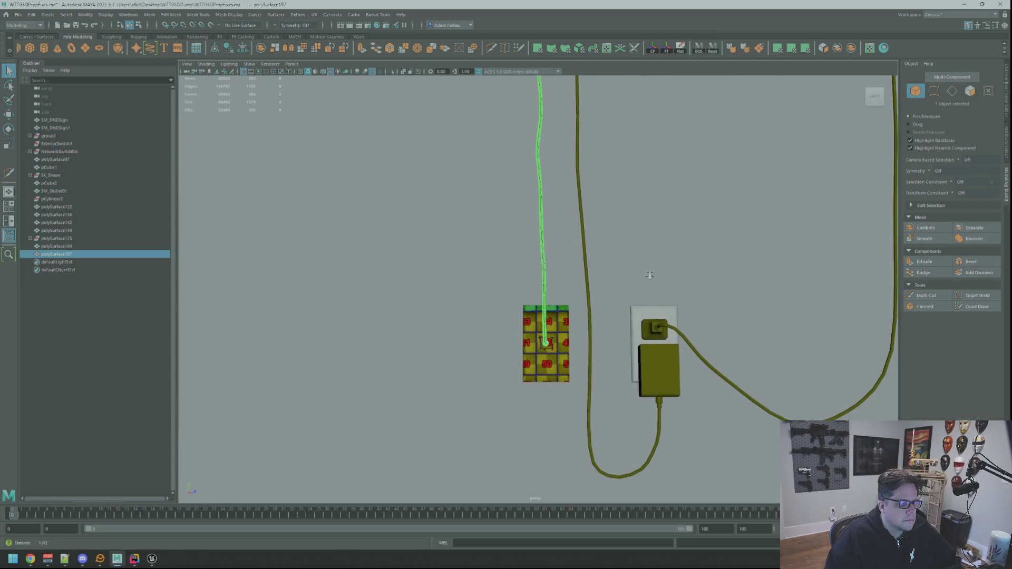
{"action": "left_click", "coordinate": [546, 342], "text": "shift"}
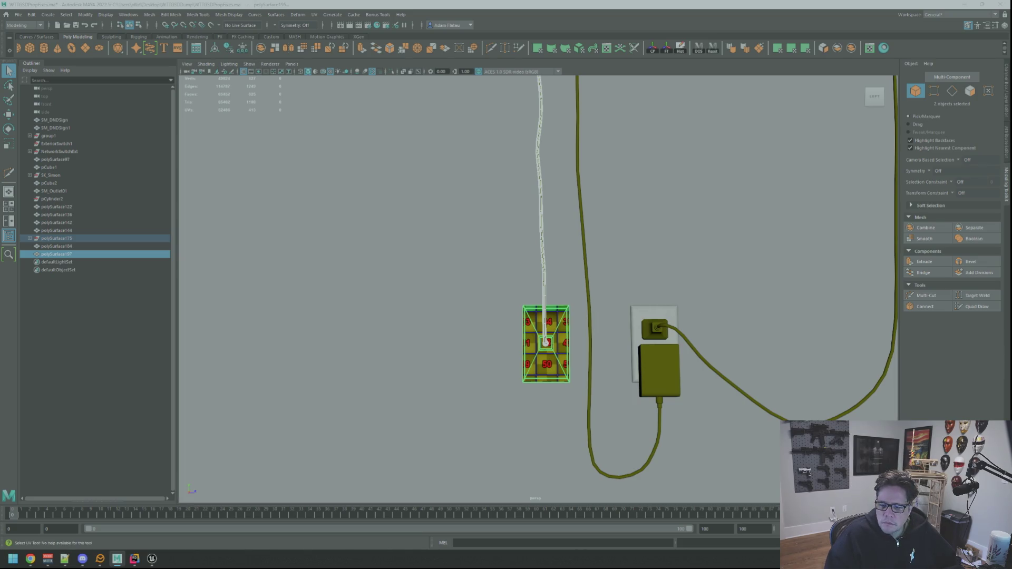
{"action": "key", "text": "ctrl+F11"}
{"action": "key", "text": "w"}
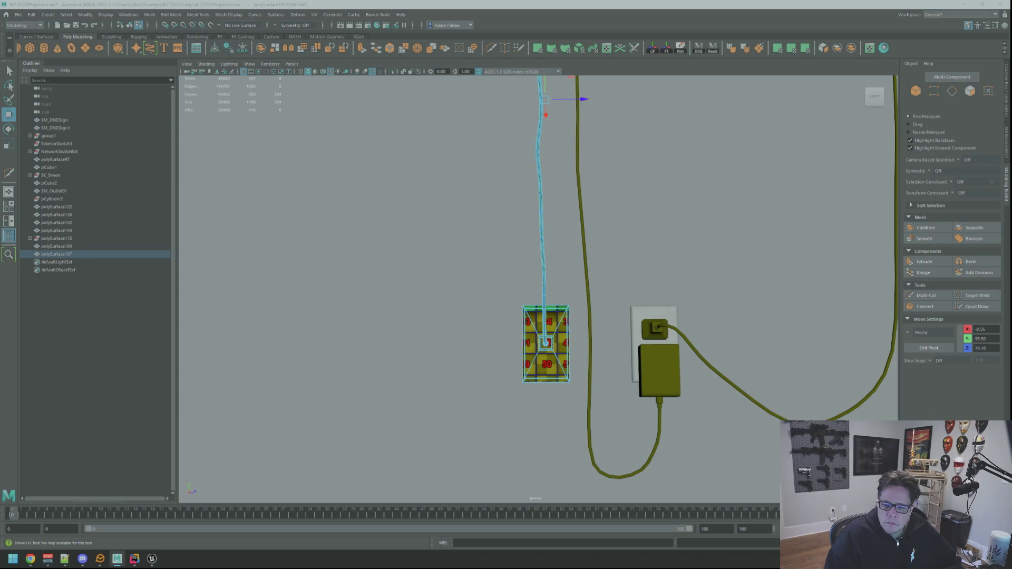
Rotate the selected cord UVs by 90 degrees and pick further face groups on the cord.
{"action": "key", "text": "ctrl+F12"}
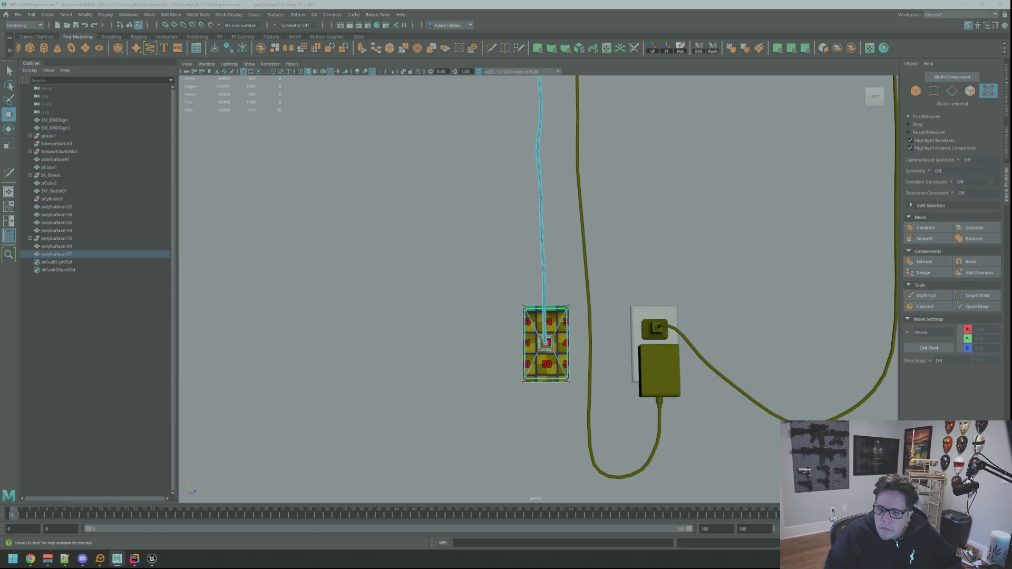
{"action": "key", "text": "ctrl+F11"}
{"action": "key", "text": "u"}
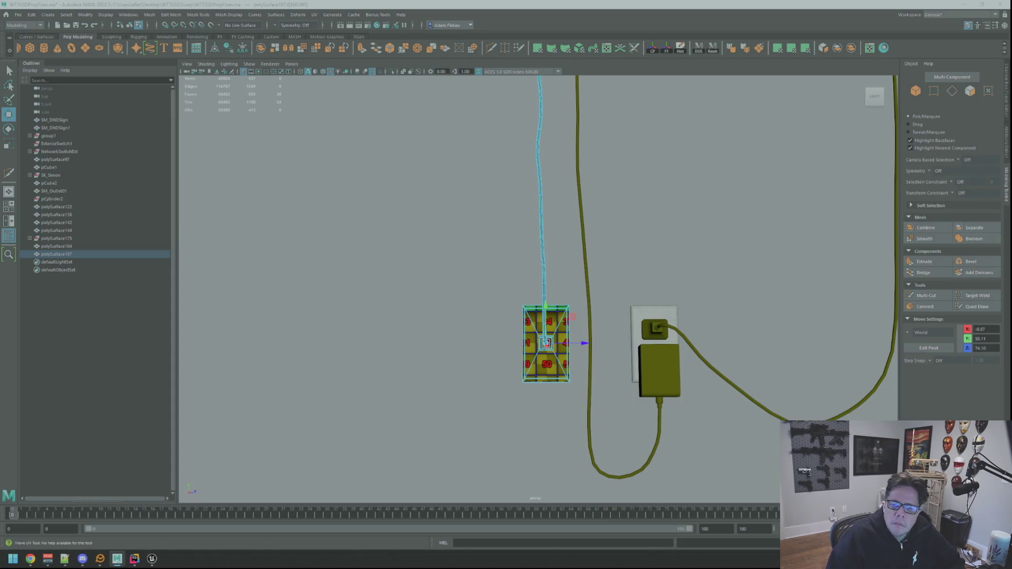
{"action": "left_click", "coordinate": [547, 343]}
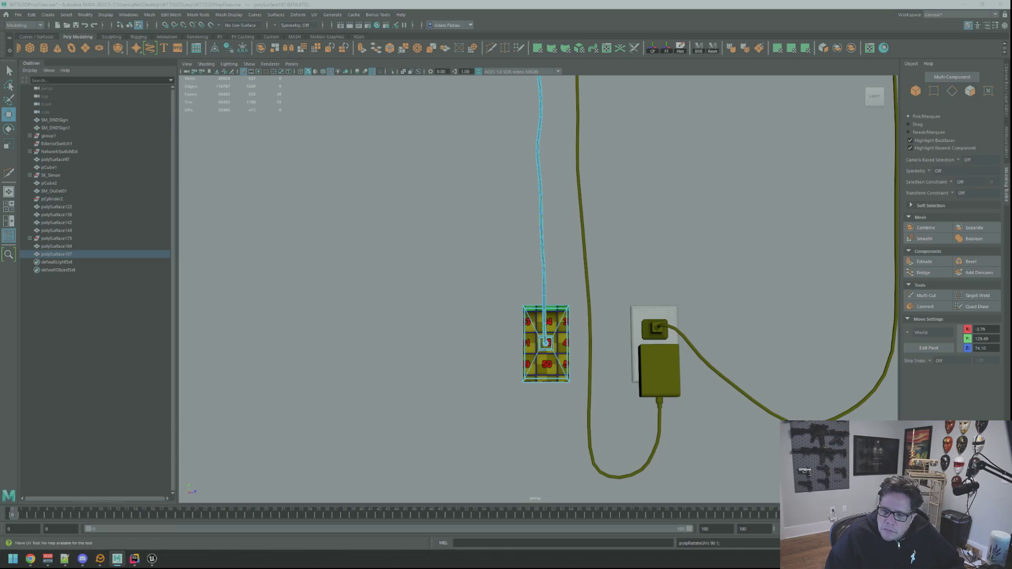
{"action": "left_click", "coordinate": [546, 343]}
{"action": "key", "text": "w"}
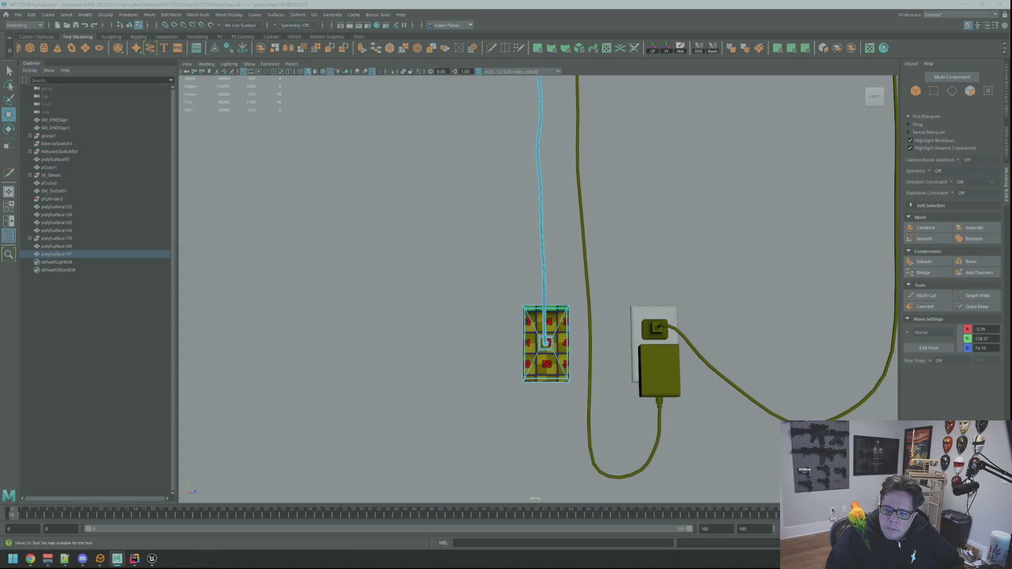
{"action": "left_click", "coordinate": [546, 343]}
Select another face group on polySurface197 and run Orient Shells on its UVs.
{"action": "left_click", "coordinate": [369, 263]}
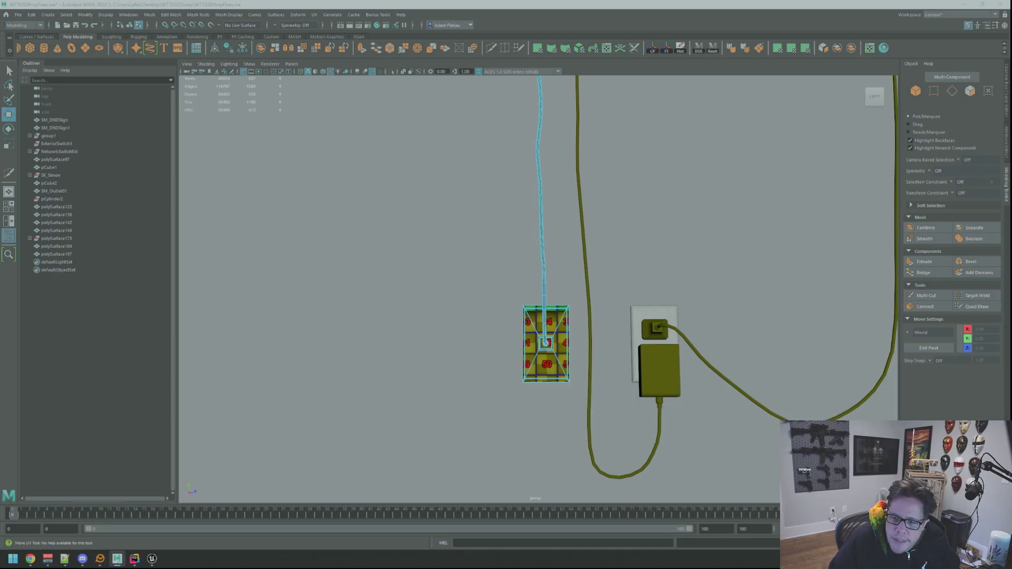
{"action": "left_click", "coordinate": [541, 211]}
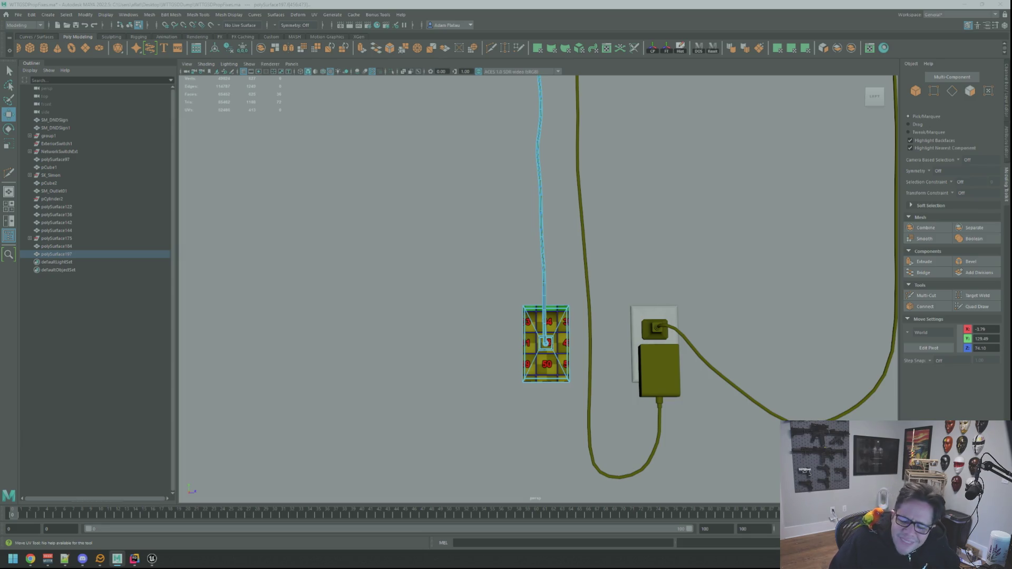
{"action": "left_click", "coordinate": [546, 343]}
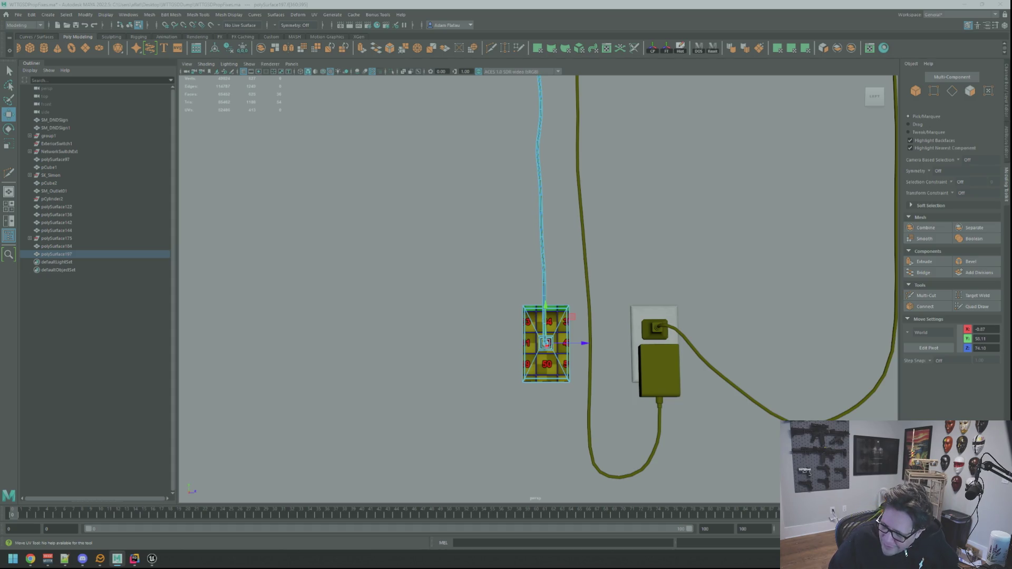
{"action": "left_click", "coordinate": [540, 185]}
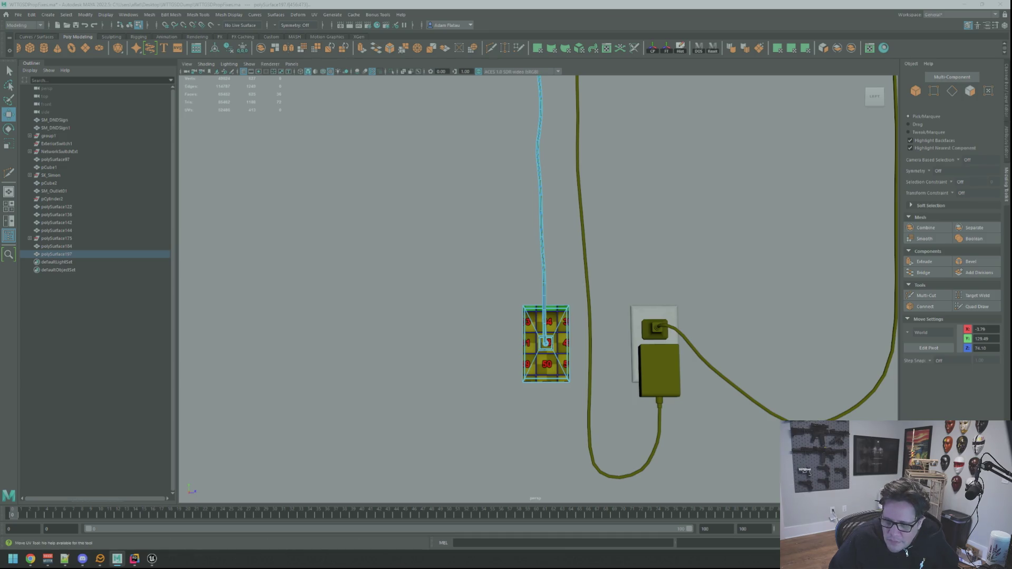
{"action": "key", "text": "Escape"}
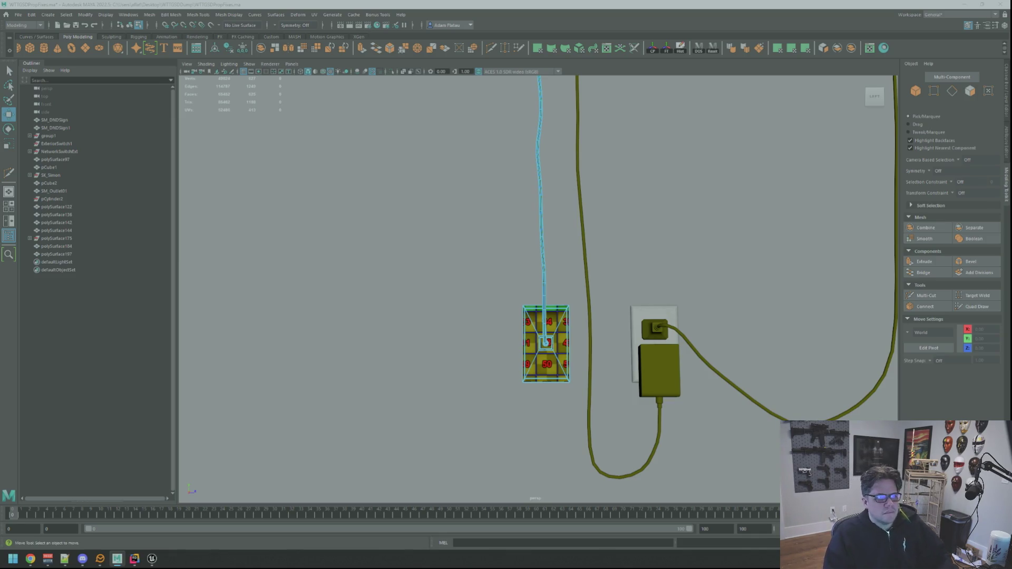
{"action": "left_click", "coordinate": [541, 211]}
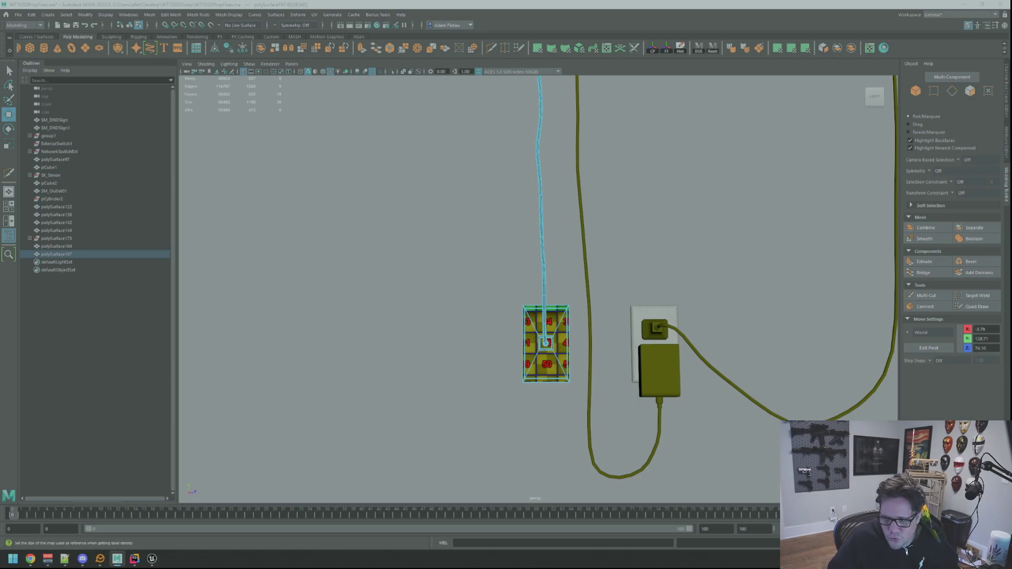
{"action": "key", "text": "ctrl+o"}
{"action": "key", "text": "w"}
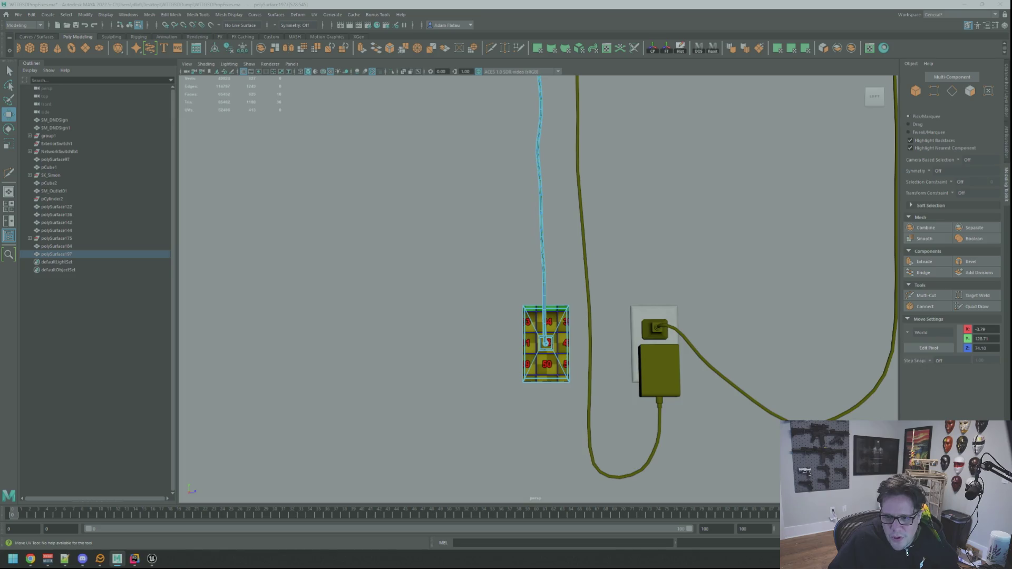
{"action": "key", "text": "q"}
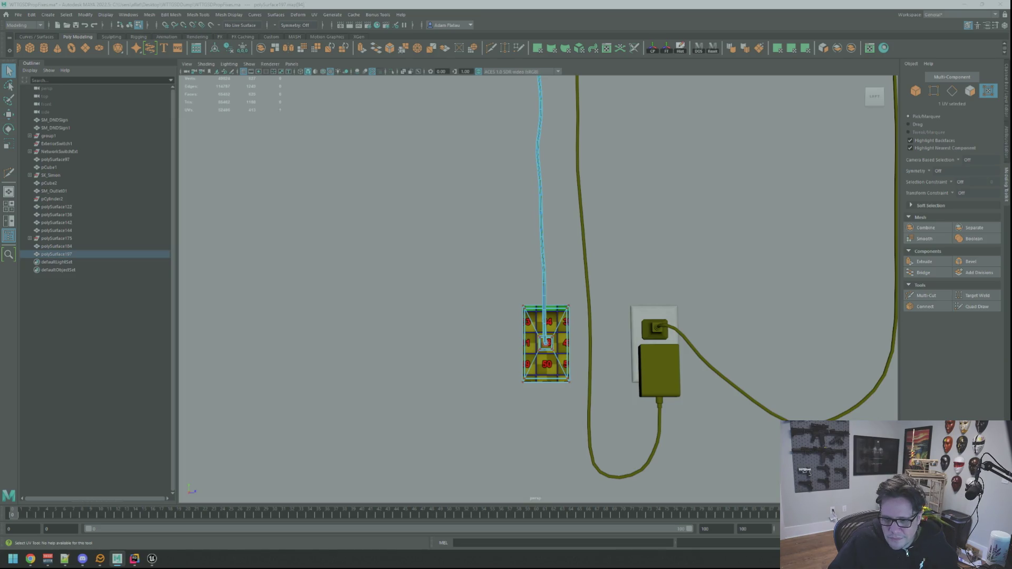
{"action": "key", "text": "w"}
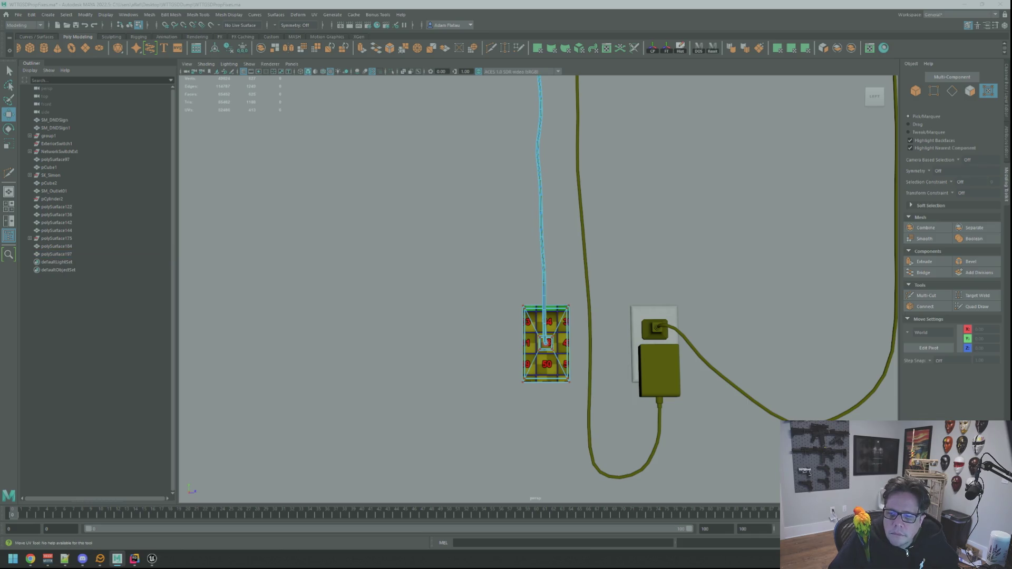
{"action": "key", "text": "F8"}
{"action": "key", "text": "F11"}
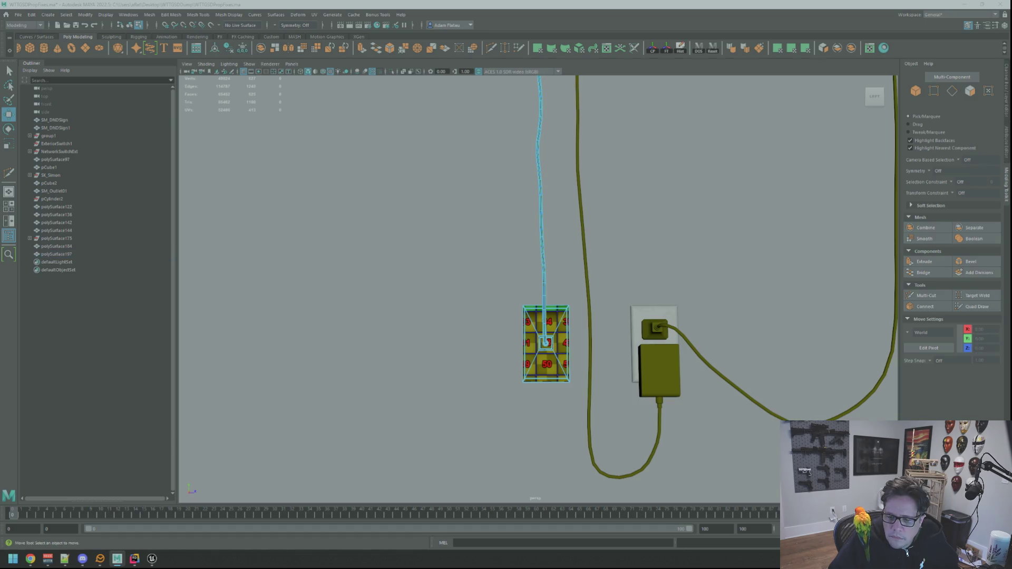
{"action": "key", "text": "ctrl+z"}
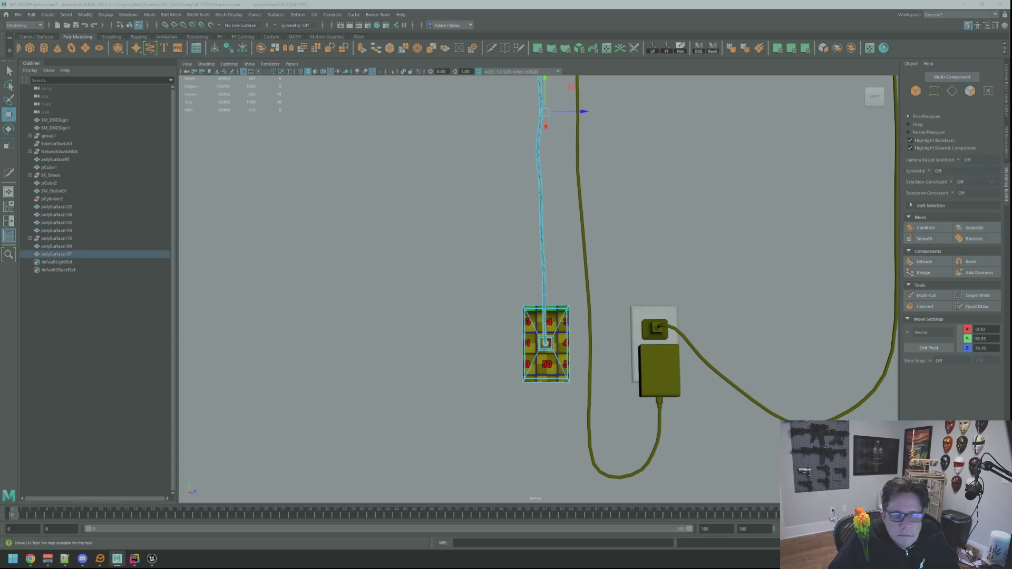
{"action": "key", "text": "ctrl+z"}
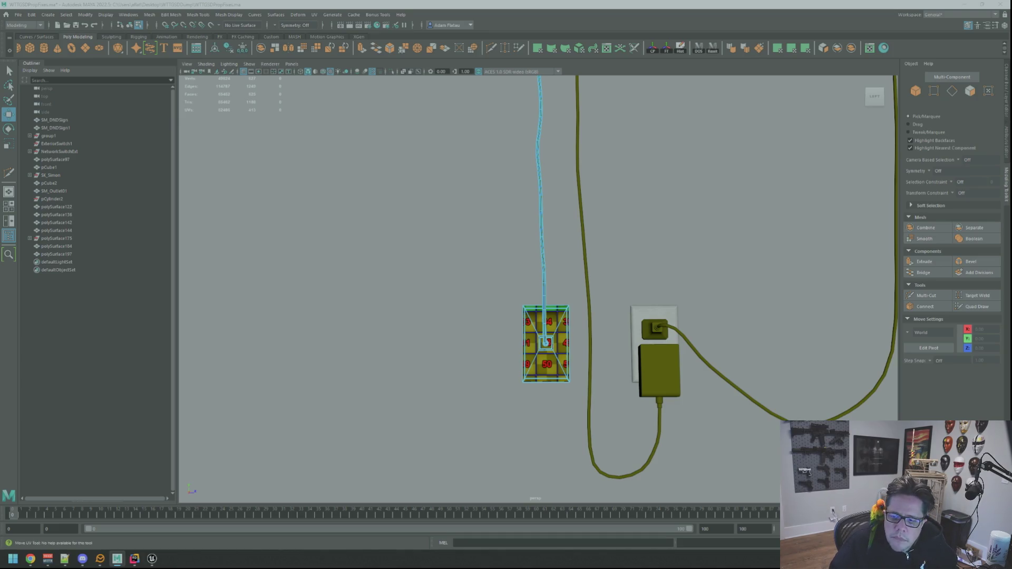
{"action": "key", "text": "ctrl+F12"}
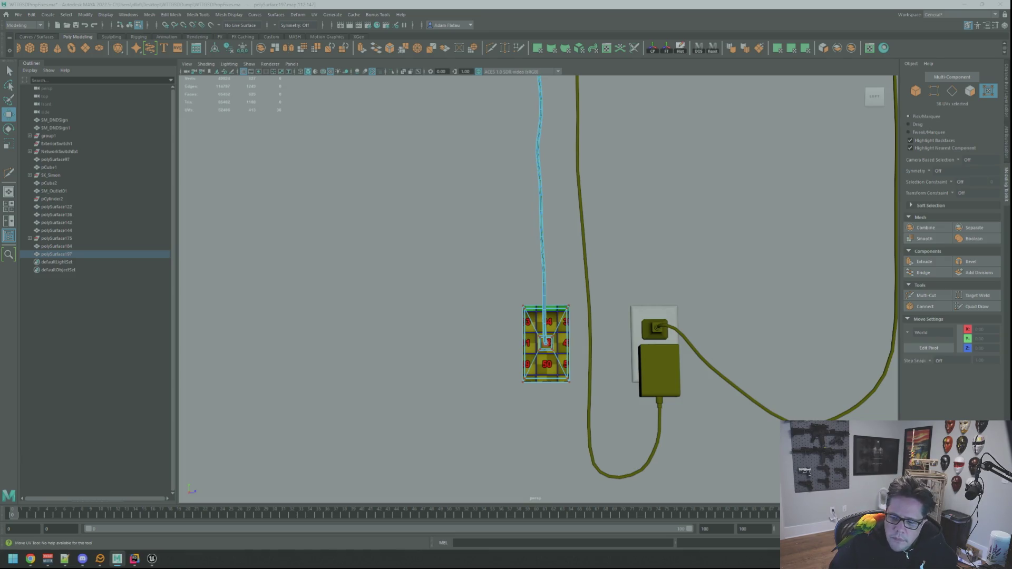
{"action": "key", "text": "alt+Tab"}
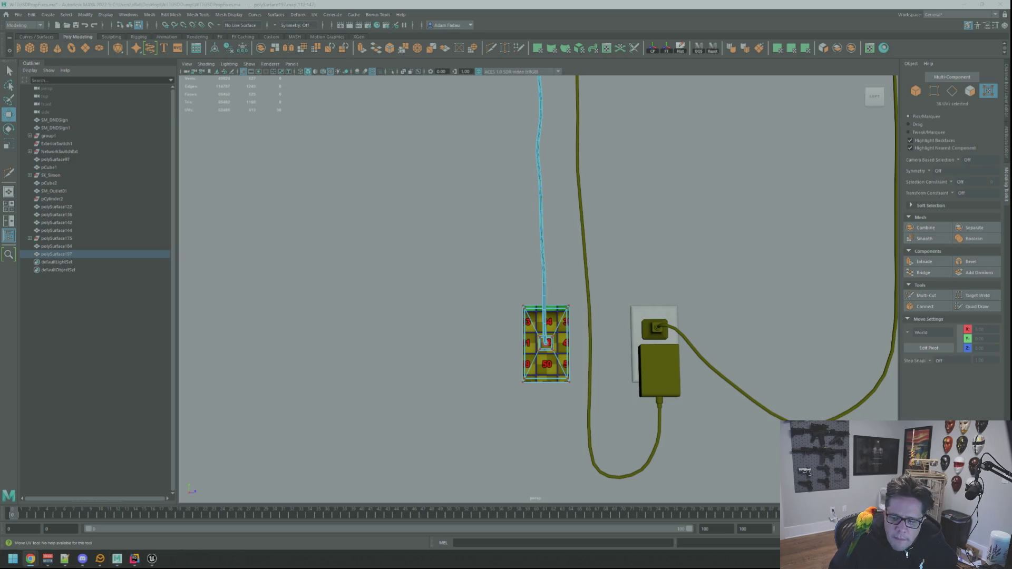
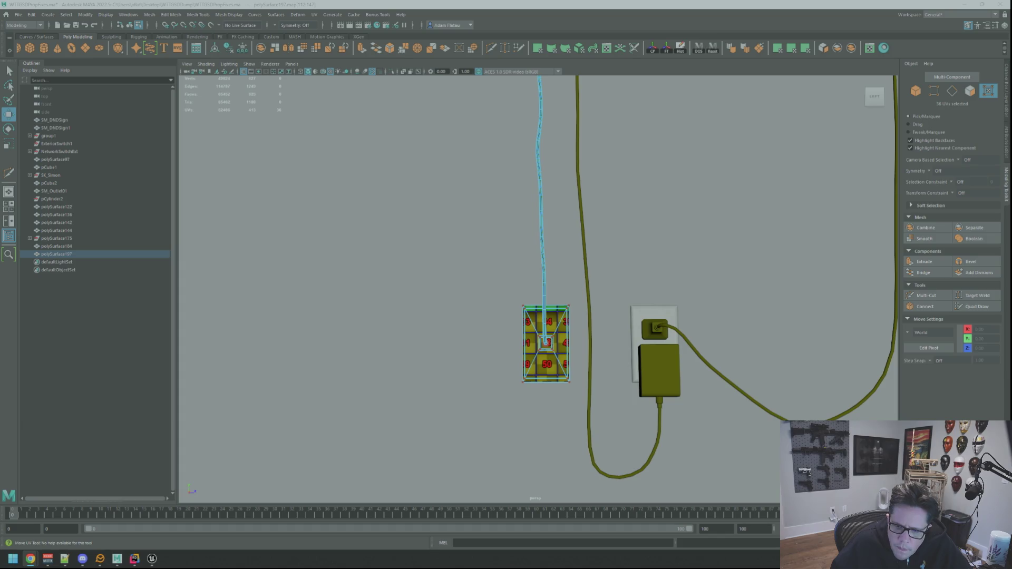
Browse Twitch for the MIMESIS category and a live stream, then return to Maya.
{"action": "key", "text": "alt+Tab"}
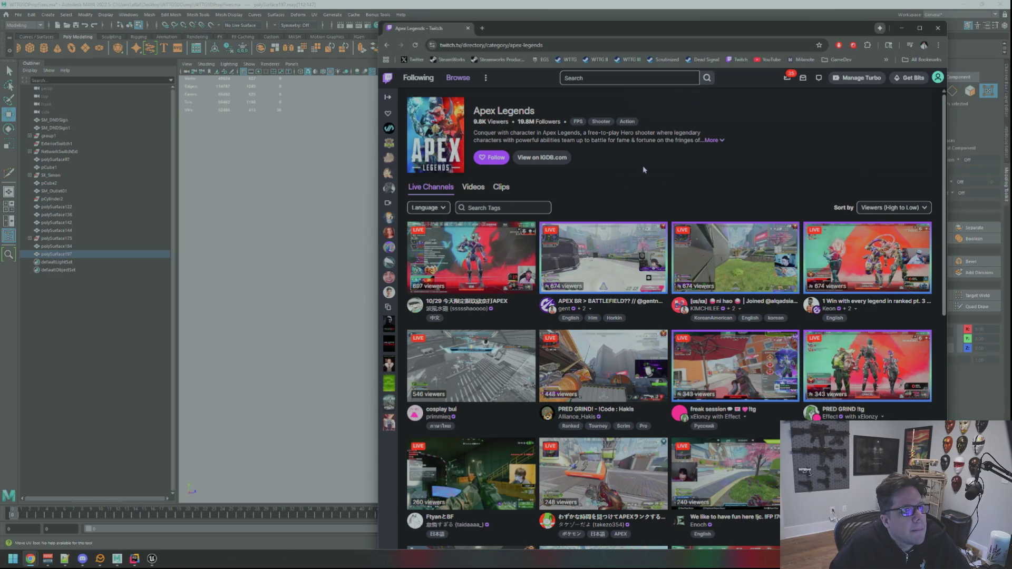
{"action": "right_click", "coordinate": [649, 171]}
{"action": "left_click", "coordinate": [654, 174]}
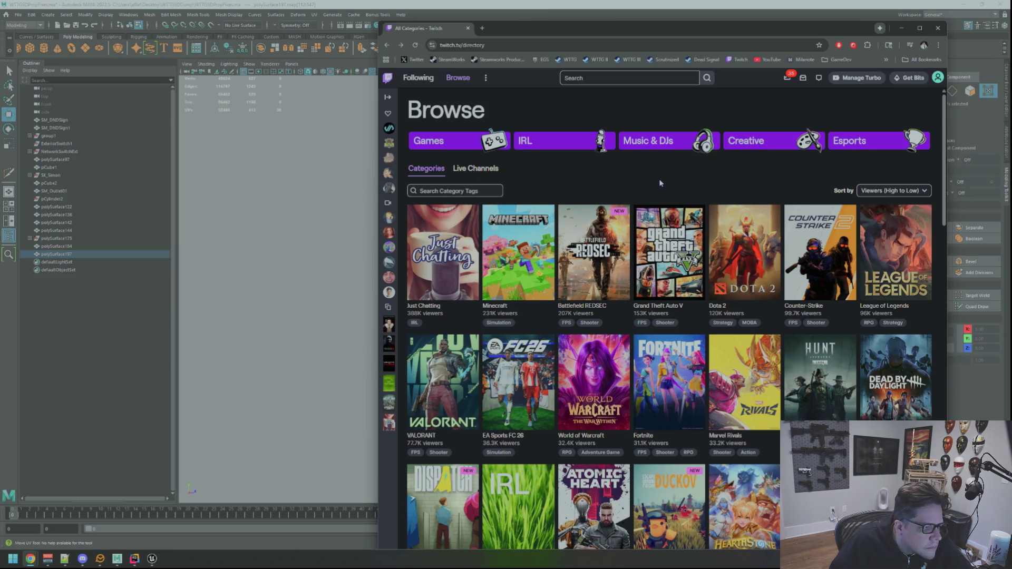
{"action": "scroll", "coordinate": [719, 189], "scroll_direction": "down", "scroll_amount": 5}
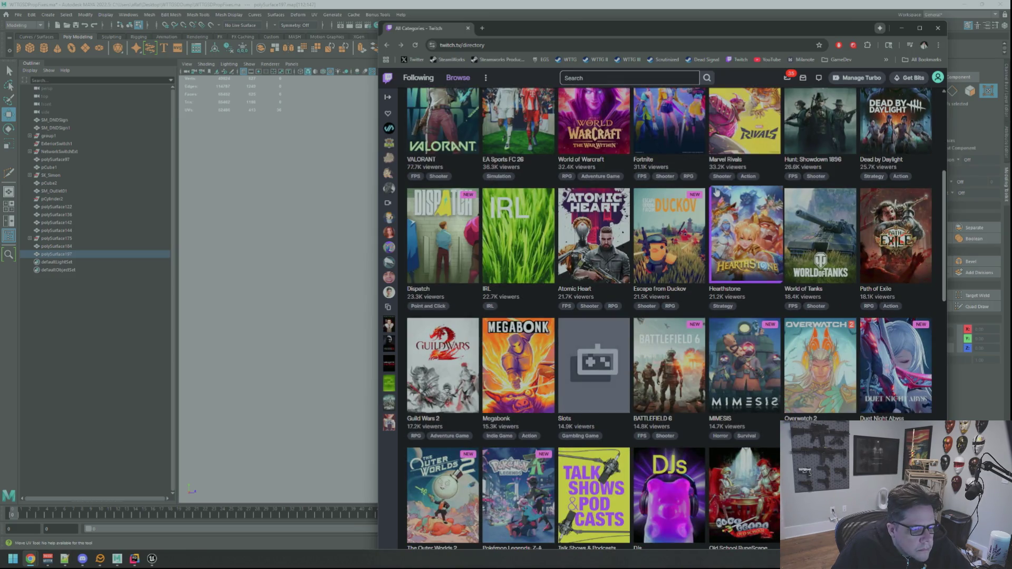
{"action": "left_click", "coordinate": [750, 369]}
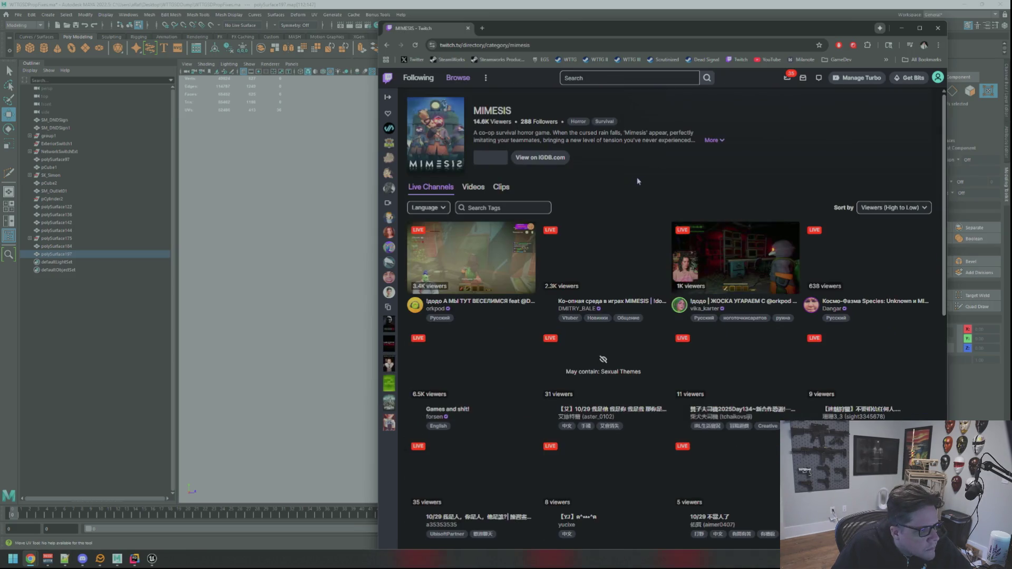
{"action": "key", "text": "alt+Left"}
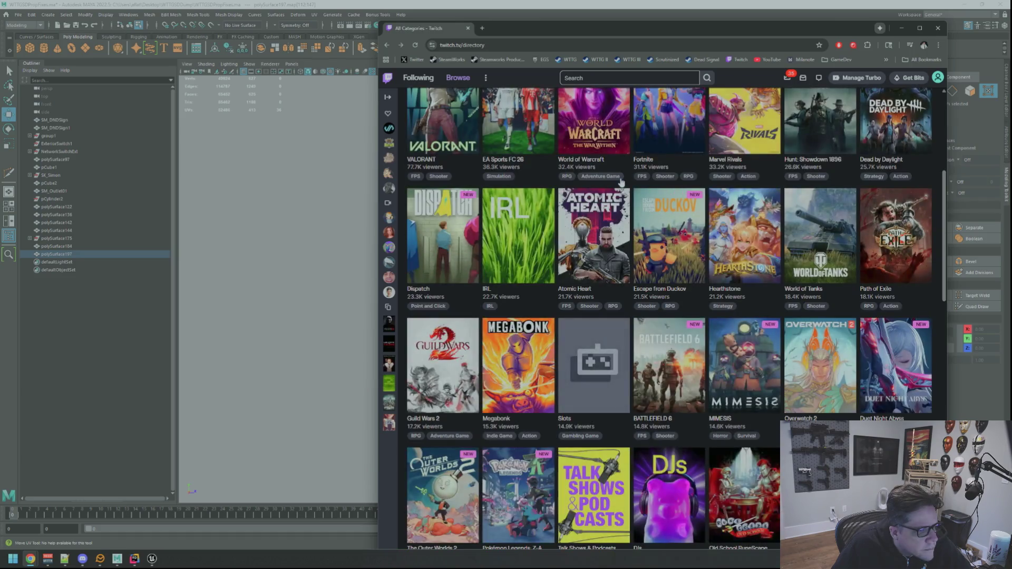
{"action": "left_click", "coordinate": [754, 342]}
{"action": "left_click", "coordinate": [688, 250]}
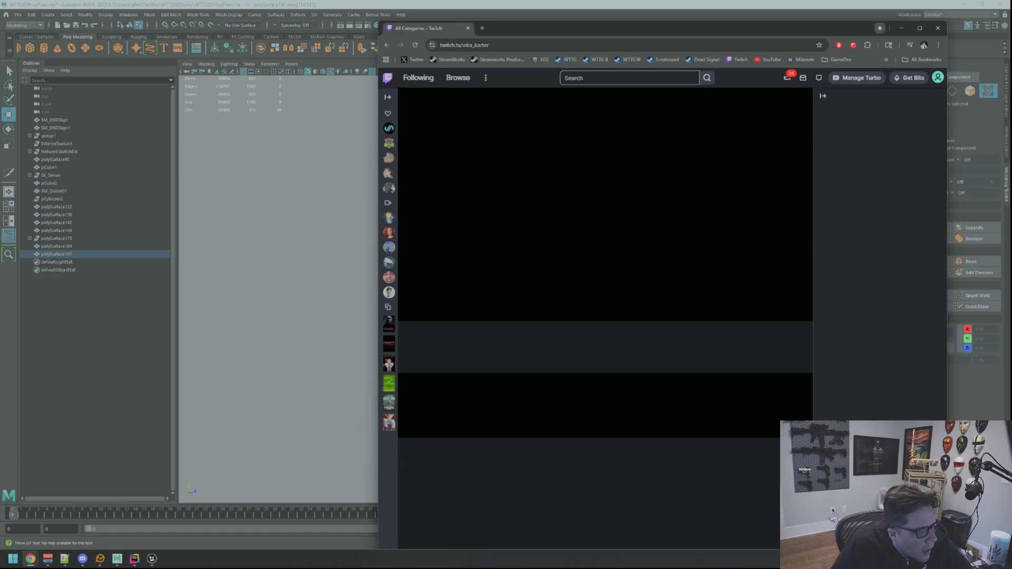
{"action": "left_click", "coordinate": [741, 60]}
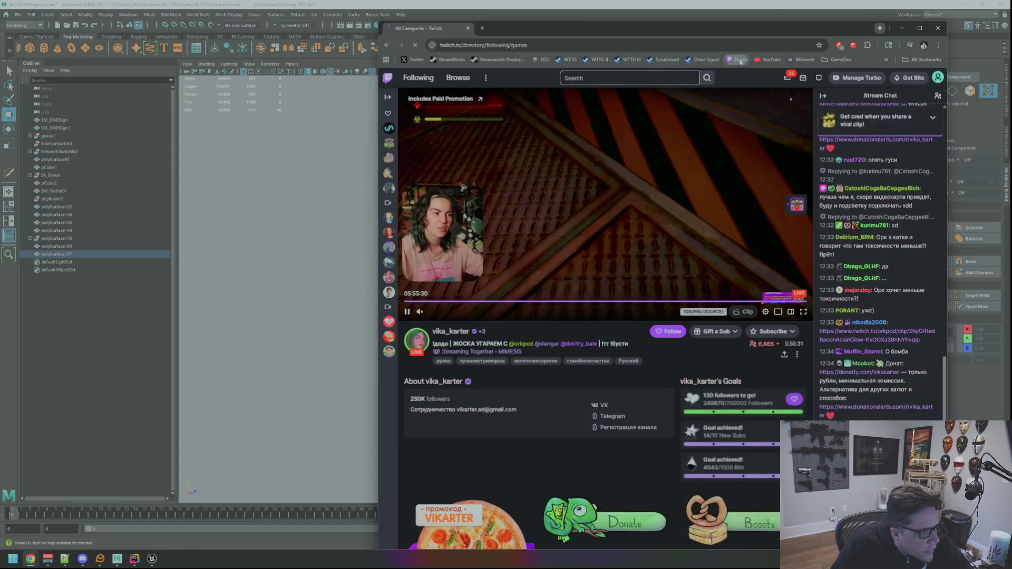
{"action": "key", "text": "alt+Tab"}
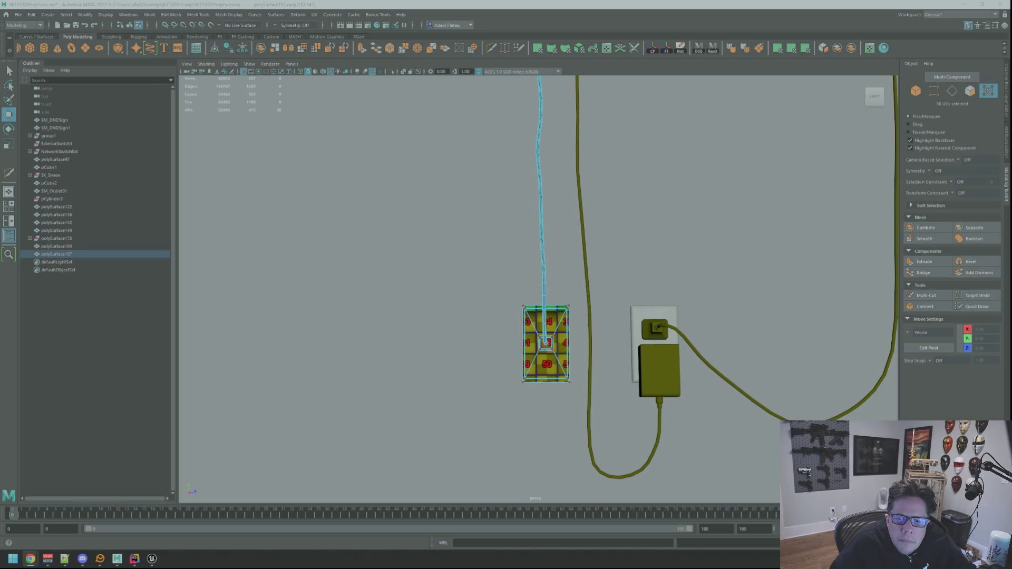
Glance over the browser page again and switch back to Maya.
{"action": "key", "text": "alt+Tab"}
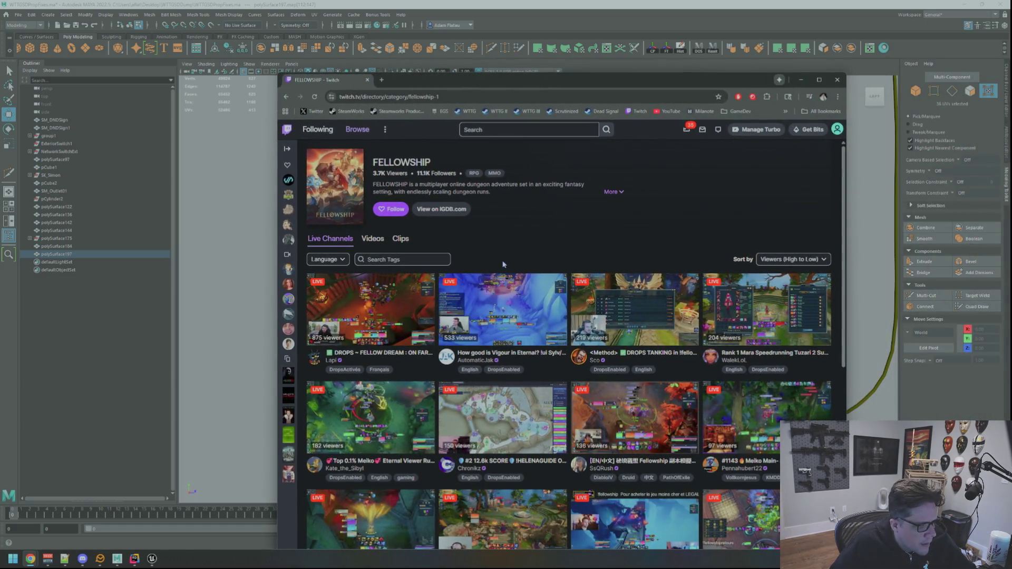
{"action": "scroll", "coordinate": [504, 264], "scroll_direction": "down", "scroll_amount": 6}
{"action": "scroll", "coordinate": [510, 268], "scroll_direction": "up", "scroll_amount": 7}
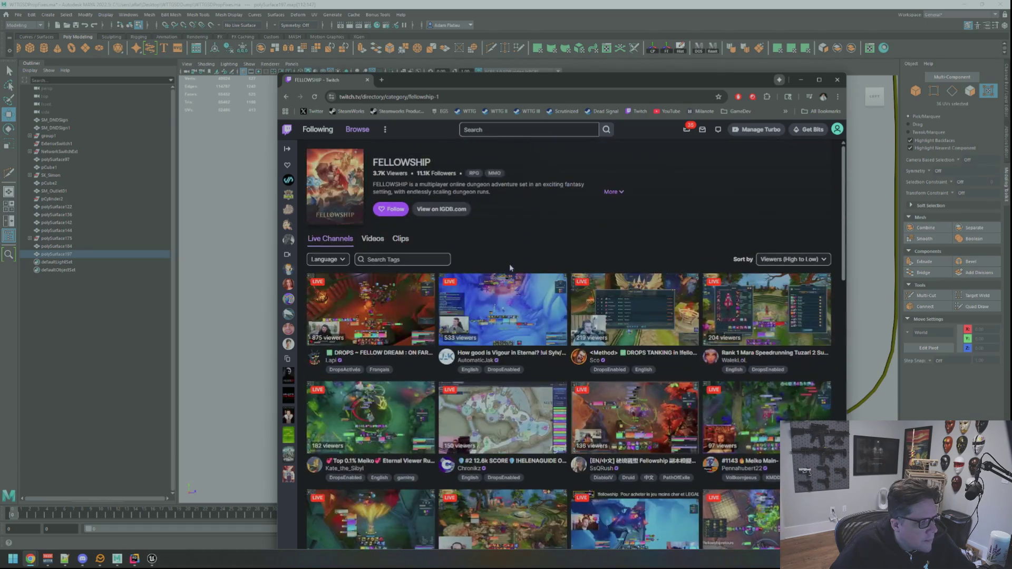
{"action": "key", "text": "alt+Tab"}
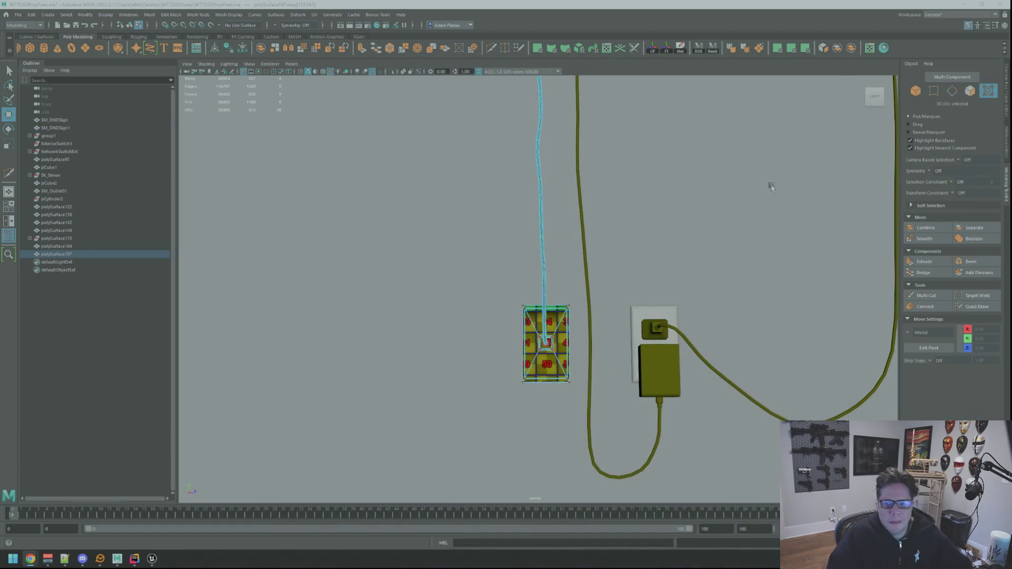
Try different UV selections on the switch plate, then clear the UV selection.
{"action": "left_click", "coordinate": [760, 189]}
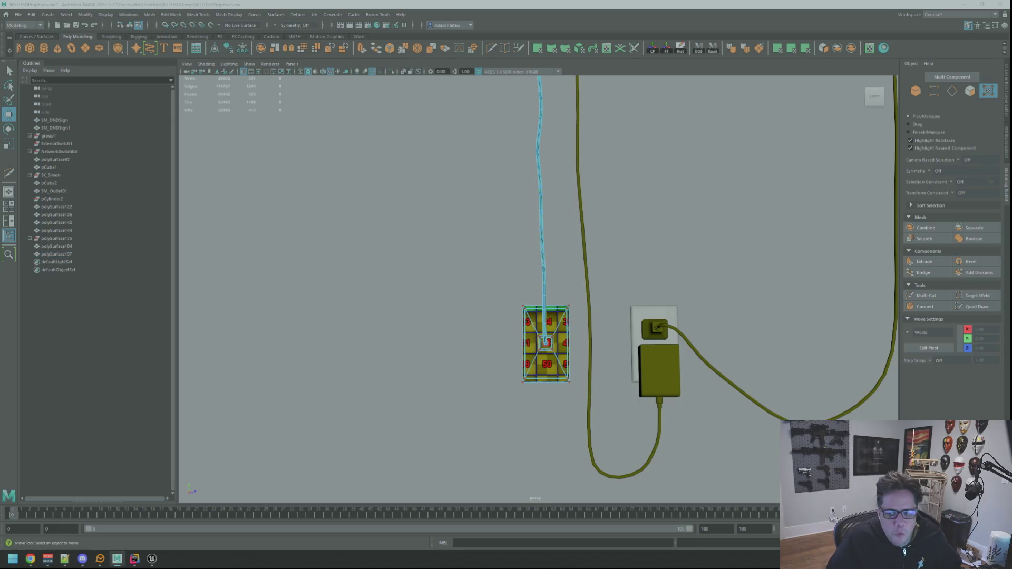
{"action": "key", "text": "w"}
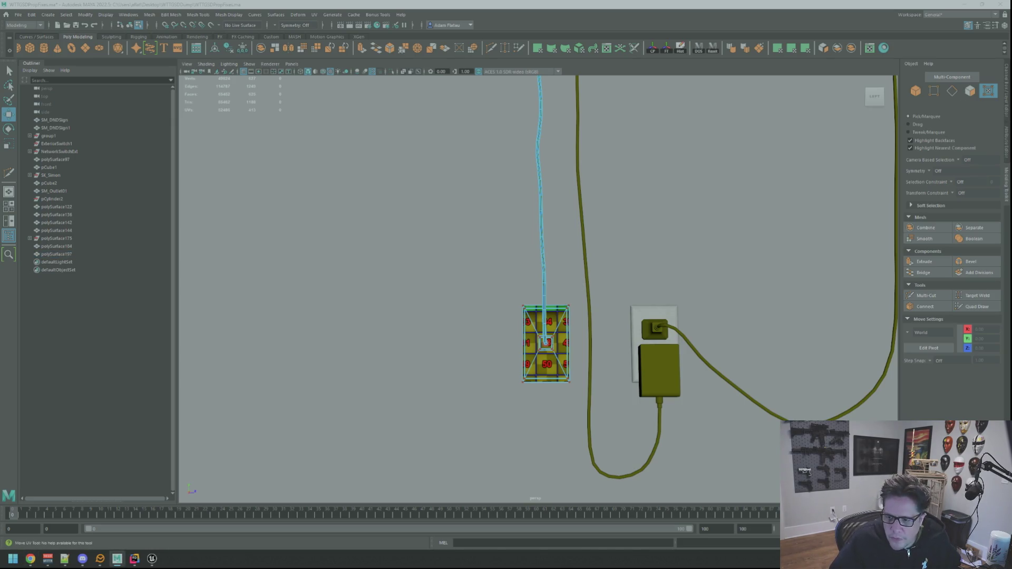
{"action": "key", "text": "ctrl+z"}
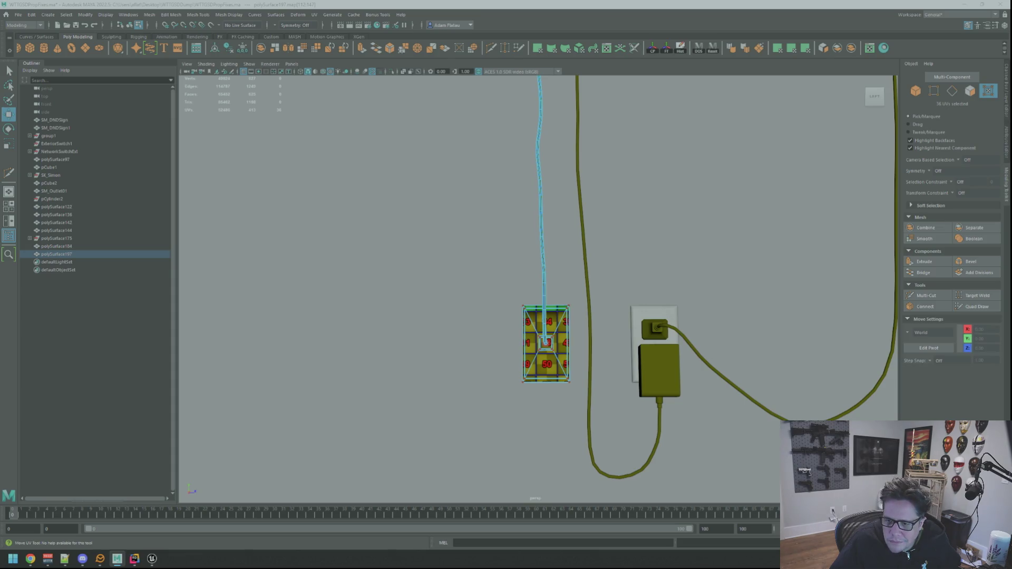
{"action": "left_click", "coordinate": [546, 343]}
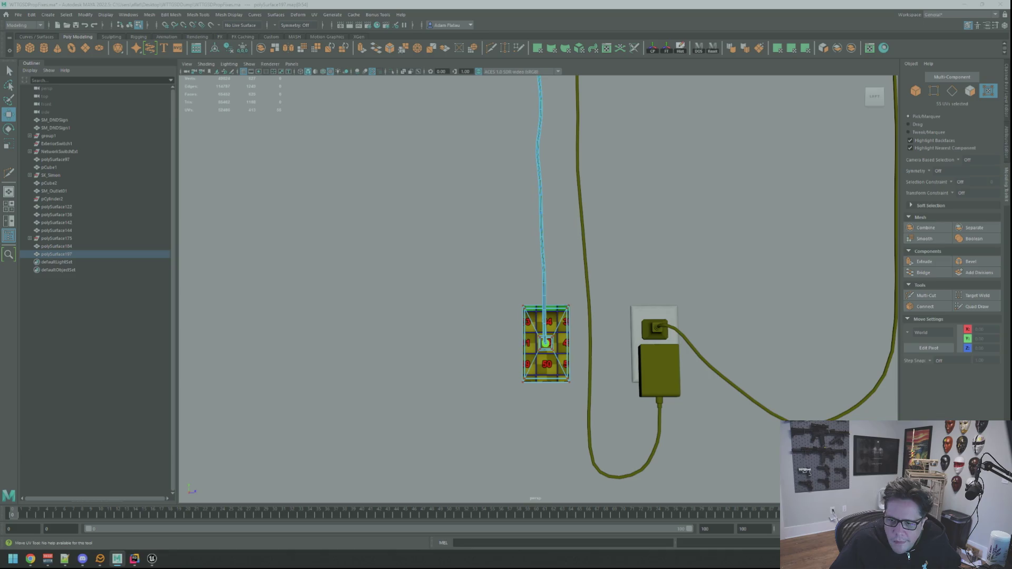
{"action": "key", "text": "ctrl+z"}
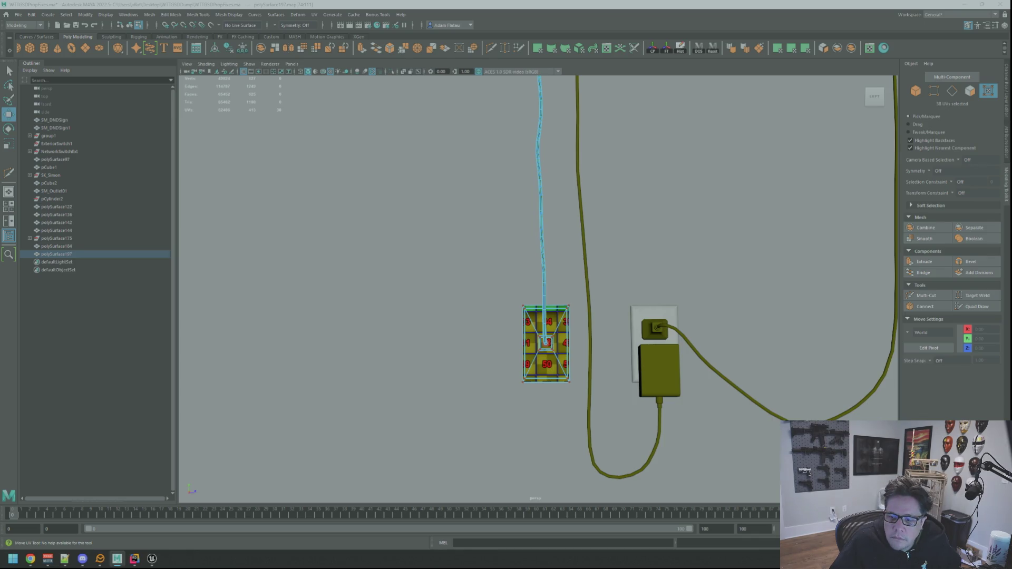
{"action": "key", "text": "ctrl+z"}
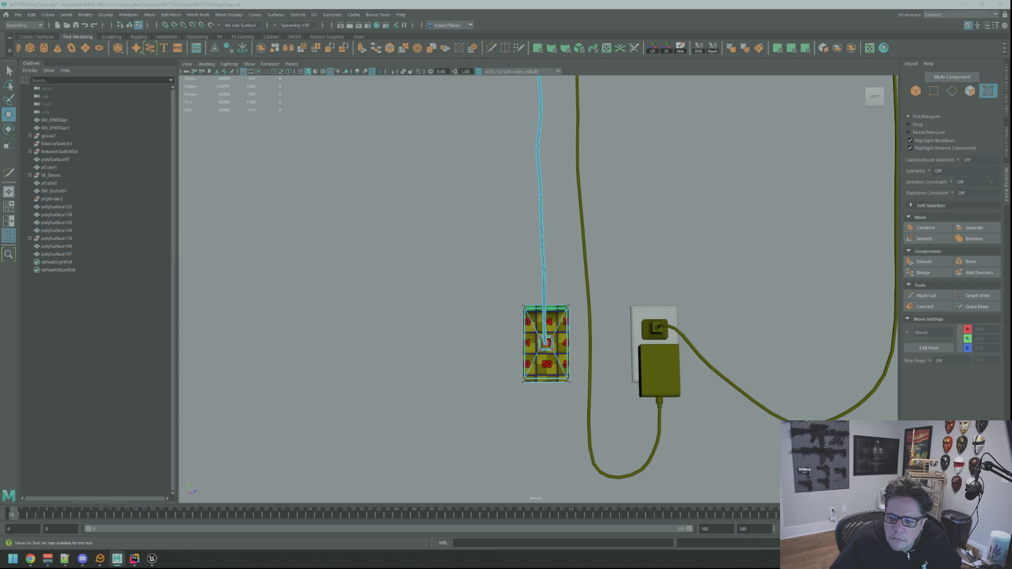
Step through face-ring selections on the plug cord, then clear the faces.
{"action": "key", "text": "w"}
{"action": "key", "text": "ctrl+z"}
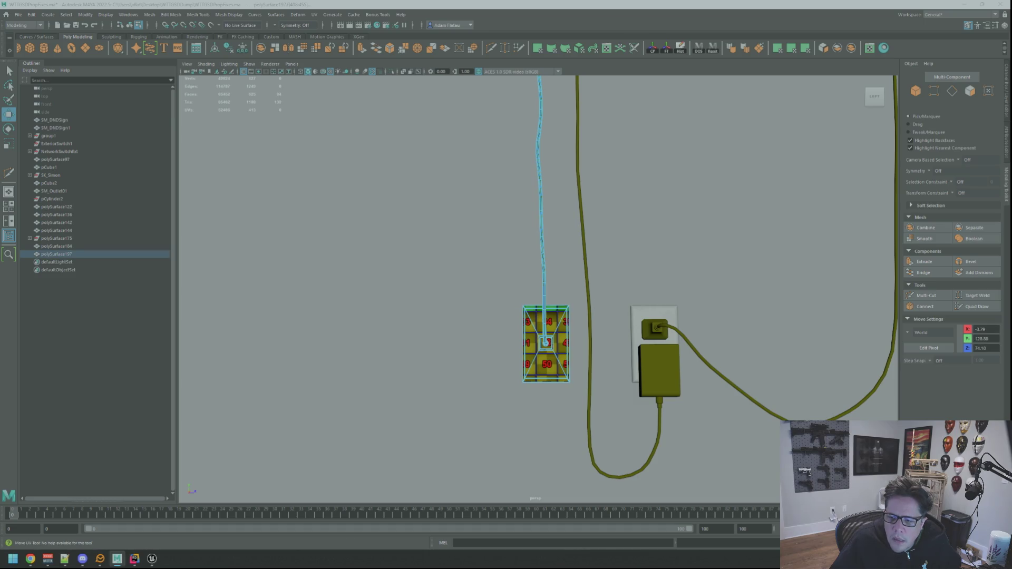
{"action": "key", "text": "ctrl+z"}
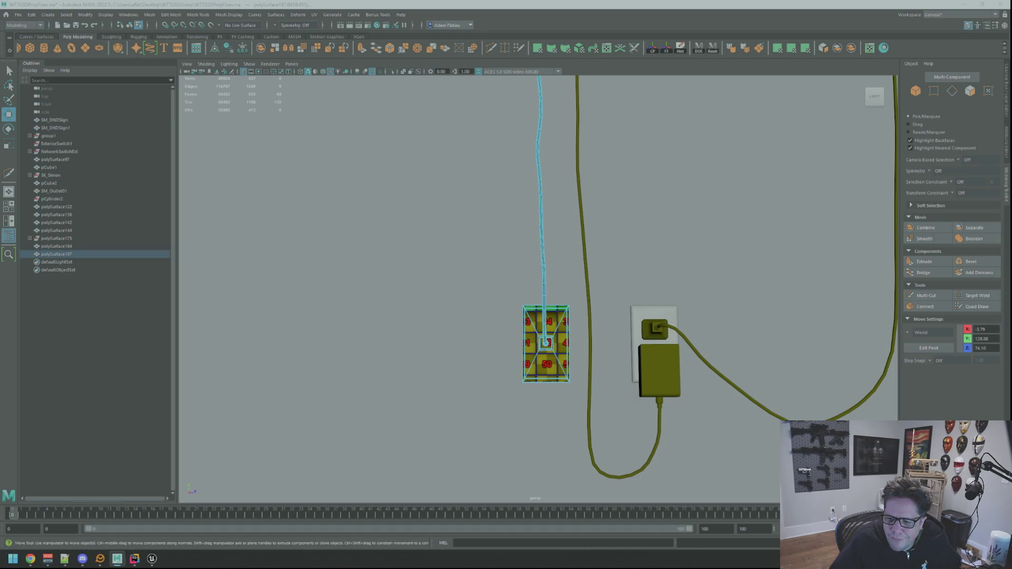
{"action": "key", "text": "ctrl+z"}
{"action": "key", "text": "ctrl+z"}
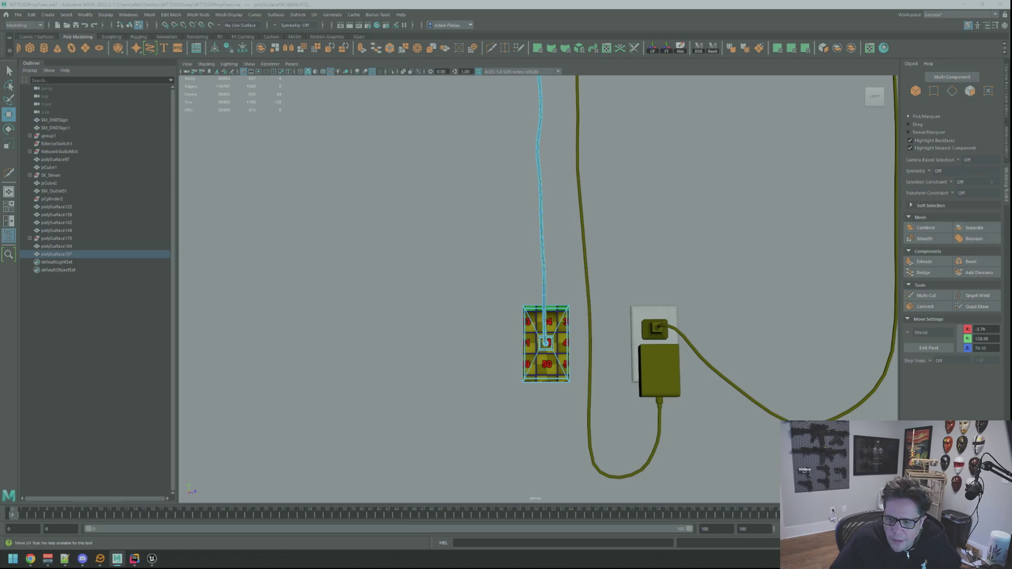
{"action": "key", "text": "ctrl+z"}
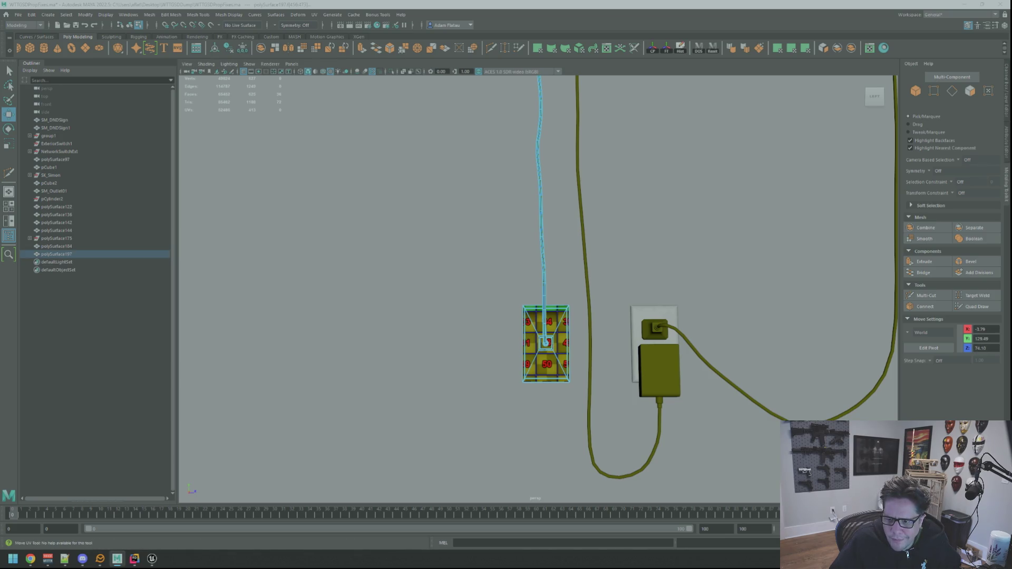
{"action": "key", "text": "ctrl+z"}
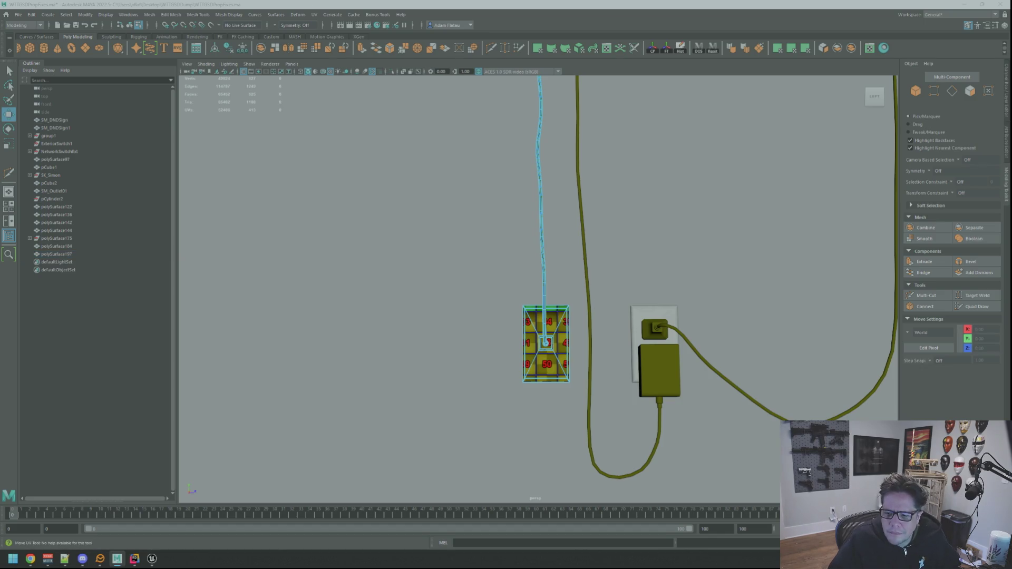
{"action": "left_click", "coordinate": [56, 254]}
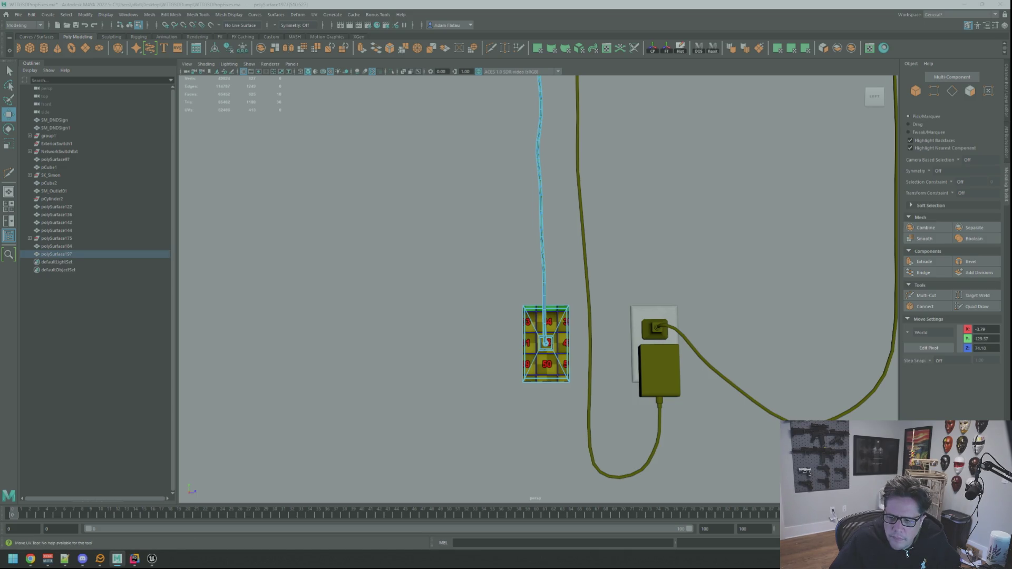
{"action": "key", "text": "ctrl+z"}
Orbit to a perspective view of the ceiling shelf, hanging cords and outlet.
{"action": "mouse_move", "coordinate": [601, 283]}
{"action": "left_mouse_down", "text": "alt"}
{"action": "mouse_move", "coordinate": [669, 280]}
{"action": "mouse_move", "coordinate": [671, 264]}
{"action": "left_mouse_up", "text": "alt"}
{"action": "right_click_drag", "start_coordinate": [754, 266], "coordinate": [823, 251]}
{"action": "mouse_move", "coordinate": [823, 250]}
{"action": "left_mouse_down", "text": "alt"}
{"action": "mouse_move", "coordinate": [596, 232]}
{"action": "mouse_move", "coordinate": [596, 224]}
{"action": "mouse_move", "coordinate": [594, 260]}
{"action": "mouse_move", "coordinate": [580, 228]}
{"action": "mouse_move", "coordinate": [631, 297]}
{"action": "mouse_move", "coordinate": [582, 275]}
{"action": "mouse_move", "coordinate": [608, 233]}
{"action": "left_mouse_up", "text": "alt"}
{"action": "scroll", "coordinate": [596, 221], "scroll_direction": "up", "scroll_amount": 5}
{"action": "scroll", "coordinate": [630, 233], "scroll_direction": "up", "scroll_amount": 6}
{"action": "scroll", "coordinate": [582, 275], "scroll_direction": "down", "scroll_amount": 4}
{"action": "scroll", "coordinate": [571, 285], "scroll_direction": "up", "scroll_amount": 4}
{"action": "scroll", "coordinate": [571, 285], "scroll_direction": "down", "scroll_amount": 5}
{"action": "scroll", "coordinate": [608, 233], "scroll_direction": "down", "scroll_amount": 4}
{"action": "mouse_move", "coordinate": [553, 271]}
{"action": "left_mouse_down", "text": "alt"}
{"action": "mouse_move", "coordinate": [571, 242]}
{"action": "mouse_move", "coordinate": [614, 251]}
{"action": "mouse_move", "coordinate": [578, 244]}
{"action": "mouse_move", "coordinate": [586, 233]}
{"action": "left_mouse_up", "text": "alt"}
{"action": "scroll", "coordinate": [578, 244], "scroll_direction": "up", "scroll_amount": 4}
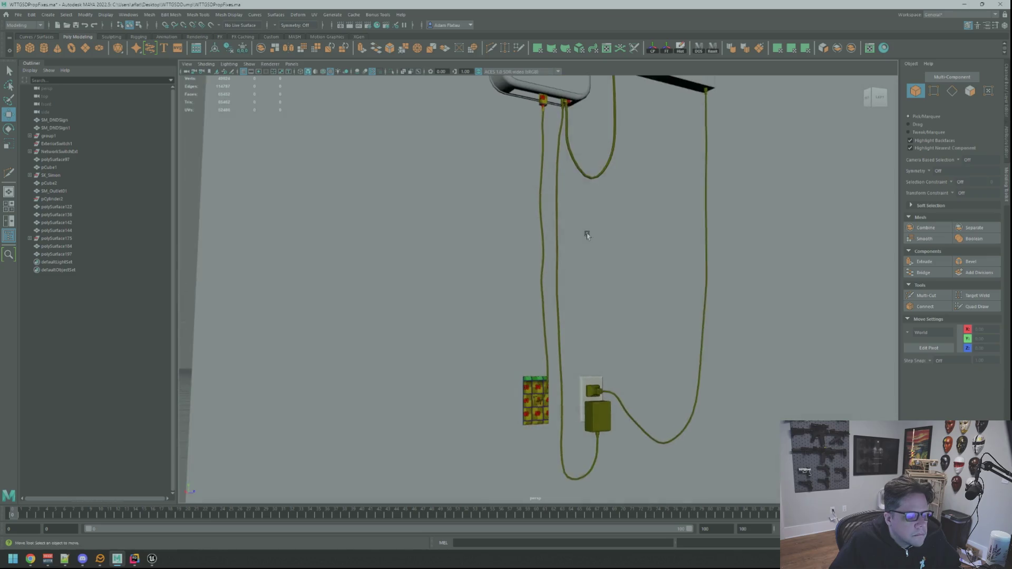
{"action": "scroll", "coordinate": [585, 232], "scroll_direction": "up", "scroll_amount": 6}
{"action": "scroll", "coordinate": [550, 273], "scroll_direction": "up", "scroll_amount": 3}
Select the cord polySurface197 in Object mode and isolate it for vertex editing.
{"action": "left_click", "coordinate": [543, 286]}
{"action": "right_click_drag", "start_coordinate": [542, 283], "coordinate": [541, 289]}
{"action": "double_click", "coordinate": [542, 287]}
{"action": "key", "text": "f"}
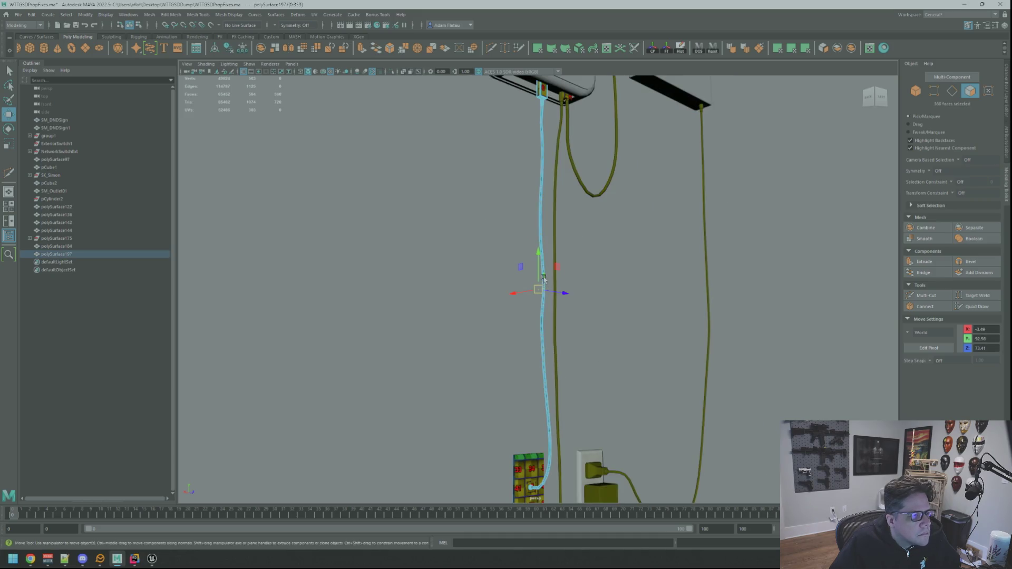
{"action": "scroll", "coordinate": [802, 203], "scroll_direction": "down", "scroll_amount": 5}
{"action": "scroll", "coordinate": [780, 221], "scroll_direction": "up", "scroll_amount": 3}
{"action": "right_click_drag", "start_coordinate": [793, 216], "coordinate": [754, 230]}
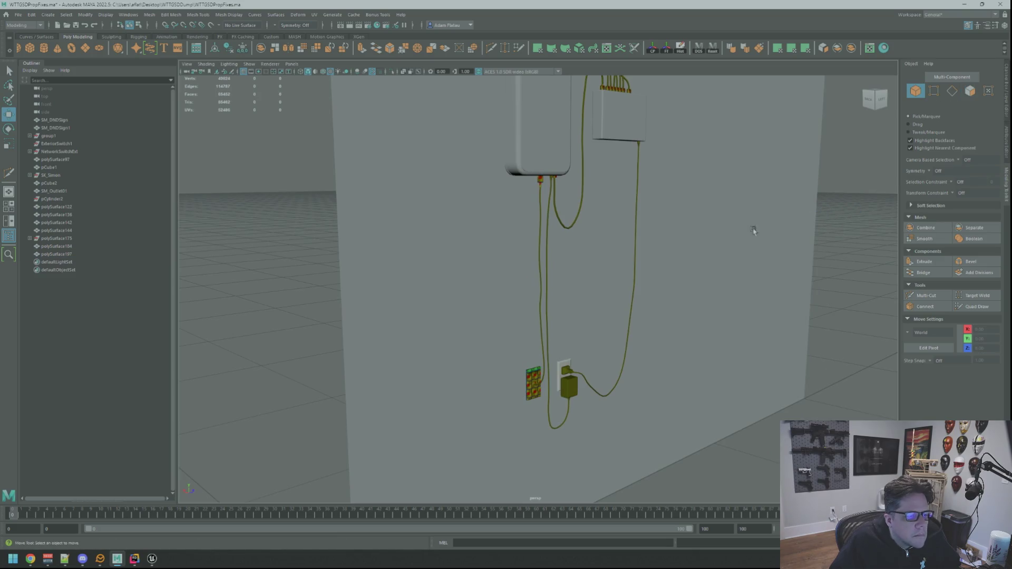
{"action": "left_click", "coordinate": [538, 264]}
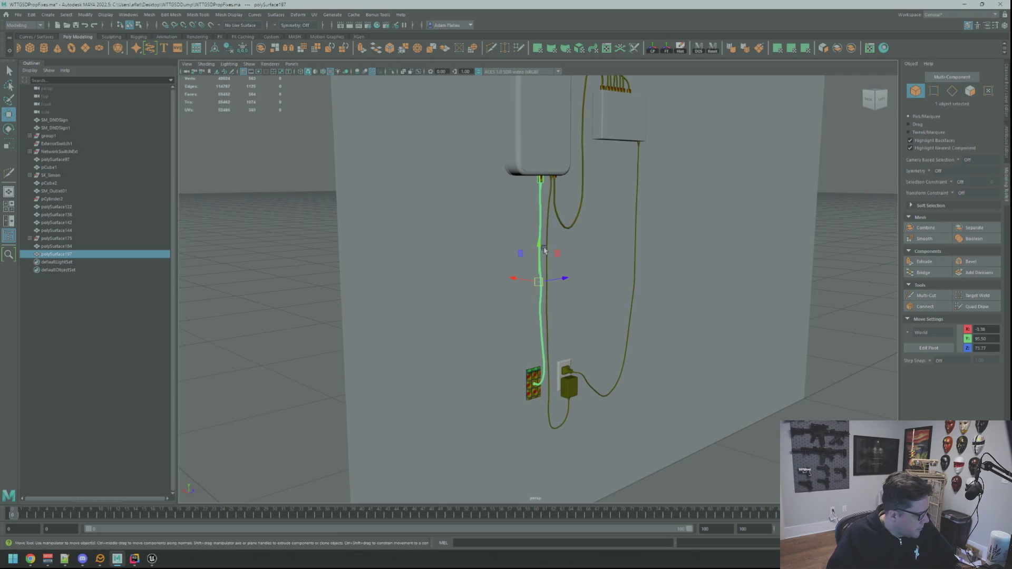
{"action": "left_click", "coordinate": [395, 72]}
{"action": "right_click_drag", "start_coordinate": [566, 163], "coordinate": [521, 170]}
Grow the cord's vertex selection up to the plug and convert it to faces.
{"action": "key", "text": "f"}
{"action": "scroll", "coordinate": [582, 219], "scroll_direction": "down", "scroll_amount": 2}
{"action": "scroll", "coordinate": [576, 190], "scroll_direction": "up", "scroll_amount": 3}
{"action": "scroll", "coordinate": [575, 190], "scroll_direction": "up", "scroll_amount": 4}
{"action": "right_click_drag", "start_coordinate": [589, 197], "coordinate": [633, 187]}
{"action": "key", "text": "q"}
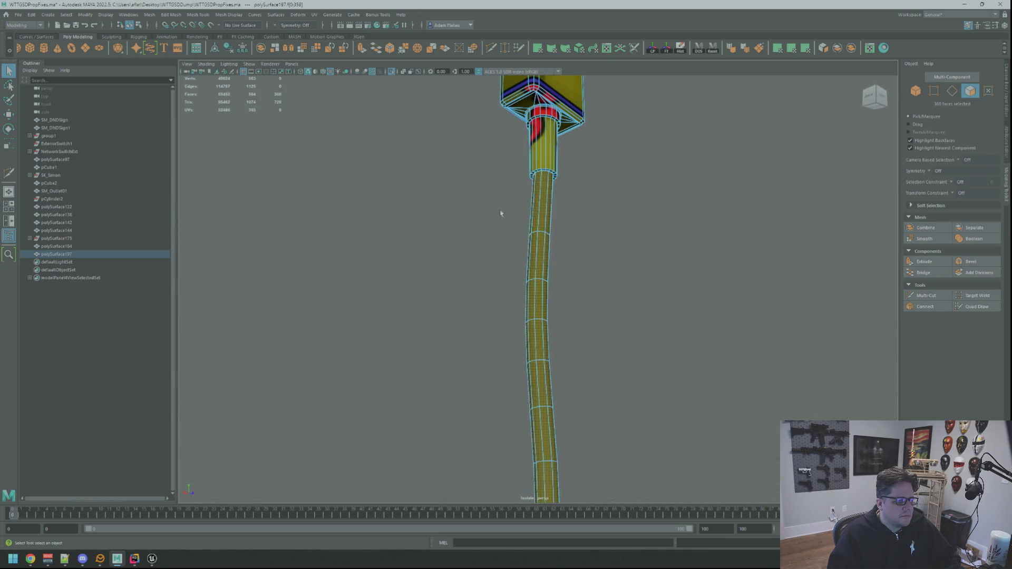
{"action": "scroll", "coordinate": [557, 221], "scroll_direction": "down", "scroll_amount": 5}
{"action": "left_click_drag", "start_coordinate": [603, 232], "coordinate": [577, 222], "text": "alt"}
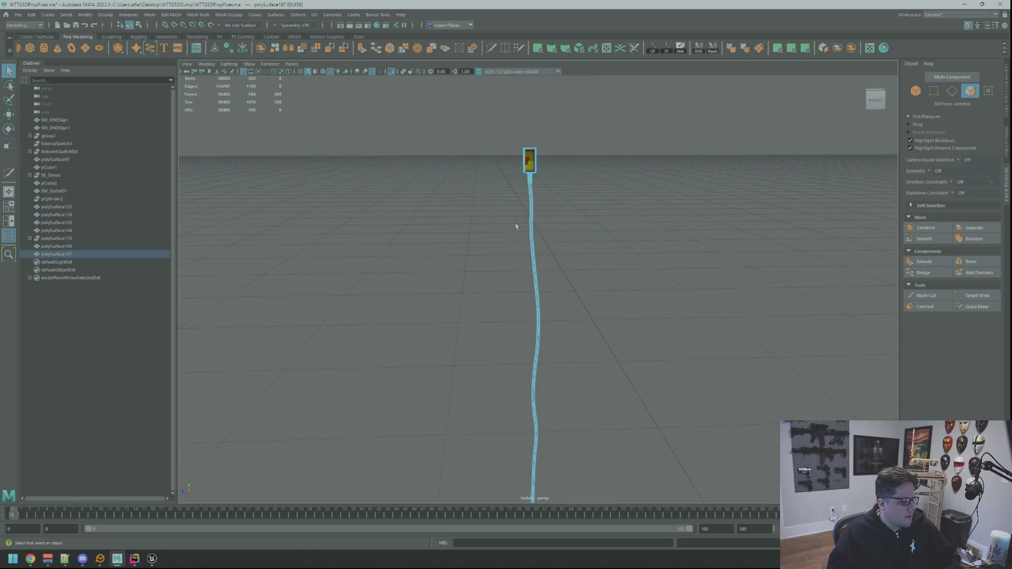
{"action": "left_click_drag", "start_coordinate": [516, 226], "coordinate": [565, 249], "text": "alt"}
{"action": "scroll", "coordinate": [587, 282], "scroll_direction": "down", "scroll_amount": 3}
{"action": "scroll", "coordinate": [581, 242], "scroll_direction": "up", "scroll_amount": 3}
{"action": "mouse_move", "coordinate": [600, 330]}
{"action": "left_mouse_down", "text": "alt"}
{"action": "mouse_move", "coordinate": [592, 339]}
{"action": "mouse_move", "coordinate": [545, 276]}
{"action": "mouse_move", "coordinate": [529, 300]}
{"action": "mouse_move", "coordinate": [553, 310]}
{"action": "left_mouse_up", "text": "alt"}
{"action": "mouse_move", "coordinate": [553, 309]}
{"action": "right_mouse_down", "text": "alt"}
{"action": "mouse_move", "coordinate": [556, 299]}
{"action": "mouse_move", "coordinate": [592, 310]}
{"action": "mouse_move", "coordinate": [583, 311]}
{"action": "right_mouse_up", "text": "alt"}
{"action": "mouse_move", "coordinate": [584, 311]}
{"action": "middle_mouse_down", "text": "alt"}
{"action": "mouse_move", "coordinate": [515, 337]}
{"action": "mouse_move", "coordinate": [540, 282]}
{"action": "mouse_move", "coordinate": [533, 196]}
{"action": "middle_mouse_up", "text": "alt"}
{"action": "mouse_move", "coordinate": [533, 197]}
{"action": "right_mouse_down", "text": "alt"}
{"action": "mouse_move", "coordinate": [531, 232]}
{"action": "mouse_move", "coordinate": [543, 227]}
{"action": "right_mouse_up", "text": "alt"}
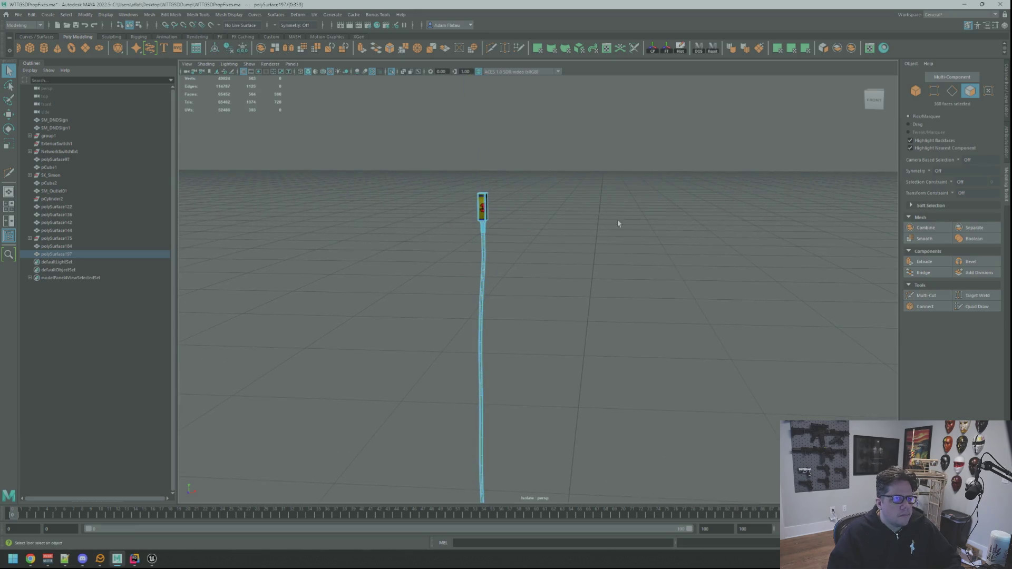
Apply a planar UV projection to the cord faces and switch to vertex selection.
{"action": "left_click", "coordinate": [791, 49]}
{"action": "mouse_move", "coordinate": [549, 213]}
{"action": "left_mouse_down", "text": "alt"}
{"action": "mouse_move", "coordinate": [484, 218]}
{"action": "mouse_move", "coordinate": [443, 199]}
{"action": "left_mouse_up", "text": "alt"}
{"action": "middle_click_drag", "start_coordinate": [443, 199], "coordinate": [613, 236], "text": "alt"}
{"action": "mouse_move", "coordinate": [613, 236]}
{"action": "right_mouse_down"}
{"action": "mouse_move", "coordinate": [568, 235]}
{"action": "mouse_move", "coordinate": [580, 244]}
{"action": "mouse_move", "coordinate": [579, 228]}
{"action": "right_mouse_up"}
{"action": "key", "text": "f"}
{"action": "scroll", "coordinate": [537, 238], "scroll_direction": "down", "scroll_amount": 3}
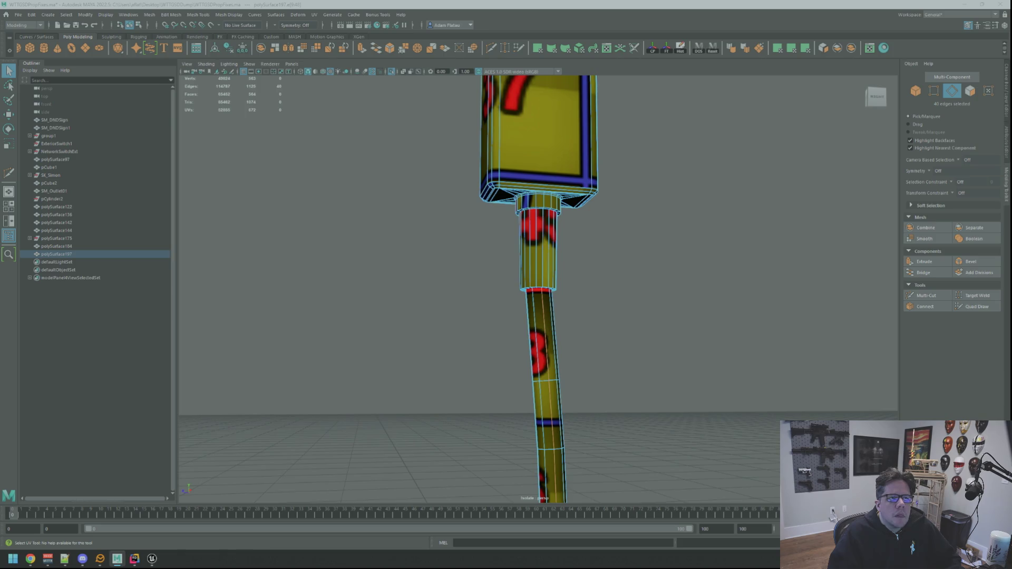
Cut the lower cord's UV seams, unfold them and set texel density 5.12 at 2048.
{"action": "key", "text": "ctrl+x"}
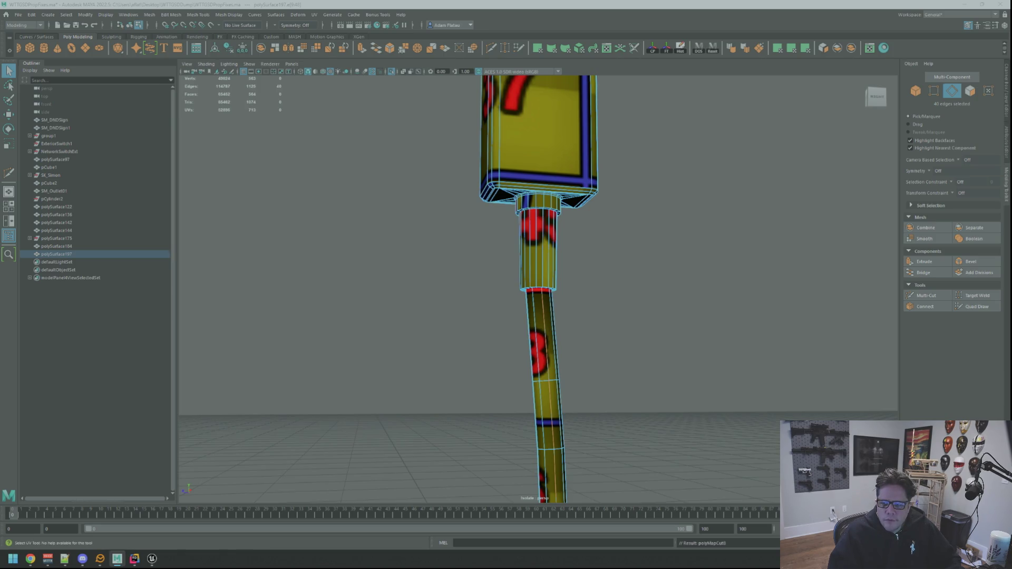
{"action": "key", "text": "ctrl+F11"}
{"action": "key", "text": "ctrl+l"}
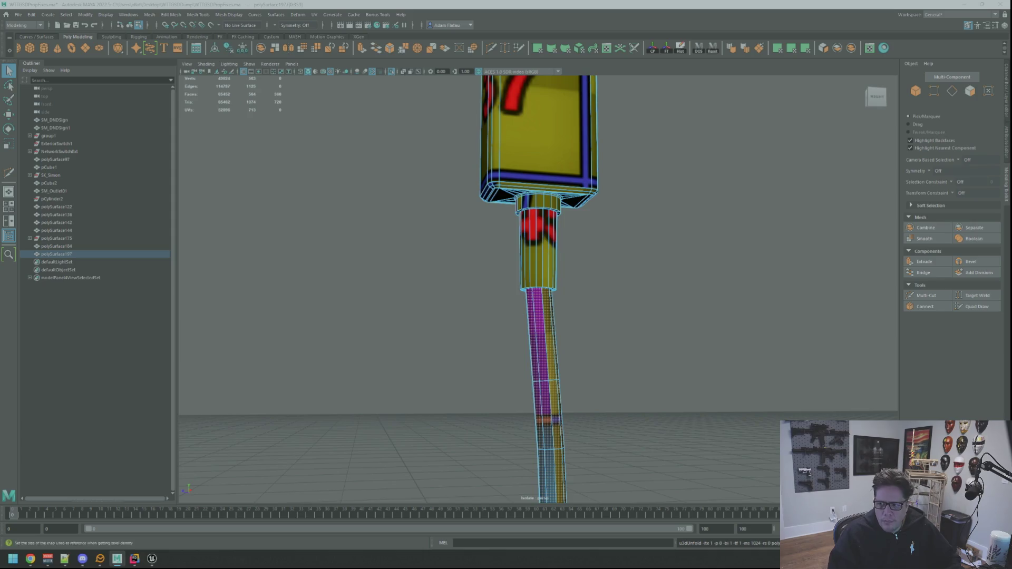
{"action": "key", "text": "ctrl+t"}
{"action": "key", "text": "ctrl+F12"}
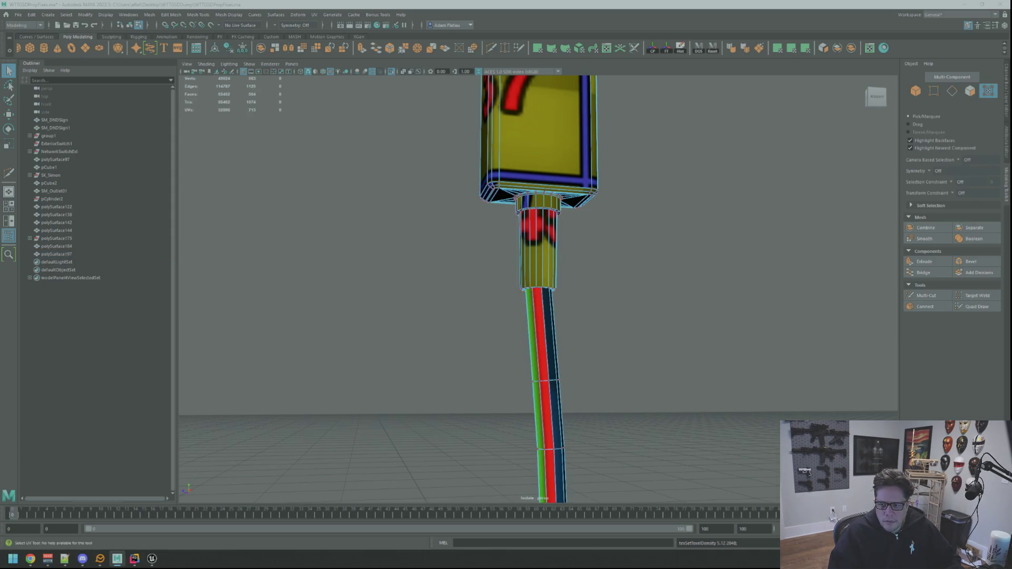
{"action": "key", "text": "w"}
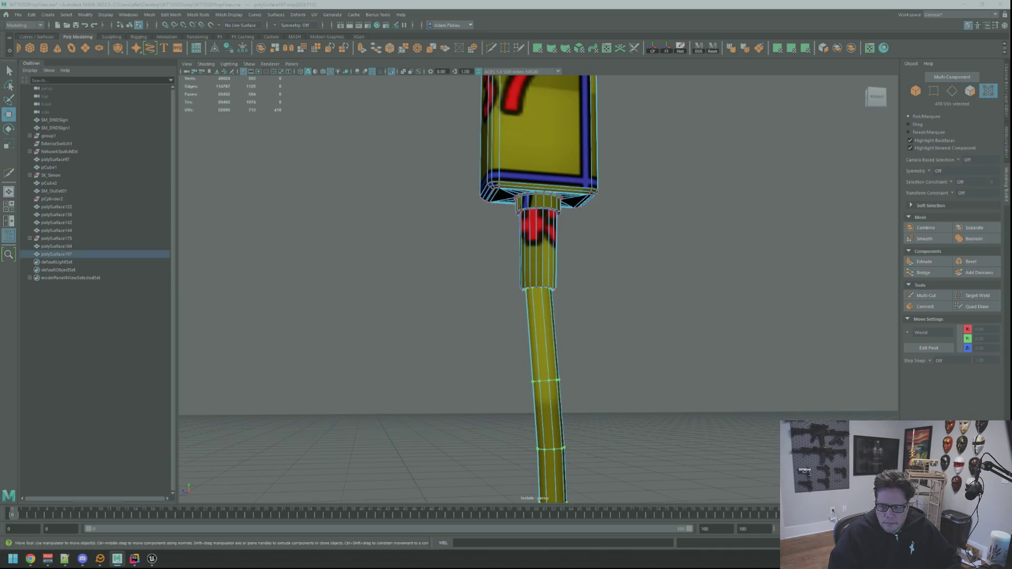
{"action": "key", "text": "ctrl+t"}
{"action": "key", "text": "Escape"}
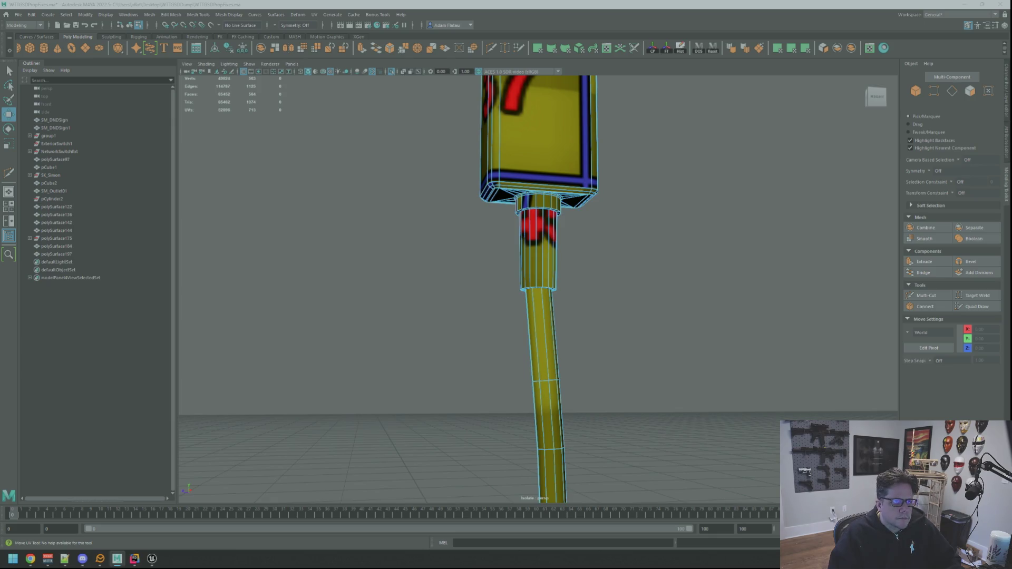
Return the lower cord to object mode and exit isolation to show the full scene.
{"action": "left_click", "coordinate": [543, 369]}
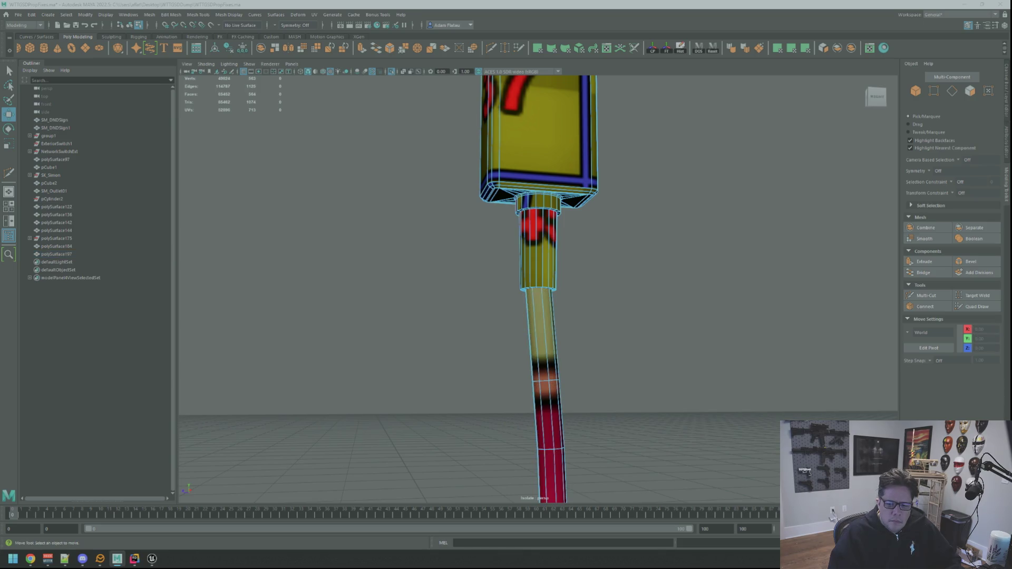
{"action": "right_click_drag", "start_coordinate": [650, 275], "coordinate": [666, 266]}
{"action": "left_click_drag", "start_coordinate": [665, 266], "coordinate": [492, 271], "text": "alt"}
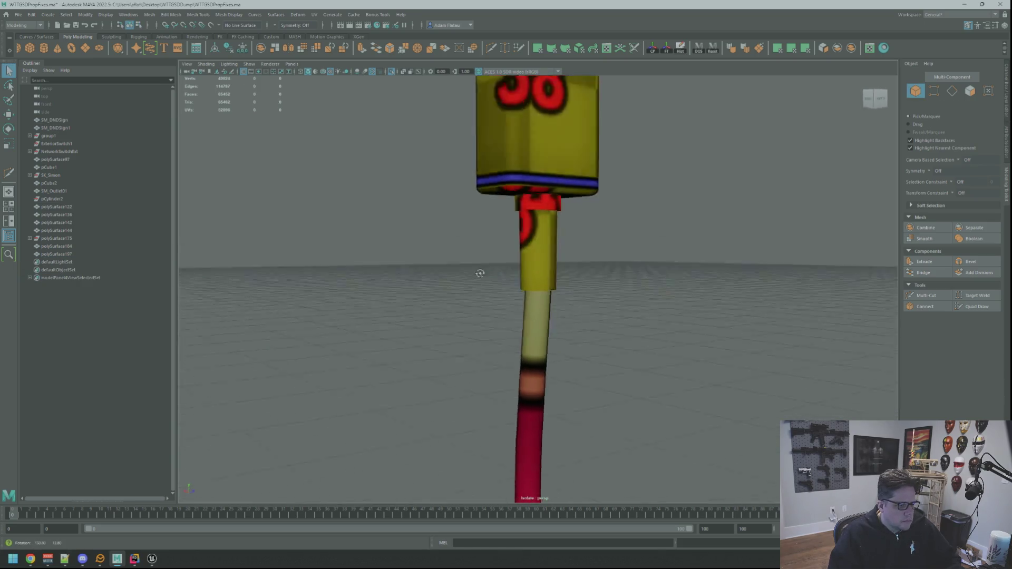
{"action": "scroll", "coordinate": [395, 280], "scroll_direction": "down", "scroll_amount": 10}
{"action": "left_click", "coordinate": [393, 71]}
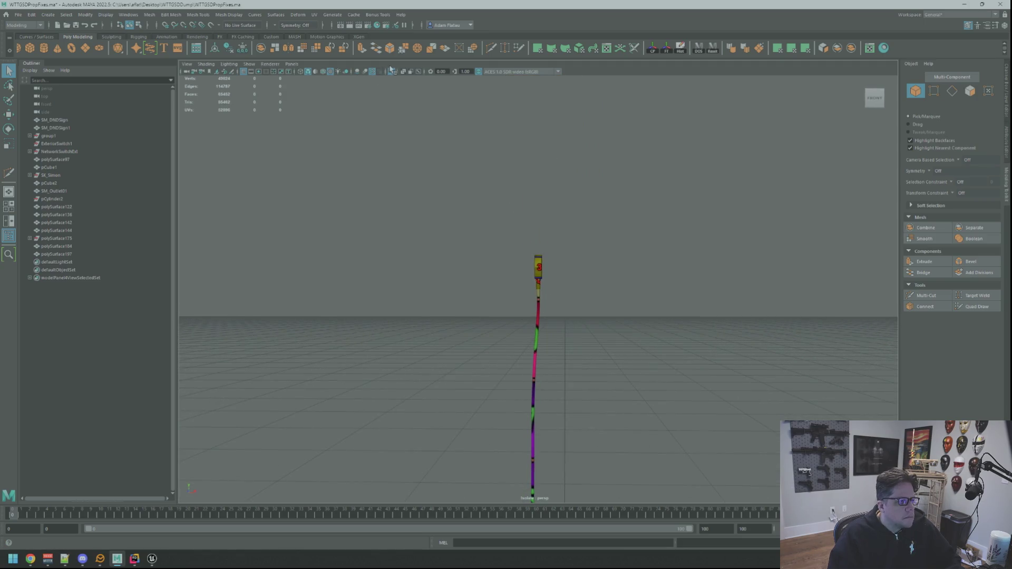
{"action": "mouse_move", "coordinate": [632, 270]}
{"action": "left_mouse_down", "text": "alt"}
{"action": "mouse_move", "coordinate": [491, 296]}
{"action": "mouse_move", "coordinate": [520, 287]}
{"action": "mouse_move", "coordinate": [580, 327]}
{"action": "mouse_move", "coordinate": [562, 238]}
{"action": "left_mouse_up", "text": "alt"}
{"action": "scroll", "coordinate": [566, 289], "scroll_direction": "up", "scroll_amount": 4}
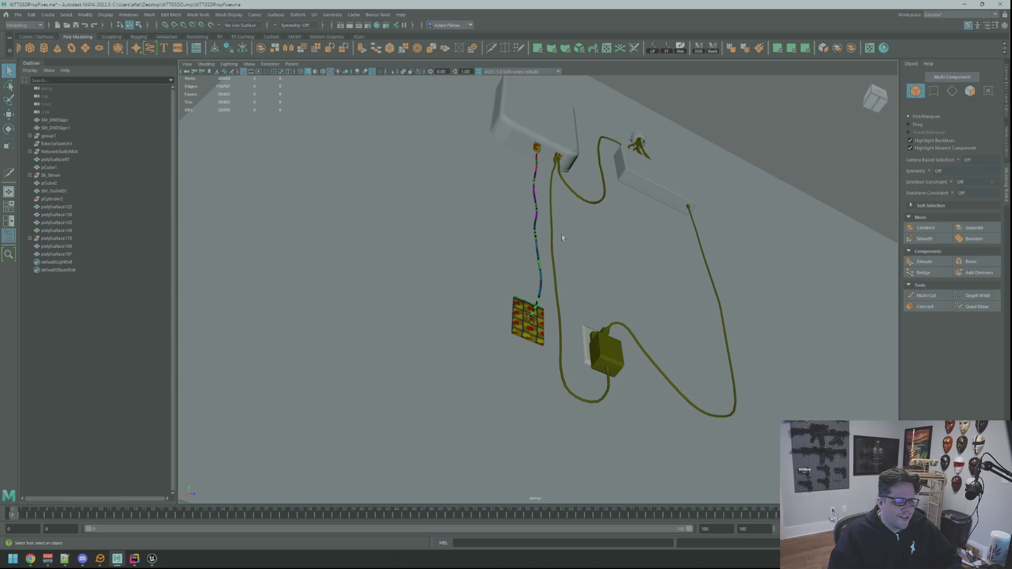
Select the numbered socket plate together with the striped cord.
{"action": "left_click", "coordinate": [530, 325]}
{"action": "left_click_drag", "start_coordinate": [533, 315], "coordinate": [648, 318], "text": "alt"}
{"action": "right_click_drag", "start_coordinate": [649, 317], "coordinate": [763, 325], "text": "alt"}
{"action": "mouse_move", "coordinate": [763, 324]}
{"action": "left_mouse_down", "text": "alt"}
{"action": "mouse_move", "coordinate": [559, 298]}
{"action": "mouse_move", "coordinate": [580, 270]}
{"action": "left_mouse_up", "text": "alt"}
{"action": "left_click", "coordinate": [553, 295], "text": "shift"}
{"action": "right_click_drag", "start_coordinate": [580, 271], "coordinate": [575, 265], "text": "alt"}
{"action": "mouse_move", "coordinate": [575, 265]}
{"action": "left_mouse_down", "text": "alt"}
{"action": "mouse_move", "coordinate": [533, 244]}
{"action": "mouse_move", "coordinate": [559, 248]}
{"action": "left_mouse_up", "text": "alt"}
Combine the striped cord and numbered plate, delete history, then frame and deselect the result.
{"action": "left_click", "coordinate": [851, 48]}
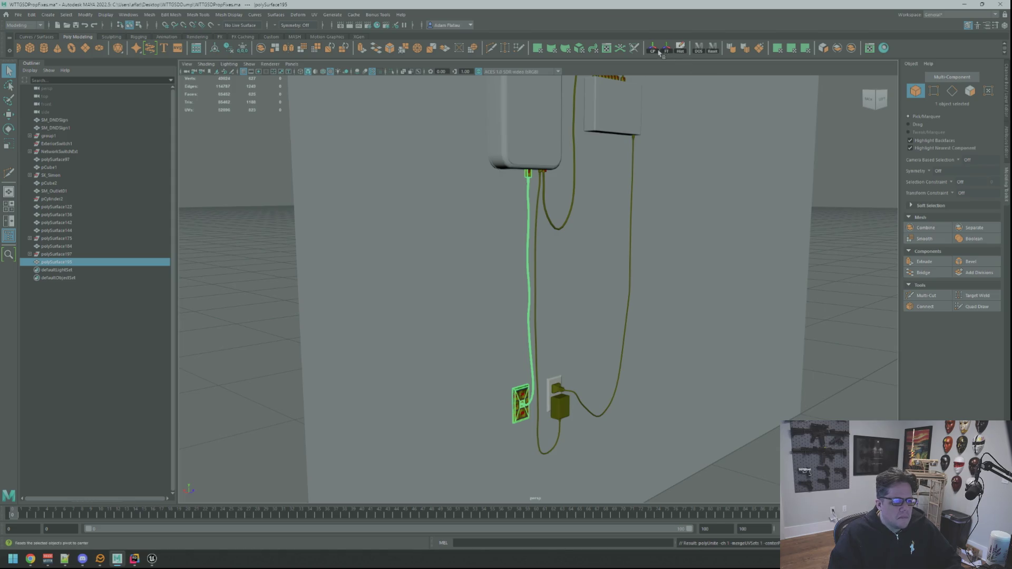
{"action": "left_click", "coordinate": [680, 48]}
{"action": "left_click_drag", "start_coordinate": [743, 179], "coordinate": [780, 194], "text": "alt"}
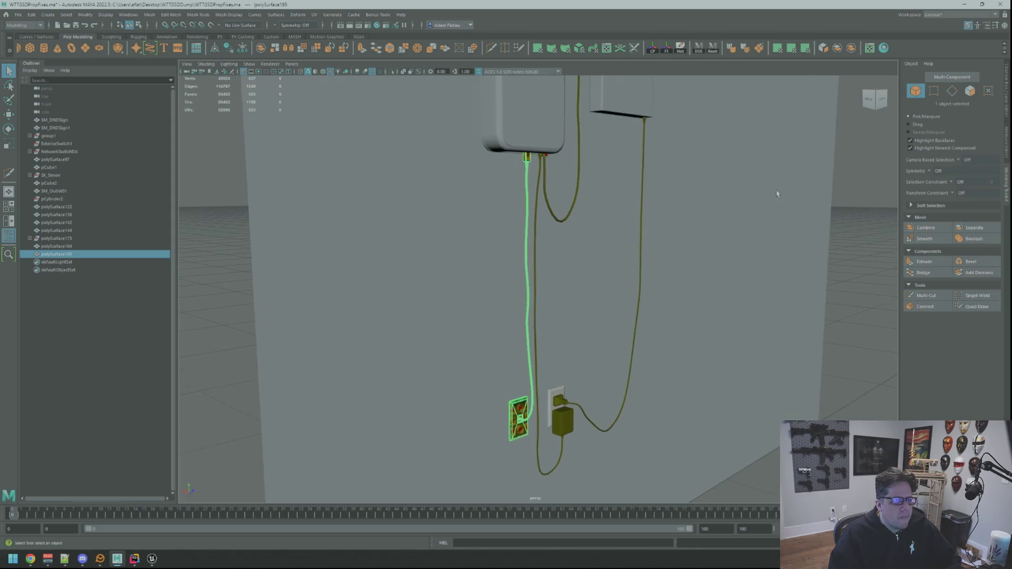
{"action": "key", "text": "f"}
{"action": "key", "text": "w"}
{"action": "left_click_drag", "start_coordinate": [689, 176], "coordinate": [731, 158], "text": "alt"}
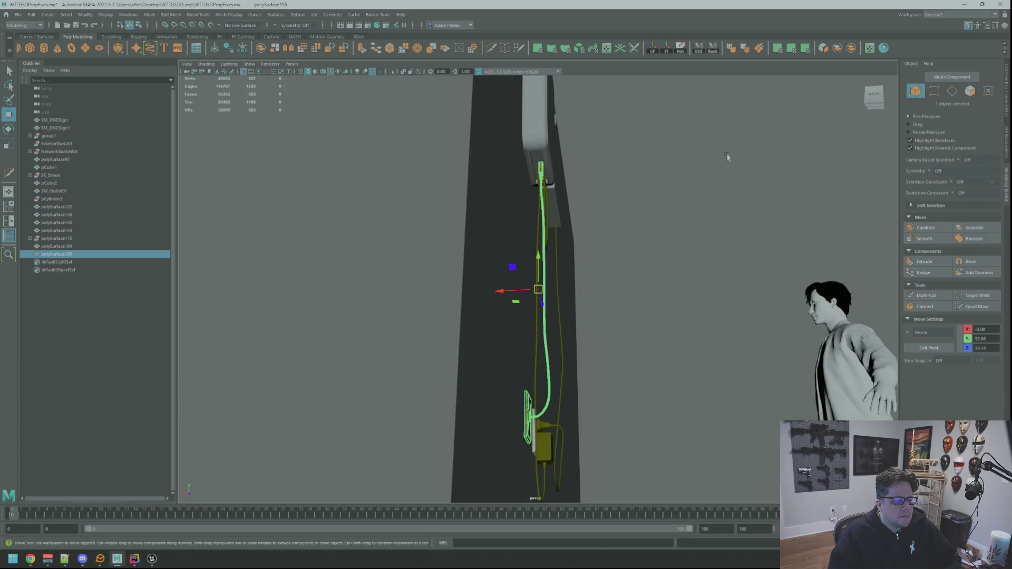
{"action": "left_click", "coordinate": [730, 157]}
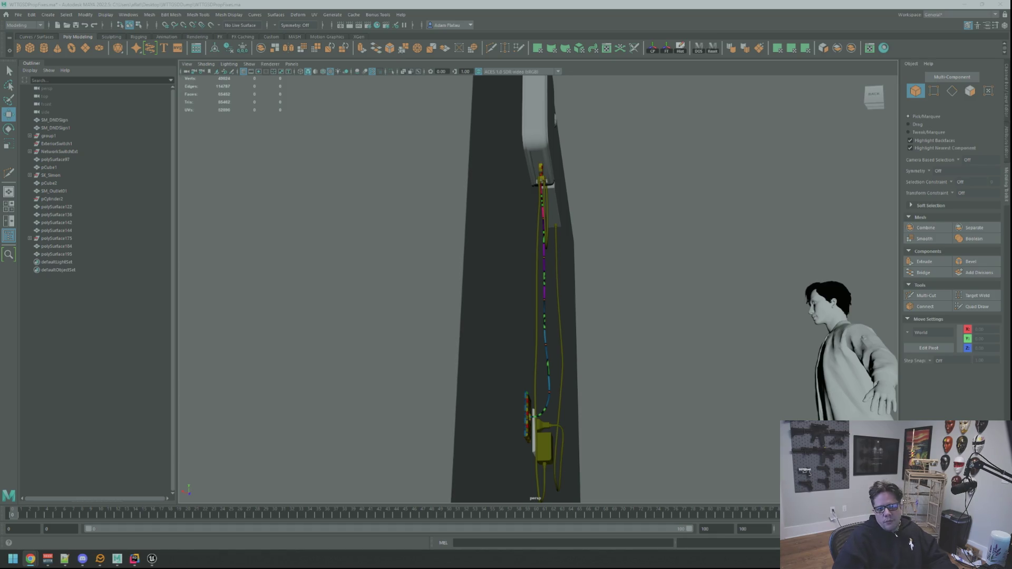
Bring the Marathon leaks video over Maya, skip ahead in it, then return to the scene.
{"action": "left_click_drag", "start_coordinate": [1011, 65], "coordinate": [361, 65]}
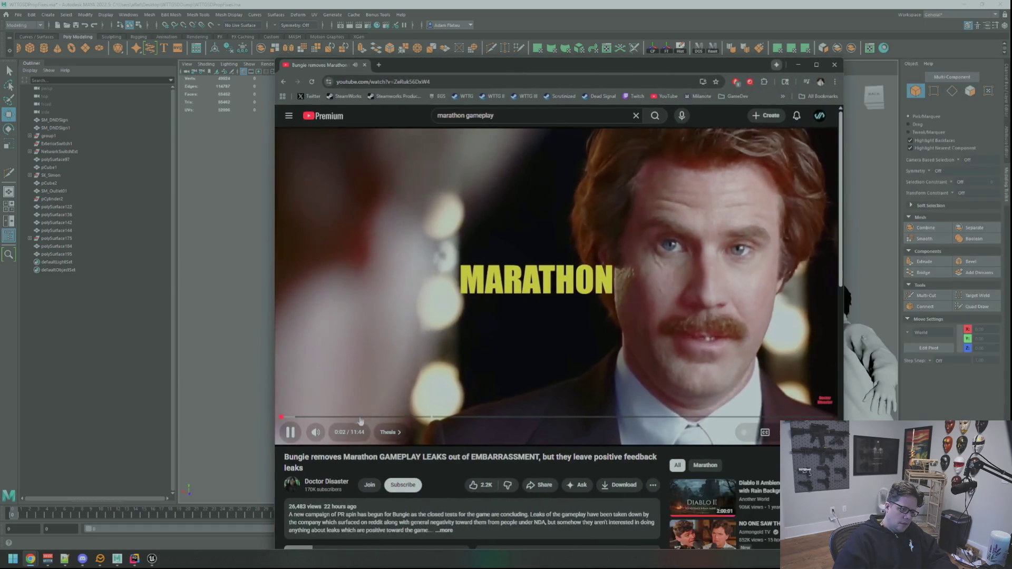
{"action": "left_click_drag", "start_coordinate": [339, 417], "coordinate": [611, 418]}
{"action": "key", "text": "alt+Tab"}
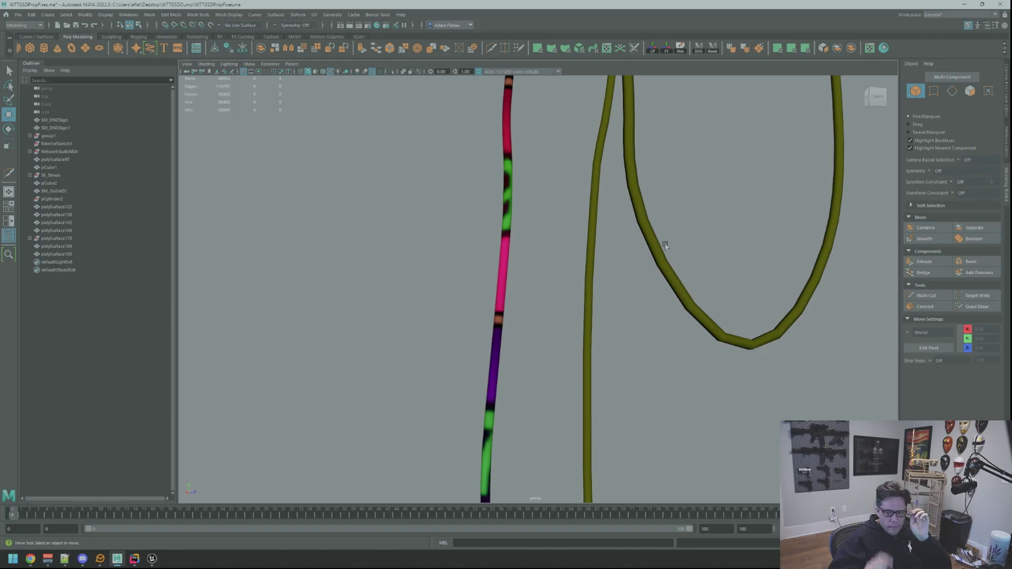
Orbit and dolly around the striped cord, numbered yellow box and ceiling plate.
{"action": "key", "text": "alt+Tab"}
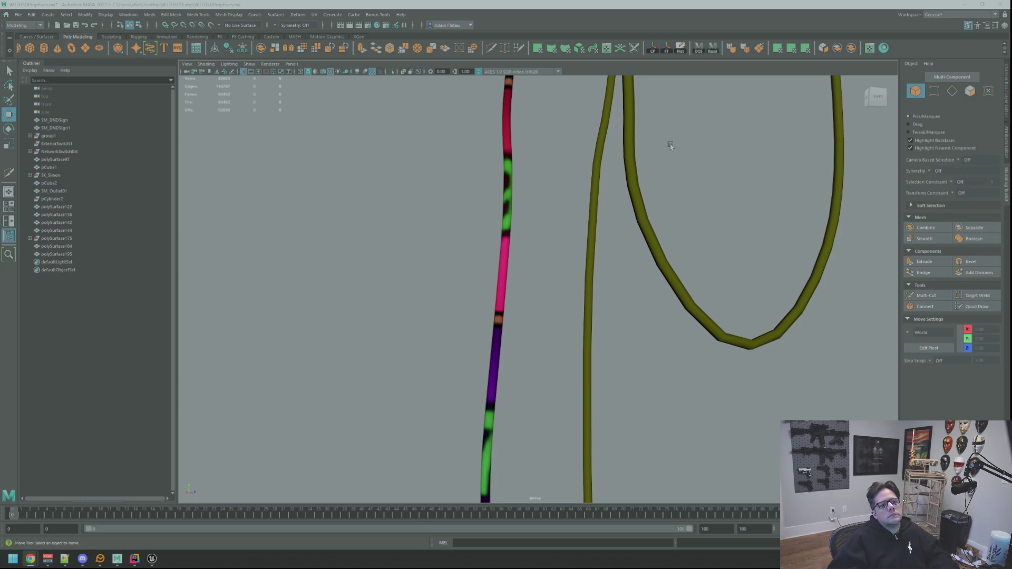
{"action": "scroll", "coordinate": [680, 153], "scroll_direction": "down", "scroll_amount": 5}
{"action": "mouse_move", "coordinate": [694, 156]}
{"action": "left_mouse_down", "text": "alt"}
{"action": "mouse_move", "coordinate": [641, 170]}
{"action": "mouse_move", "coordinate": [595, 200]}
{"action": "left_mouse_up", "text": "alt"}
{"action": "mouse_move", "coordinate": [596, 200]}
{"action": "right_mouse_down", "text": "alt"}
{"action": "mouse_move", "coordinate": [583, 208]}
{"action": "mouse_move", "coordinate": [577, 249]}
{"action": "right_mouse_up", "text": "alt"}
{"action": "mouse_move", "coordinate": [578, 249]}
{"action": "middle_mouse_down", "text": "alt"}
{"action": "mouse_move", "coordinate": [584, 256]}
{"action": "mouse_move", "coordinate": [621, 201]}
{"action": "middle_mouse_up", "text": "alt"}
{"action": "right_click_drag", "start_coordinate": [621, 202], "coordinate": [636, 207], "text": "alt"}
{"action": "scroll", "coordinate": [654, 236], "scroll_direction": "down", "scroll_amount": 10}
{"action": "scroll", "coordinate": [637, 226], "scroll_direction": "up", "scroll_amount": 10}
{"action": "mouse_move", "coordinate": [639, 160]}
{"action": "left_mouse_down", "text": "alt"}
{"action": "mouse_move", "coordinate": [626, 253]}
{"action": "mouse_move", "coordinate": [642, 192]}
{"action": "mouse_move", "coordinate": [633, 227]}
{"action": "left_mouse_up", "text": "alt"}
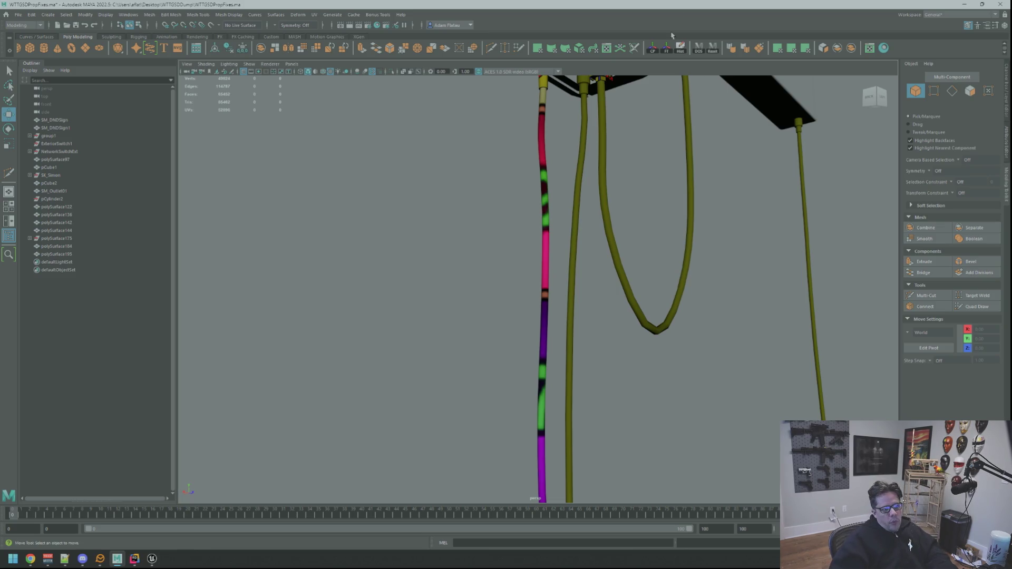
Select the olive power adapter block and inspect it from above and below.
{"action": "scroll", "coordinate": [618, 173], "scroll_direction": "down", "scroll_amount": 5}
{"action": "mouse_move", "coordinate": [618, 173]}
{"action": "left_mouse_down", "text": "alt"}
{"action": "mouse_move", "coordinate": [635, 128]}
{"action": "mouse_move", "coordinate": [619, 271]}
{"action": "mouse_move", "coordinate": [605, 129]}
{"action": "mouse_move", "coordinate": [631, 248]}
{"action": "left_mouse_up", "text": "alt"}
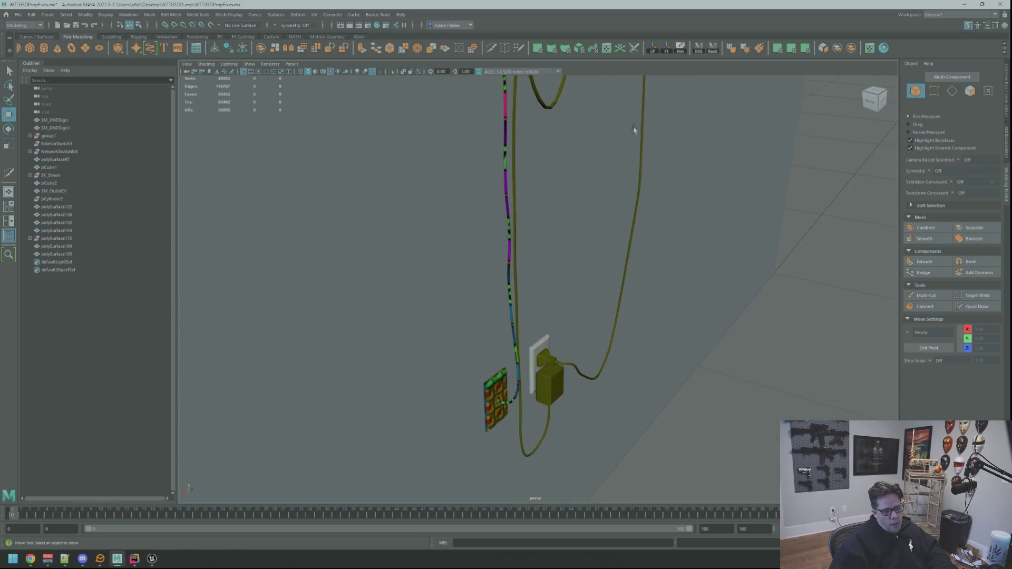
{"action": "left_click", "coordinate": [644, 354]}
{"action": "key", "text": "f"}
{"action": "mouse_move", "coordinate": [665, 316]}
{"action": "left_mouse_down", "text": "alt"}
{"action": "mouse_move", "coordinate": [545, 276]}
{"action": "mouse_move", "coordinate": [606, 235]}
{"action": "left_mouse_up", "text": "alt"}
{"action": "scroll", "coordinate": [544, 277], "scroll_direction": "down", "scroll_amount": 3}
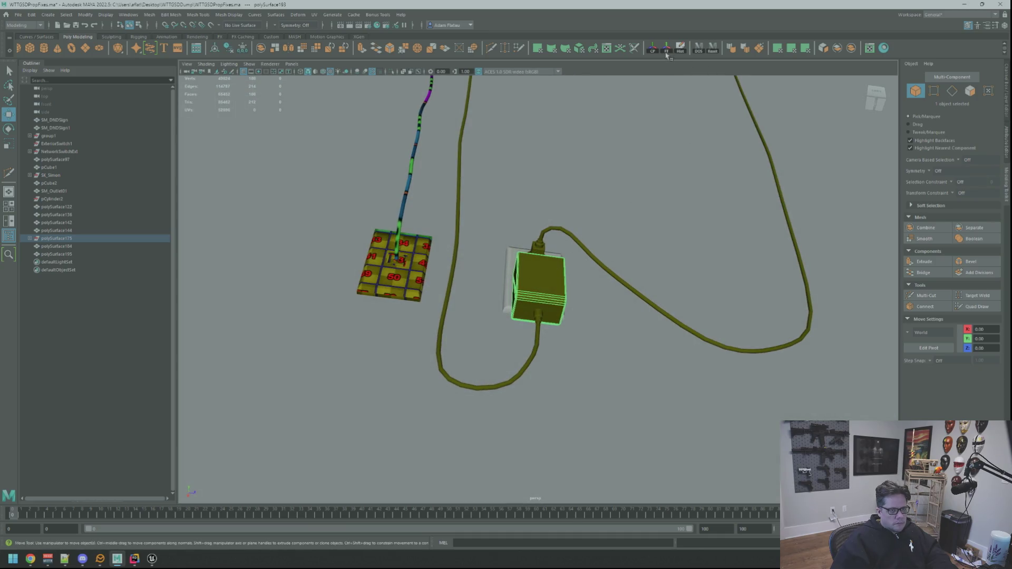
{"action": "scroll", "coordinate": [617, 303], "scroll_direction": "up", "scroll_amount": 5}
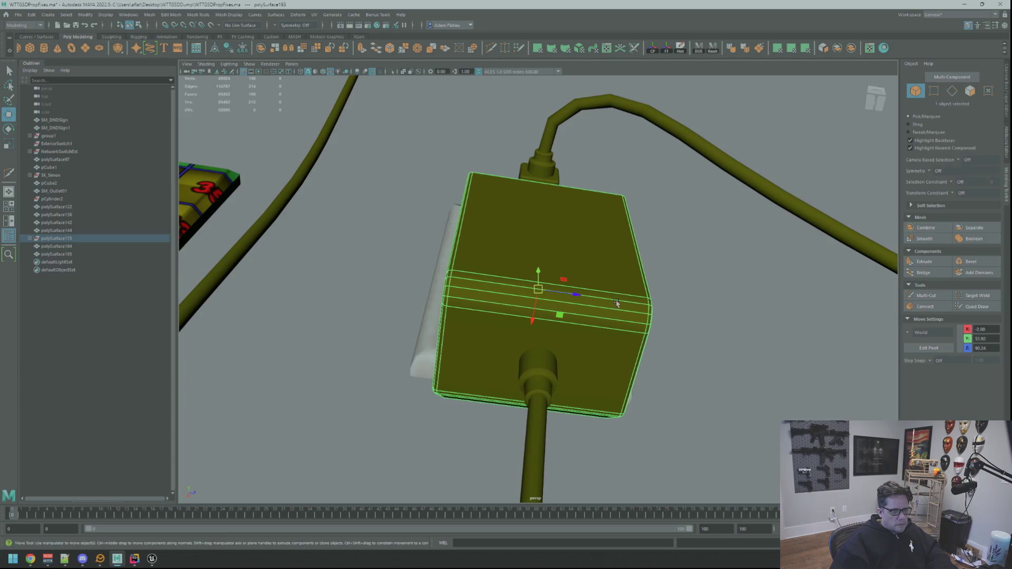
{"action": "scroll", "coordinate": [616, 303], "scroll_direction": "down", "scroll_amount": 3}
{"action": "mouse_move", "coordinate": [617, 303]}
{"action": "left_mouse_down", "text": "alt"}
{"action": "mouse_move", "coordinate": [578, 271]}
{"action": "mouse_move", "coordinate": [563, 301]}
{"action": "left_mouse_up", "text": "alt"}
{"action": "scroll", "coordinate": [587, 289], "scroll_direction": "up", "scroll_amount": 5}
{"action": "key", "text": "q"}
Add the connector, cord and wall plug, combine them with the adapter, and isolate the result.
{"action": "left_click", "coordinate": [519, 295], "text": "shift"}
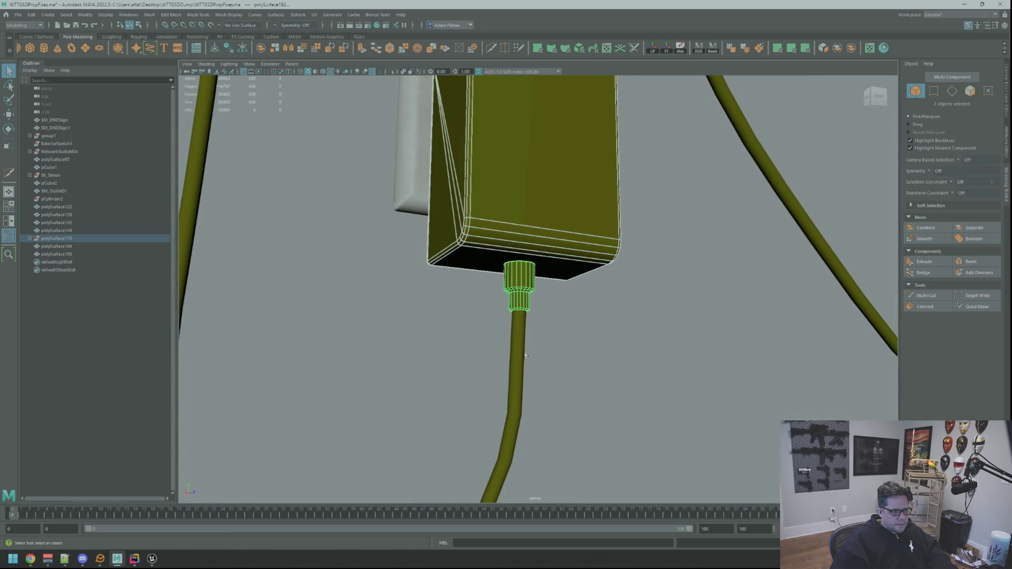
{"action": "left_click", "coordinate": [519, 359], "text": "shift"}
{"action": "scroll", "coordinate": [519, 358], "scroll_direction": "down", "scroll_amount": 3}
{"action": "mouse_move", "coordinate": [519, 359]}
{"action": "left_mouse_down", "text": "alt"}
{"action": "mouse_move", "coordinate": [496, 155]}
{"action": "mouse_move", "coordinate": [533, 195]}
{"action": "mouse_move", "coordinate": [568, 278]}
{"action": "mouse_move", "coordinate": [653, 341]}
{"action": "mouse_move", "coordinate": [527, 233]}
{"action": "mouse_move", "coordinate": [537, 325]}
{"action": "mouse_move", "coordinate": [547, 300]}
{"action": "mouse_move", "coordinate": [524, 233]}
{"action": "mouse_move", "coordinate": [548, 267]}
{"action": "mouse_move", "coordinate": [509, 307]}
{"action": "left_mouse_up", "text": "alt"}
{"action": "scroll", "coordinate": [653, 341], "scroll_direction": "up", "scroll_amount": 3}
{"action": "scroll", "coordinate": [548, 268], "scroll_direction": "up", "scroll_amount": 5}
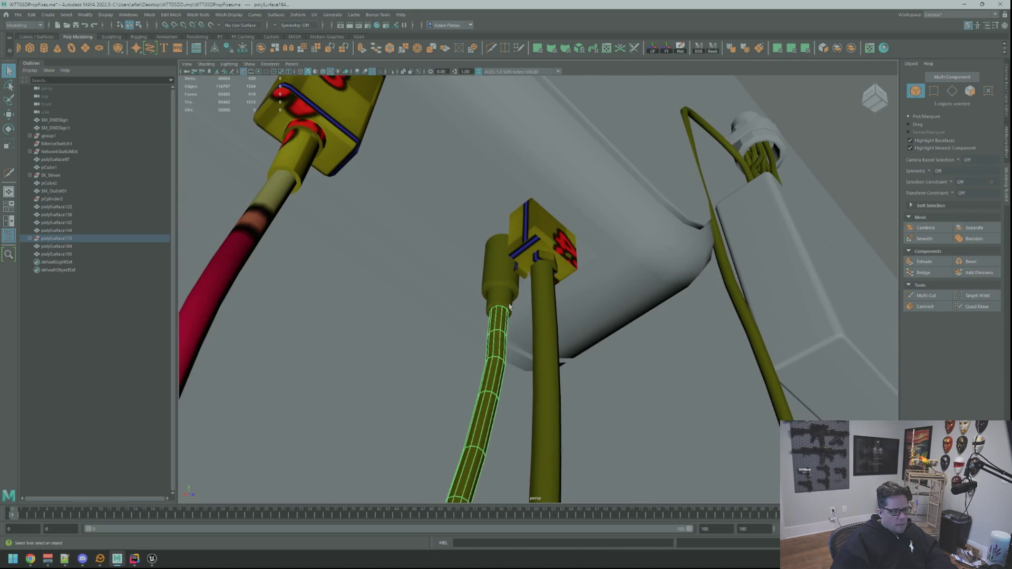
{"action": "left_click", "coordinate": [509, 307], "text": "shift"}
{"action": "key", "text": "f"}
{"action": "key", "text": "w"}
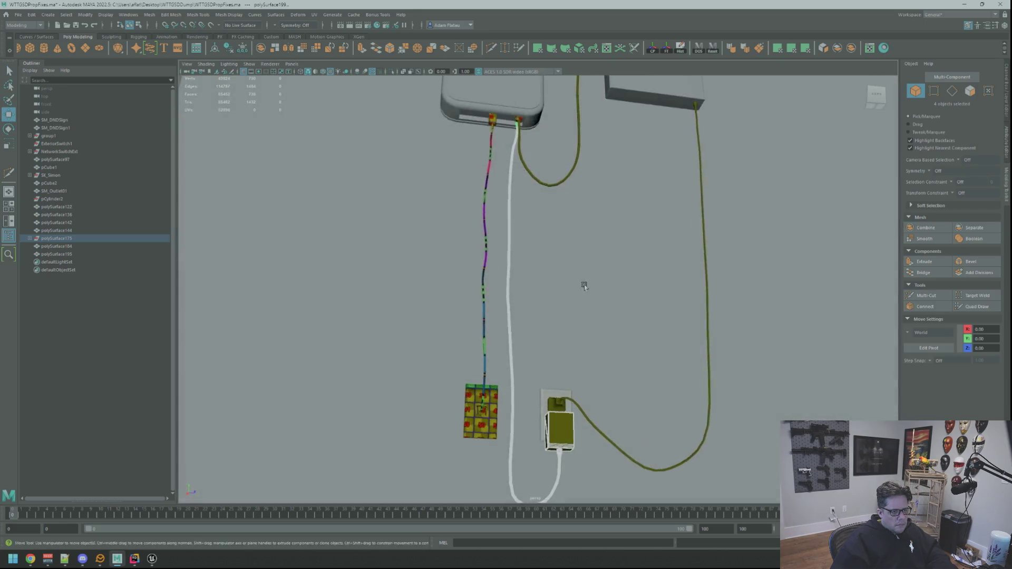
{"action": "left_click", "coordinate": [838, 48]}
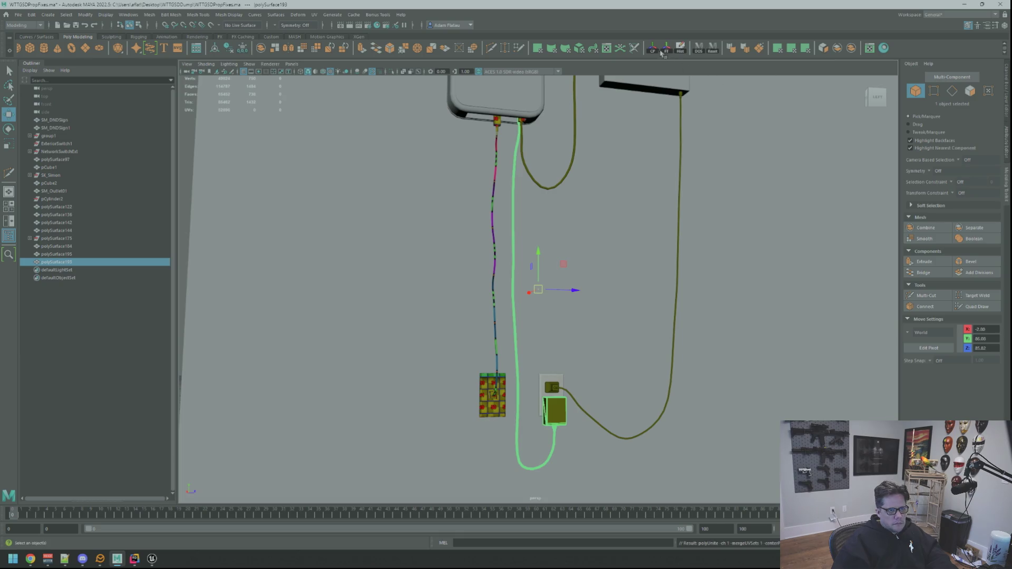
{"action": "left_click", "coordinate": [393, 71]}
Reselect the combined charger-and-cord mesh in the isolated view.
{"action": "mouse_move", "coordinate": [601, 221]}
{"action": "left_mouse_down", "text": "alt"}
{"action": "mouse_move", "coordinate": [549, 134]}
{"action": "mouse_move", "coordinate": [605, 346]}
{"action": "mouse_move", "coordinate": [595, 327]}
{"action": "mouse_move", "coordinate": [599, 235]}
{"action": "mouse_move", "coordinate": [601, 264]}
{"action": "mouse_move", "coordinate": [612, 264]}
{"action": "left_mouse_up", "text": "alt"}
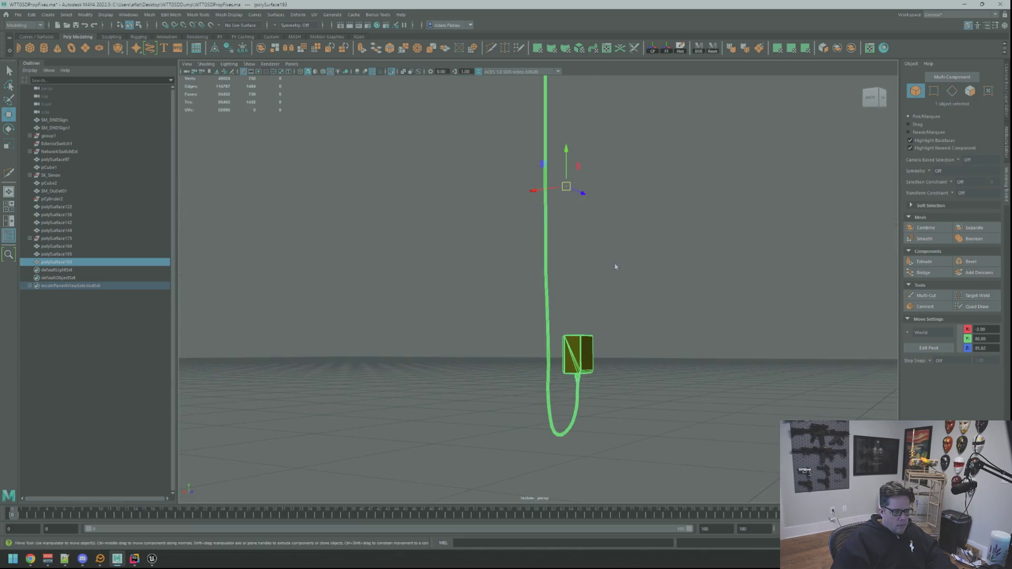
{"action": "key", "text": "q"}
{"action": "left_click", "coordinate": [635, 257]}
{"action": "left_click", "coordinate": [577, 352]}
{"action": "right_click_drag", "start_coordinate": [578, 352], "coordinate": [543, 355]}
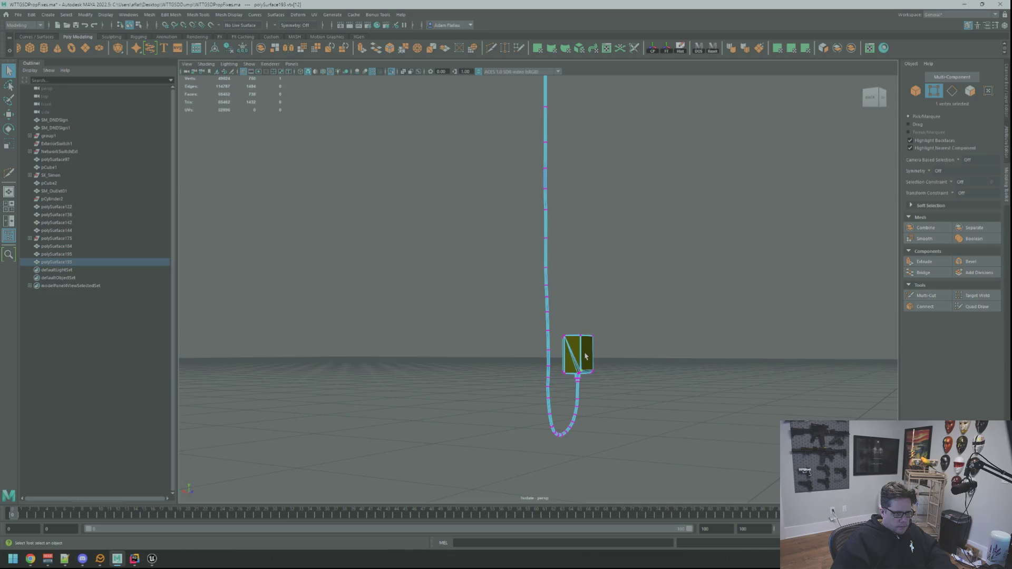
In Face mode, loop-select the charger block's nine side faces from one picked face.
{"action": "scroll", "coordinate": [575, 319], "scroll_direction": "up", "scroll_amount": 5}
{"action": "mouse_move", "coordinate": [575, 318]}
{"action": "left_mouse_down", "text": "alt"}
{"action": "mouse_move", "coordinate": [519, 280]}
{"action": "mouse_move", "coordinate": [549, 295]}
{"action": "mouse_move", "coordinate": [604, 271]}
{"action": "mouse_move", "coordinate": [610, 288]}
{"action": "mouse_move", "coordinate": [528, 317]}
{"action": "left_mouse_up", "text": "alt"}
{"action": "right_click_drag", "start_coordinate": [528, 317], "coordinate": [533, 331]}
{"action": "left_click", "coordinate": [532, 325]}
{"action": "mouse_move", "coordinate": [533, 326]}
{"action": "left_mouse_down", "text": "alt"}
{"action": "mouse_move", "coordinate": [615, 257]}
{"action": "mouse_move", "coordinate": [587, 227]}
{"action": "mouse_move", "coordinate": [535, 282]}
{"action": "mouse_move", "coordinate": [501, 420]}
{"action": "mouse_move", "coordinate": [522, 390]}
{"action": "mouse_move", "coordinate": [710, 272]}
{"action": "mouse_move", "coordinate": [647, 264]}
{"action": "mouse_move", "coordinate": [647, 284]}
{"action": "mouse_move", "coordinate": [543, 299]}
{"action": "mouse_move", "coordinate": [594, 274]}
{"action": "mouse_move", "coordinate": [642, 275]}
{"action": "mouse_move", "coordinate": [650, 239]}
{"action": "left_mouse_up", "text": "alt"}
{"action": "double_click", "coordinate": [501, 420]}
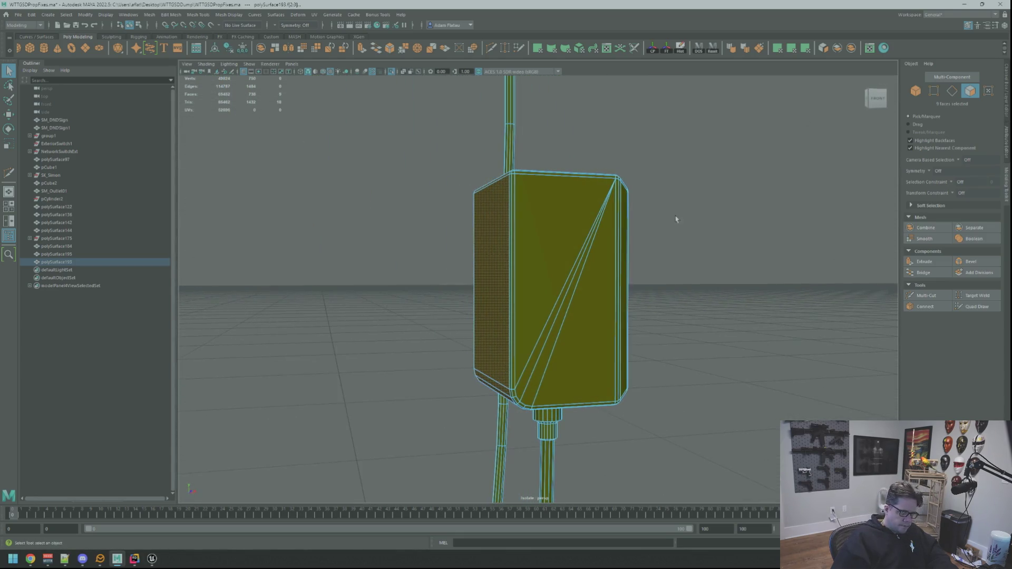
Planar-project and unfold the side faces' UVs, setting texel density to 20.48.
{"action": "key", "text": "ctrl+shift+p"}
{"action": "scroll", "coordinate": [563, 289], "scroll_direction": "up", "scroll_amount": 2}
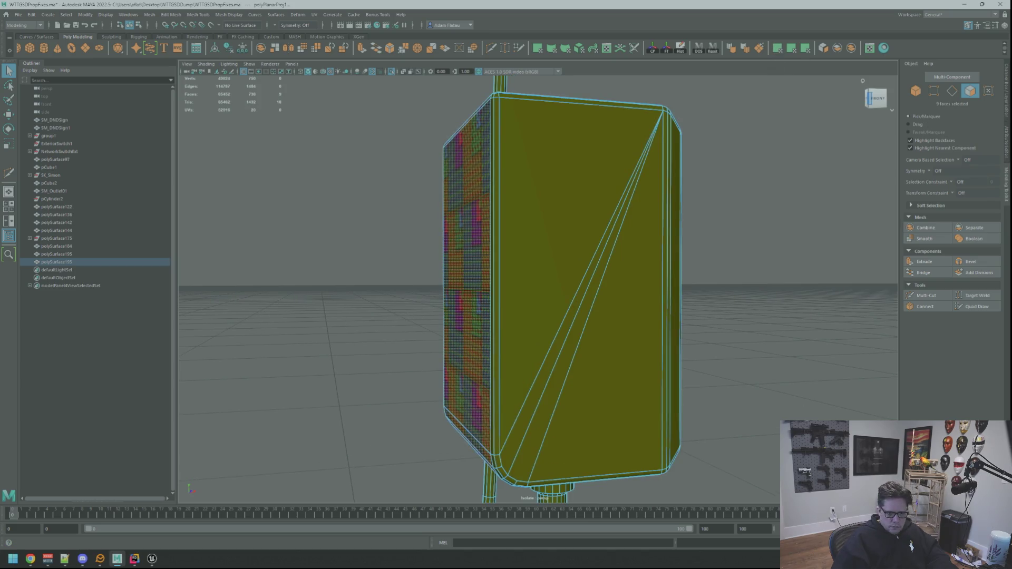
{"action": "key", "text": "F12"}
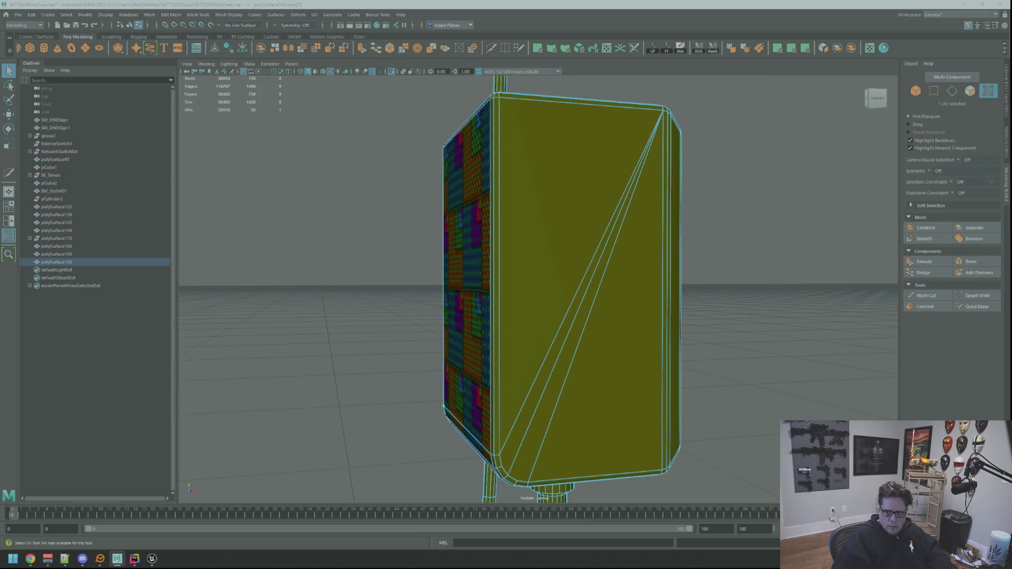
{"action": "key", "text": "ctrl+u"}
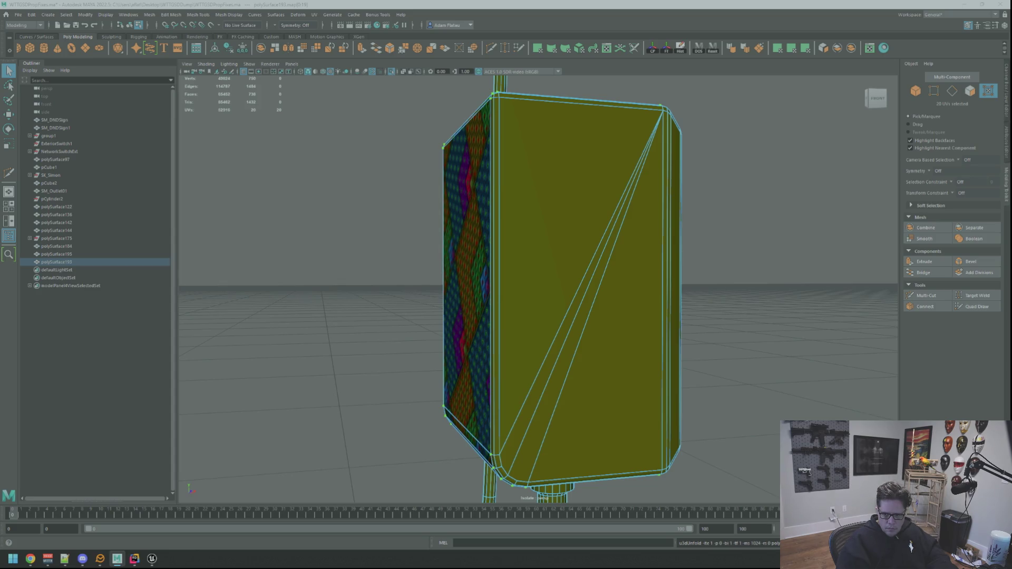
{"action": "key", "text": "ctrl+t"}
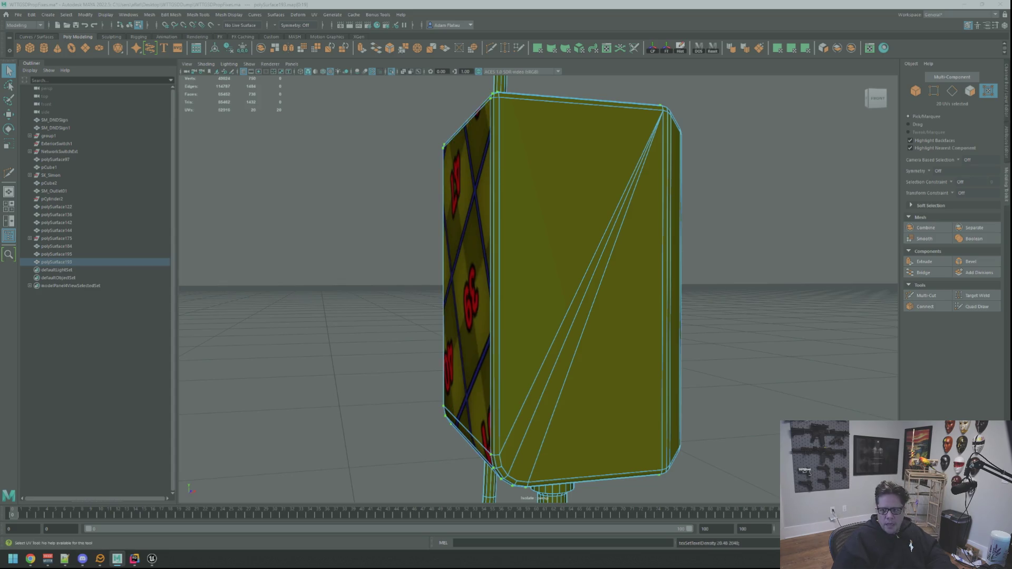
Orient the box's UV shells and rotate the UVs -90 so 39, 40, 47, 48 read upright.
{"action": "left_click_drag", "start_coordinate": [675, 297], "coordinate": [755, 300], "text": "alt"}
{"action": "right_click_drag", "start_coordinate": [755, 301], "coordinate": [732, 297], "text": "alt"}
{"action": "key", "text": "q"}
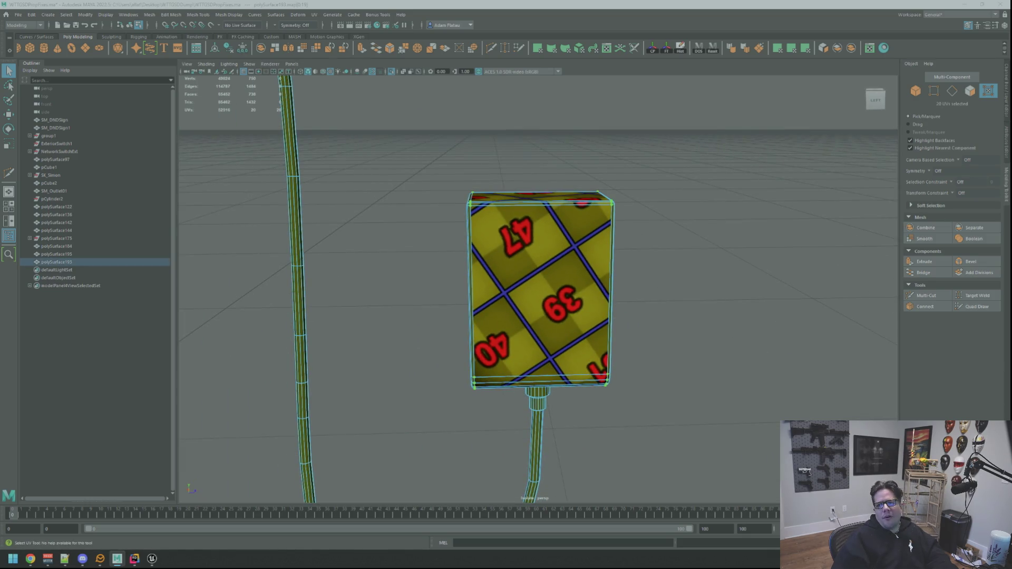
{"action": "key", "text": "shift+o"}
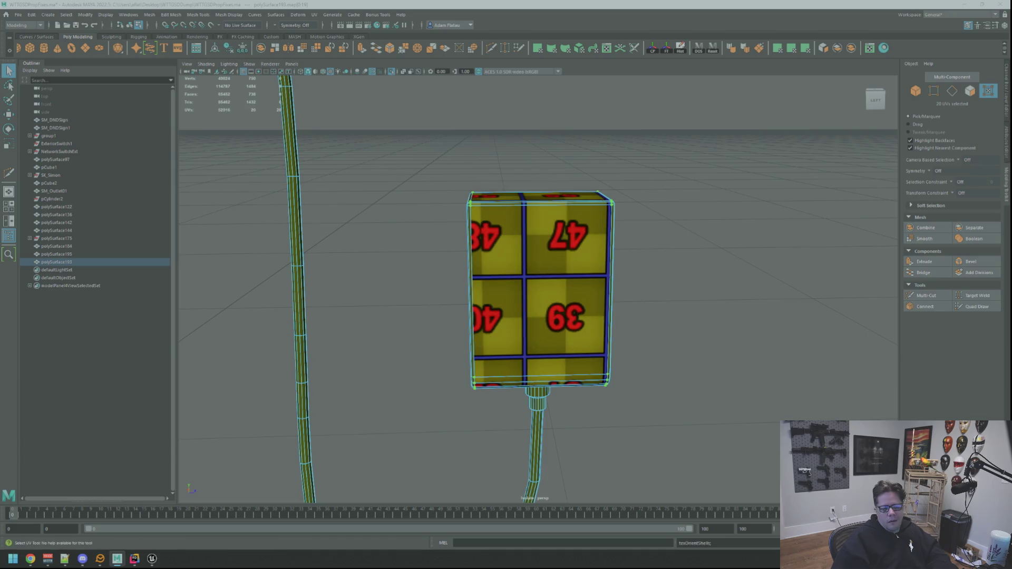
{"action": "key", "text": "a"}
{"action": "key", "text": "f"}
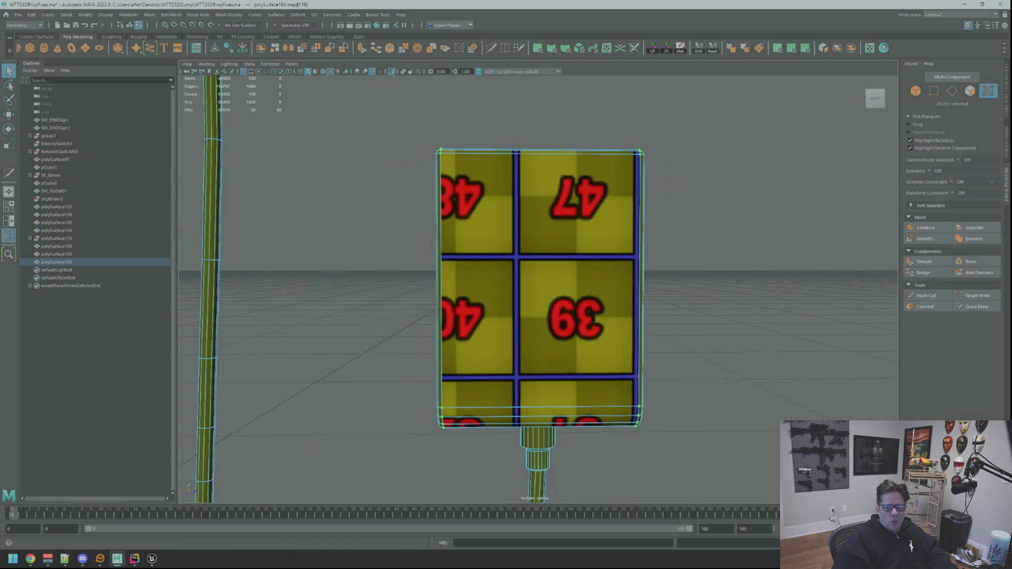
{"action": "key", "text": "ctrl+alt+Right"}
{"action": "key", "text": "ctrl+alt+Right"}
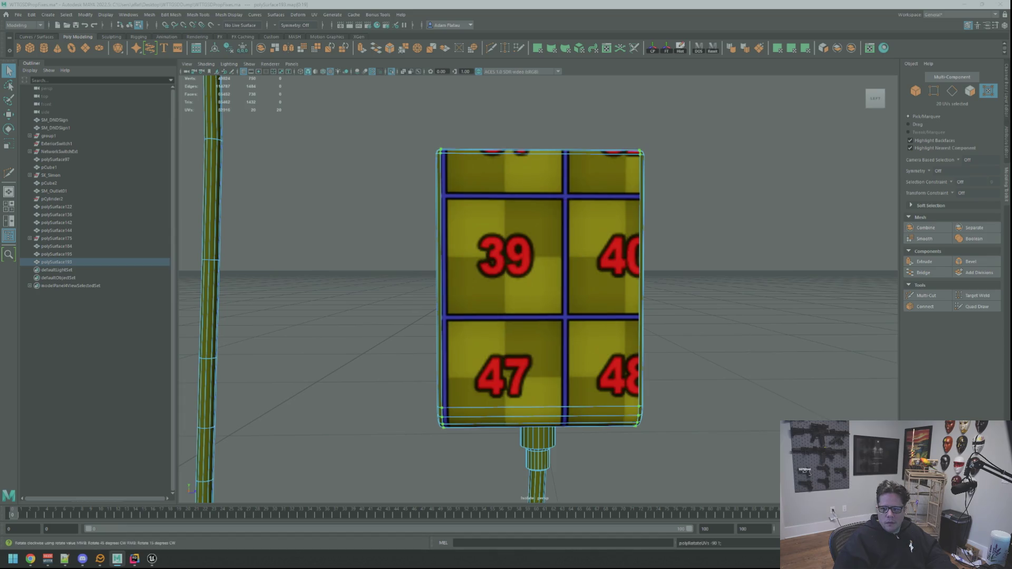
Select the box's top-left bevel strip face from below.
{"action": "mouse_move", "coordinate": [812, 202]}
{"action": "left_mouse_down", "text": "alt"}
{"action": "mouse_move", "coordinate": [640, 212]}
{"action": "mouse_move", "coordinate": [678, 198]}
{"action": "mouse_move", "coordinate": [707, 214]}
{"action": "mouse_move", "coordinate": [619, 255]}
{"action": "mouse_move", "coordinate": [676, 242]}
{"action": "mouse_move", "coordinate": [703, 267]}
{"action": "mouse_move", "coordinate": [656, 227]}
{"action": "mouse_move", "coordinate": [611, 232]}
{"action": "mouse_move", "coordinate": [564, 215]}
{"action": "left_mouse_up", "text": "alt"}
{"action": "scroll", "coordinate": [564, 215], "scroll_direction": "up", "scroll_amount": 3}
{"action": "right_click_drag", "start_coordinate": [540, 222], "coordinate": [462, 179]}
{"action": "left_click", "coordinate": [459, 167]}
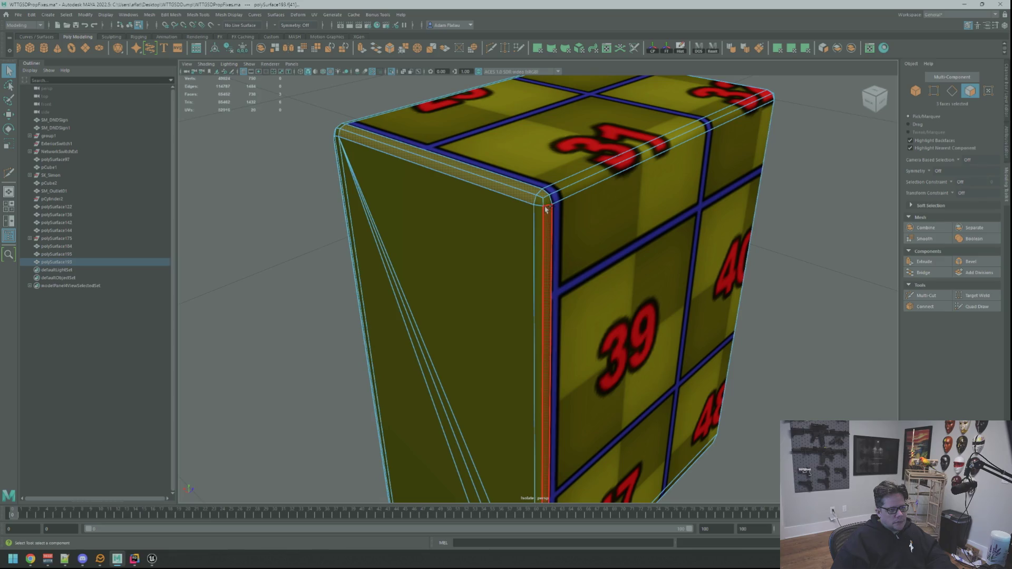
Add the large plain side face and a neighbouring top face to the selection.
{"action": "left_click", "coordinate": [526, 232], "text": "shift"}
{"action": "key", "text": "f"}
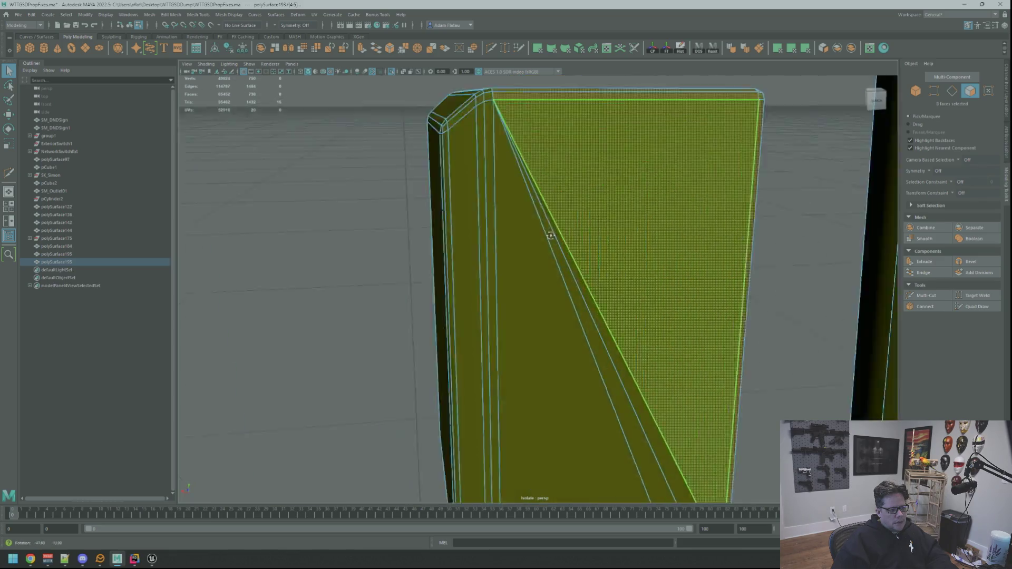
{"action": "scroll", "coordinate": [603, 268], "scroll_direction": "down", "scroll_amount": 5}
{"action": "key", "text": "w"}
{"action": "left_click_drag", "start_coordinate": [639, 283], "coordinate": [623, 264], "text": "alt"}
{"action": "left_click", "coordinate": [605, 262], "text": "shift"}
{"action": "key", "text": "q"}
{"action": "scroll", "coordinate": [649, 238], "scroll_direction": "down", "scroll_amount": 4}
{"action": "scroll", "coordinate": [620, 264], "scroll_direction": "up", "scroll_amount": 5}
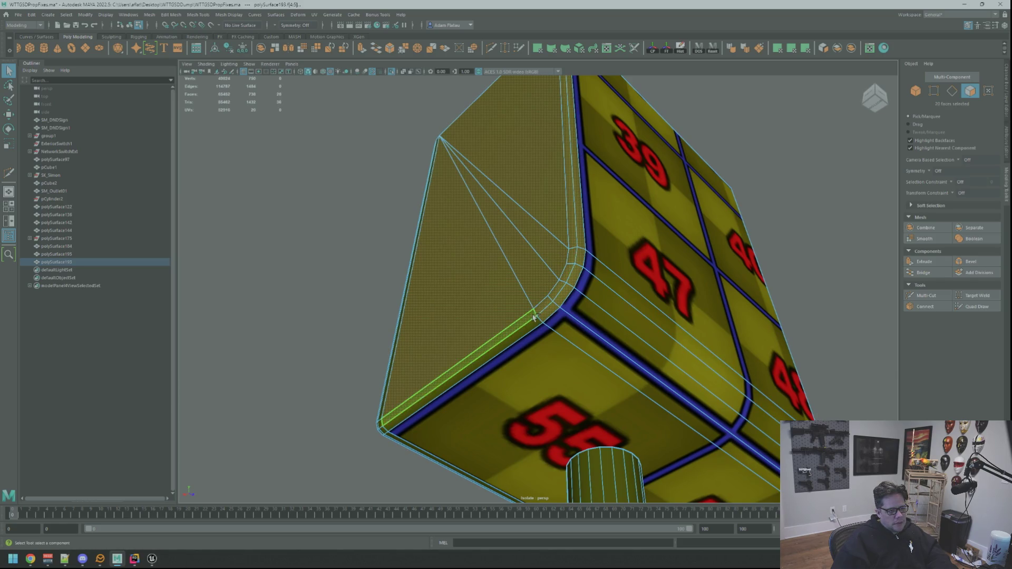
{"action": "scroll", "coordinate": [556, 316], "scroll_direction": "down", "scroll_amount": 5}
Add the vertical bevel strip, the top bevel strip and two more strips to the selection.
{"action": "key", "text": "w"}
{"action": "mouse_move", "coordinate": [557, 315]}
{"action": "left_mouse_down", "text": "alt"}
{"action": "mouse_move", "coordinate": [707, 296]}
{"action": "mouse_move", "coordinate": [640, 279]}
{"action": "left_mouse_up", "text": "alt"}
{"action": "scroll", "coordinate": [638, 288], "scroll_direction": "up", "scroll_amount": 4}
{"action": "scroll", "coordinate": [638, 276], "scroll_direction": "up", "scroll_amount": 6}
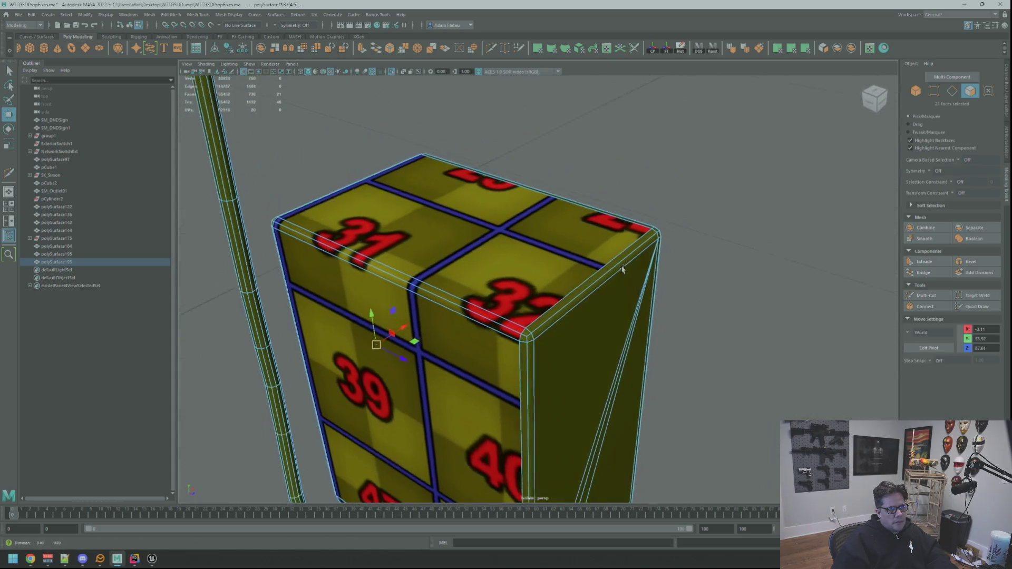
{"action": "scroll", "coordinate": [630, 269], "scroll_direction": "down", "scroll_amount": 5}
{"action": "scroll", "coordinate": [615, 275], "scroll_direction": "up", "scroll_amount": 5}
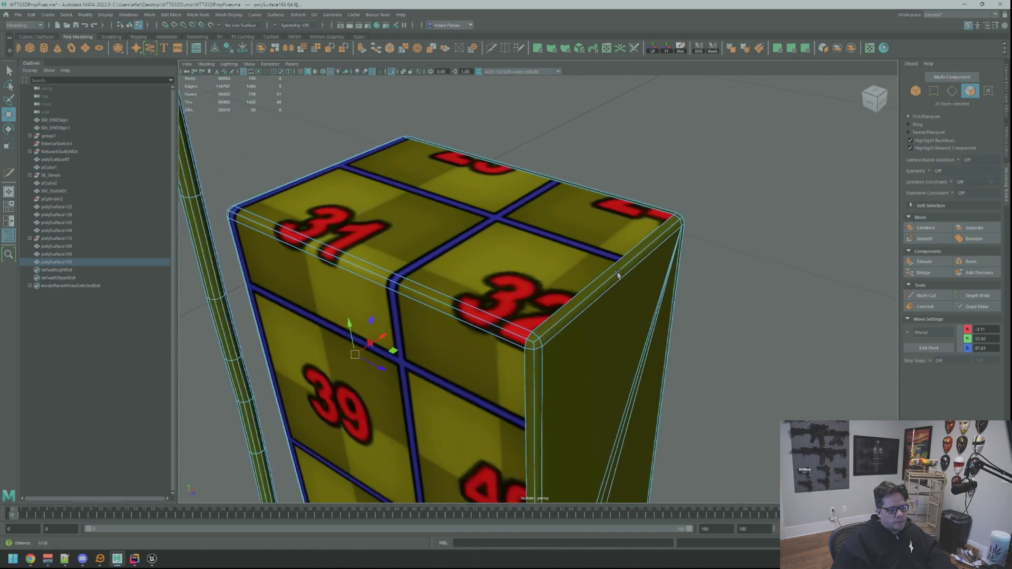
{"action": "key", "text": "q"}
{"action": "left_click", "coordinate": [535, 402], "text": "shift"}
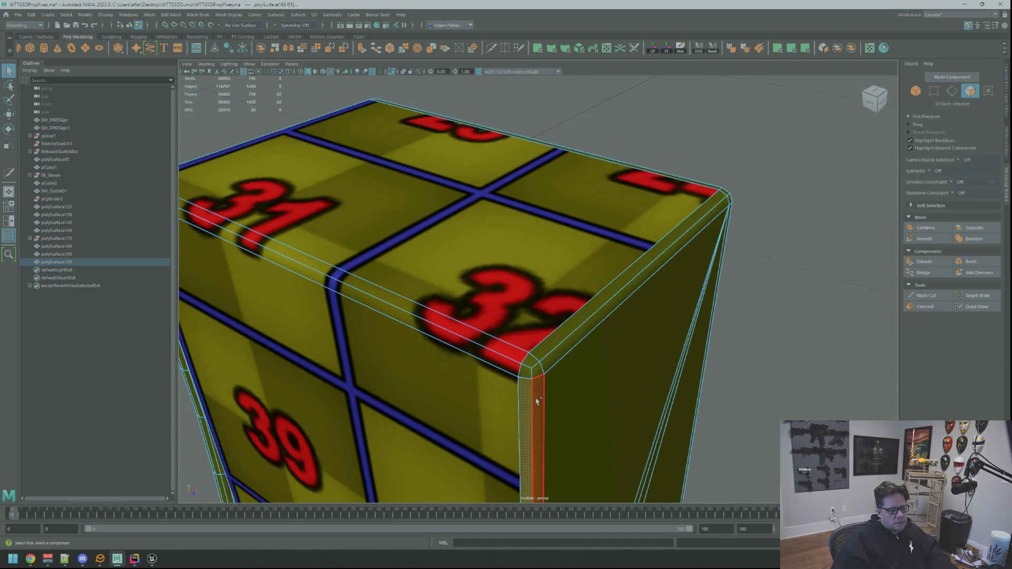
{"action": "left_click", "coordinate": [539, 357], "text": "shift"}
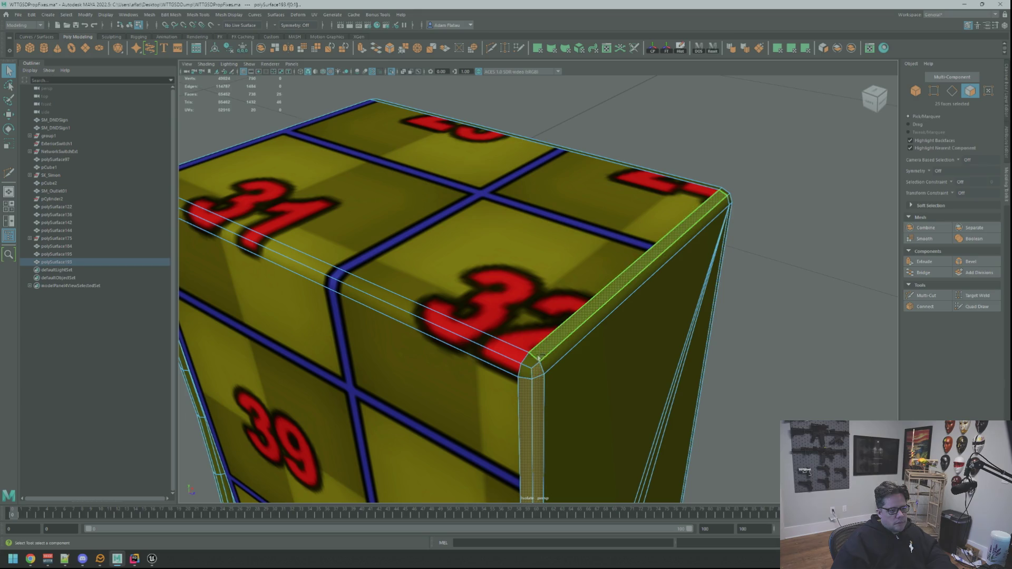
{"action": "left_click", "coordinate": [555, 356], "text": "shift"}
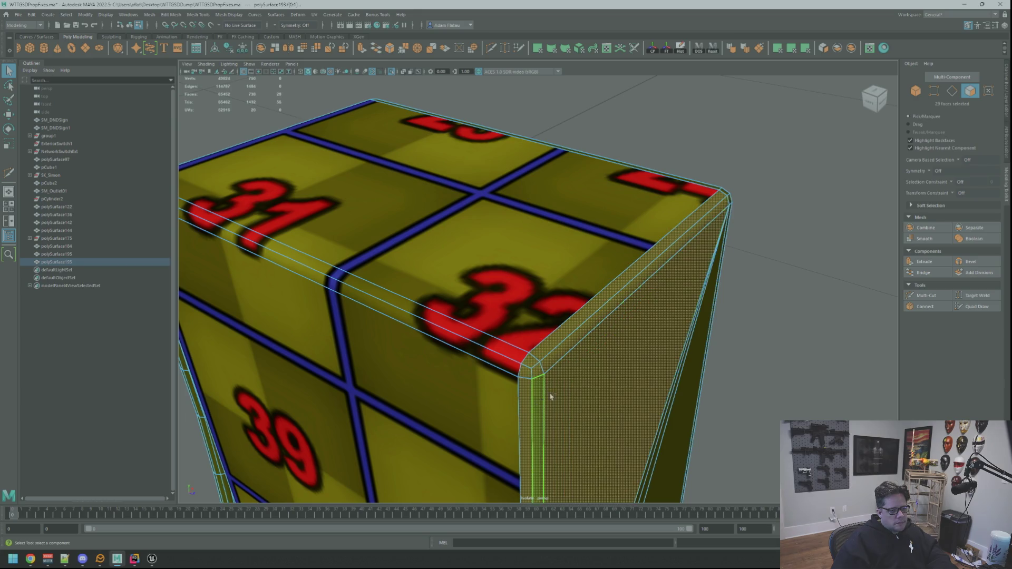
Orbit around the box's underside, side and top corner to check the face selection.
{"action": "scroll", "coordinate": [682, 373], "scroll_direction": "down", "scroll_amount": 3}
{"action": "mouse_move", "coordinate": [683, 373]}
{"action": "left_mouse_down", "text": "alt"}
{"action": "mouse_move", "coordinate": [601, 244]}
{"action": "mouse_move", "coordinate": [619, 300]}
{"action": "mouse_move", "coordinate": [737, 339]}
{"action": "mouse_move", "coordinate": [671, 330]}
{"action": "left_mouse_up", "text": "alt"}
{"action": "scroll", "coordinate": [644, 307], "scroll_direction": "down", "scroll_amount": 5}
{"action": "scroll", "coordinate": [608, 329], "scroll_direction": "up", "scroll_amount": 3}
{"action": "left_click_drag", "start_coordinate": [608, 330], "coordinate": [603, 331], "text": "alt"}
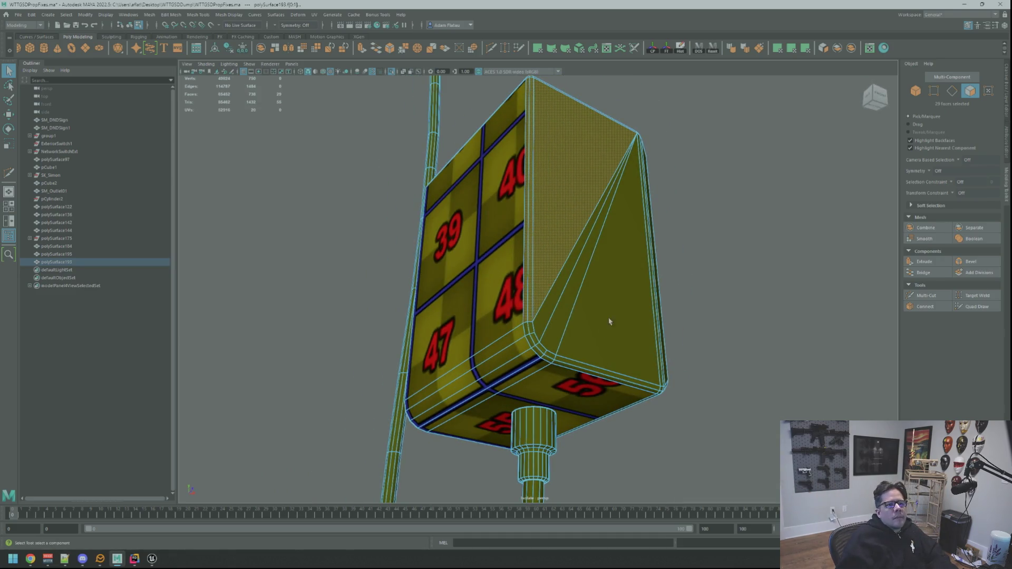
{"action": "scroll", "coordinate": [673, 242], "scroll_direction": "down", "scroll_amount": 3}
{"action": "mouse_move", "coordinate": [673, 241]}
{"action": "left_mouse_down", "text": "alt"}
{"action": "mouse_move", "coordinate": [614, 300]}
{"action": "mouse_move", "coordinate": [622, 264]}
{"action": "mouse_move", "coordinate": [606, 251]}
{"action": "left_mouse_up", "text": "alt"}
{"action": "scroll", "coordinate": [655, 290], "scroll_direction": "up", "scroll_amount": 4}
{"action": "mouse_move", "coordinate": [606, 251]}
{"action": "right_mouse_down", "text": "alt"}
{"action": "mouse_move", "coordinate": [640, 267]}
{"action": "mouse_move", "coordinate": [595, 267]}
{"action": "right_mouse_up", "text": "alt"}
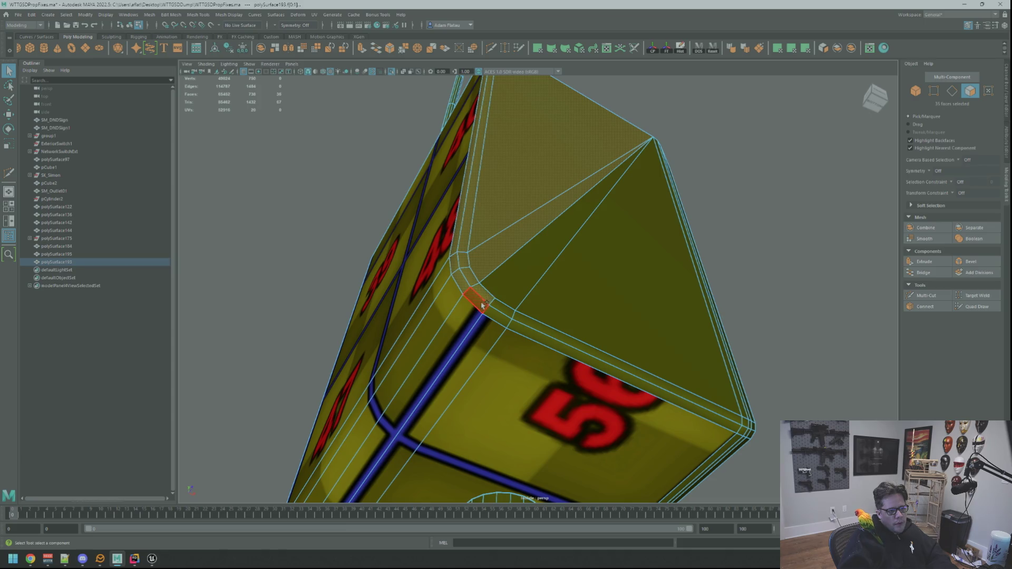
Add the box's right face and planar-map the plain side and bevel faces.
{"action": "left_click", "coordinate": [565, 339], "text": "shift"}
{"action": "key", "text": "w"}
{"action": "key", "text": "f"}
{"action": "mouse_move", "coordinate": [734, 334]}
{"action": "left_mouse_down", "text": "alt"}
{"action": "mouse_move", "coordinate": [633, 343]}
{"action": "mouse_move", "coordinate": [592, 361]}
{"action": "mouse_move", "coordinate": [800, 352]}
{"action": "mouse_move", "coordinate": [674, 334]}
{"action": "left_mouse_up", "text": "alt"}
{"action": "scroll", "coordinate": [675, 337], "scroll_direction": "up", "scroll_amount": 5}
{"action": "scroll", "coordinate": [707, 340], "scroll_direction": "down", "scroll_amount": 5}
{"action": "scroll", "coordinate": [679, 323], "scroll_direction": "up", "scroll_amount": 4}
{"action": "scroll", "coordinate": [707, 321], "scroll_direction": "down", "scroll_amount": 4}
{"action": "mouse_move", "coordinate": [707, 321]}
{"action": "left_mouse_down", "text": "alt"}
{"action": "mouse_move", "coordinate": [658, 336]}
{"action": "mouse_move", "coordinate": [572, 330]}
{"action": "mouse_move", "coordinate": [611, 348]}
{"action": "mouse_move", "coordinate": [699, 311]}
{"action": "mouse_move", "coordinate": [707, 289]}
{"action": "mouse_move", "coordinate": [662, 334]}
{"action": "mouse_move", "coordinate": [701, 340]}
{"action": "left_mouse_up", "text": "alt"}
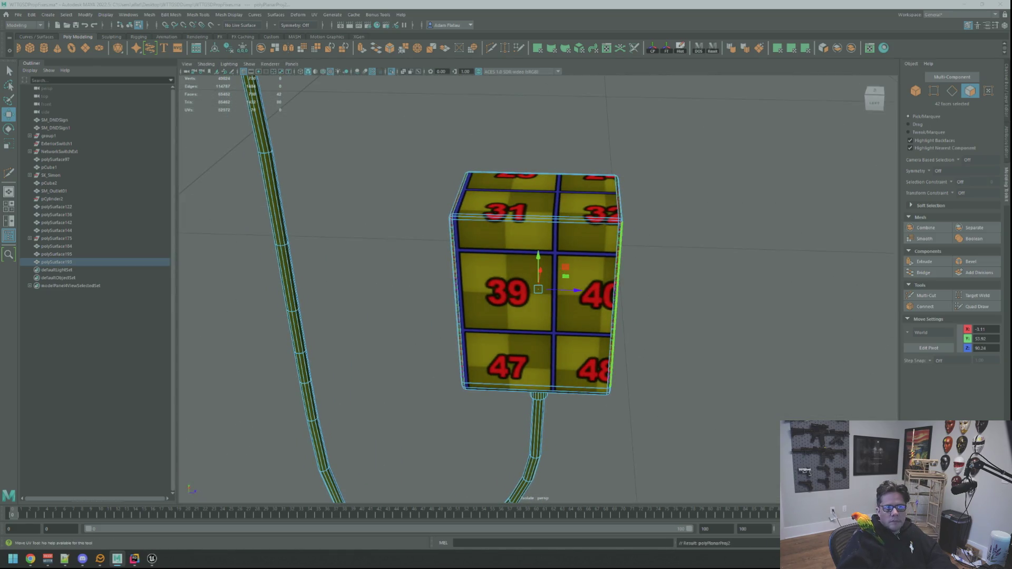
{"action": "key", "text": "w"}
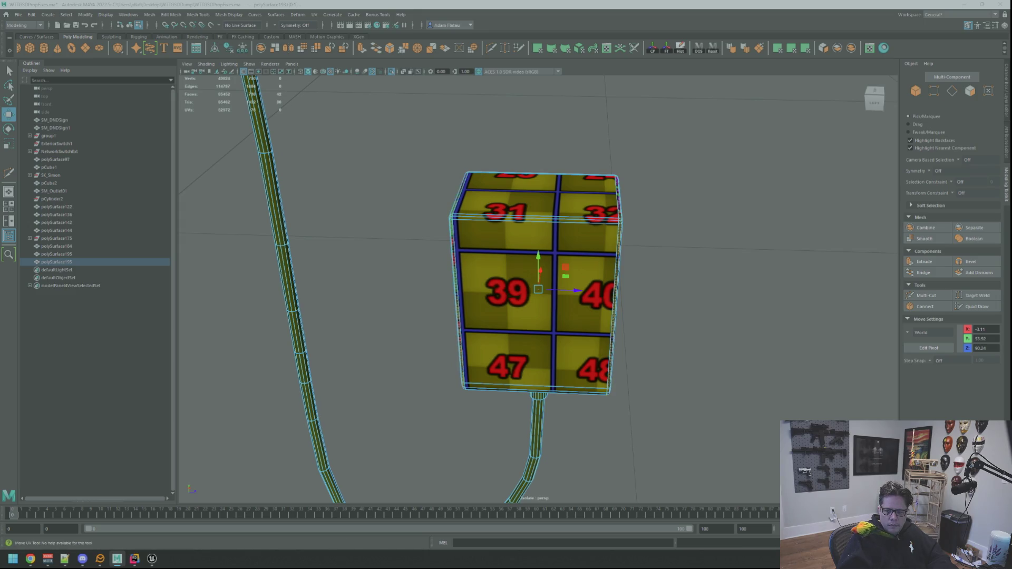
Clear the faces, switch to UV mode and inspect the box's top and left side.
{"action": "key", "text": "F12"}
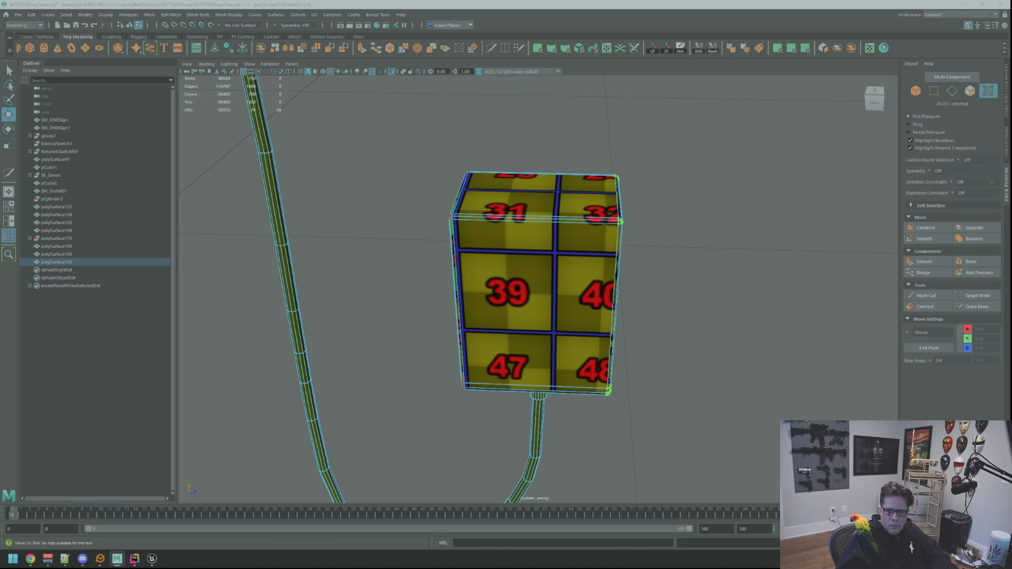
{"action": "mouse_move", "coordinate": [548, 232]}
{"action": "left_mouse_down", "text": "alt"}
{"action": "mouse_move", "coordinate": [590, 224]}
{"action": "mouse_move", "coordinate": [425, 231]}
{"action": "mouse_move", "coordinate": [447, 187]}
{"action": "mouse_move", "coordinate": [498, 242]}
{"action": "mouse_move", "coordinate": [535, 255]}
{"action": "left_mouse_up", "text": "alt"}
{"action": "scroll", "coordinate": [592, 226], "scroll_direction": "up", "scroll_amount": 5}
{"action": "scroll", "coordinate": [425, 230], "scroll_direction": "down", "scroll_amount": 5}
Multi-Cut a new edge from the box's top bevelled corner vertex and commit it.
{"action": "scroll", "coordinate": [500, 244], "scroll_direction": "up", "scroll_amount": 2}
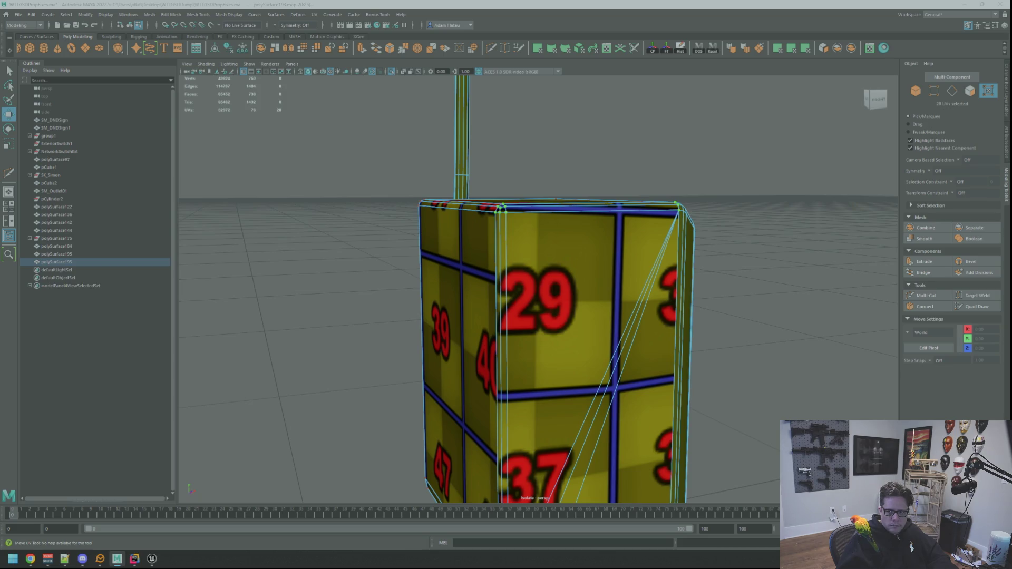
{"action": "scroll", "coordinate": [474, 197], "scroll_direction": "up", "scroll_amount": 2}
{"action": "mouse_move", "coordinate": [474, 197]}
{"action": "left_mouse_down", "text": "alt"}
{"action": "mouse_move", "coordinate": [485, 174]}
{"action": "mouse_move", "coordinate": [495, 218]}
{"action": "mouse_move", "coordinate": [510, 221]}
{"action": "left_mouse_up", "text": "alt"}
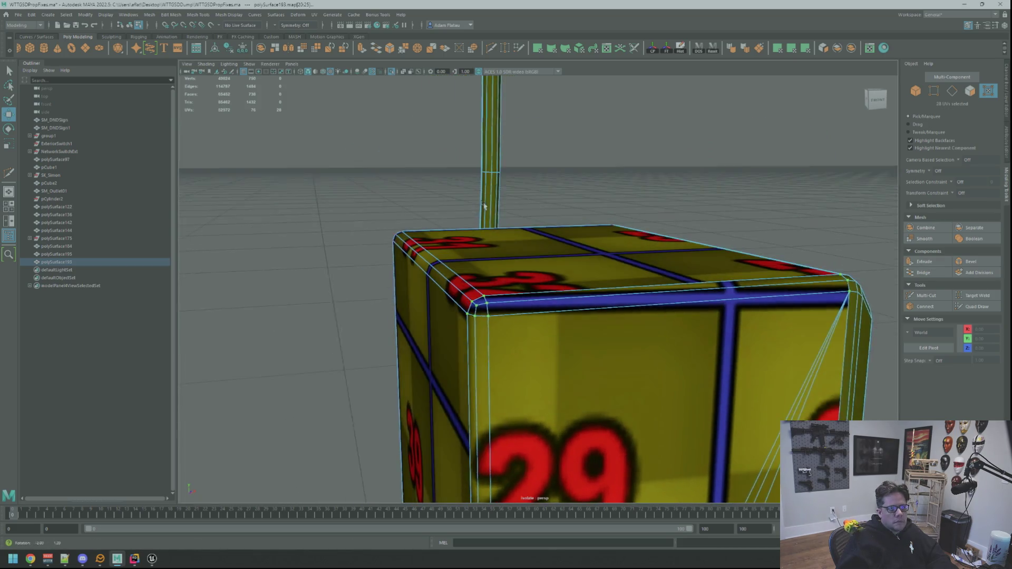
{"action": "left_click_drag", "start_coordinate": [516, 226], "coordinate": [515, 231], "text": "alt"}
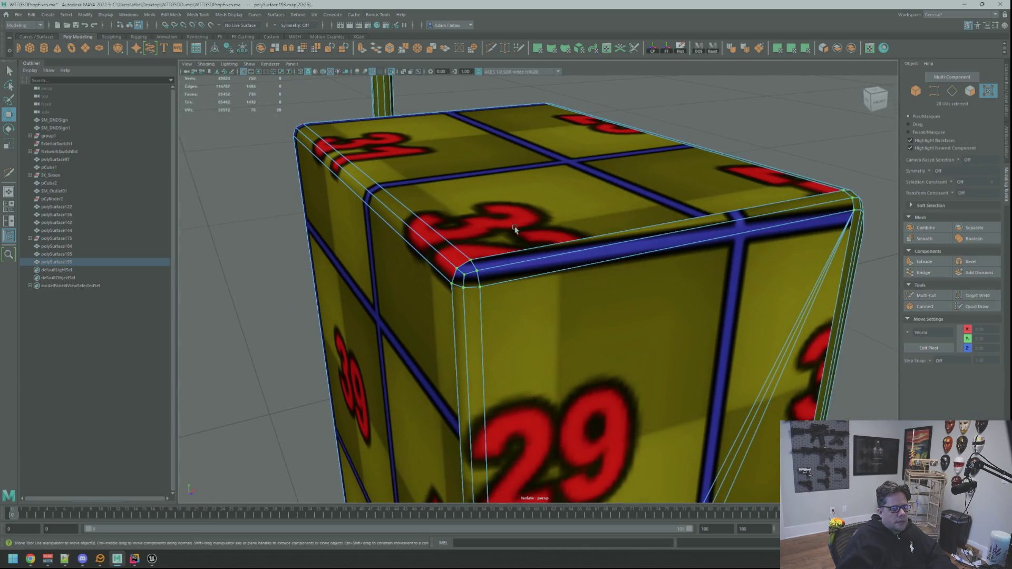
{"action": "left_click", "coordinate": [927, 296]}
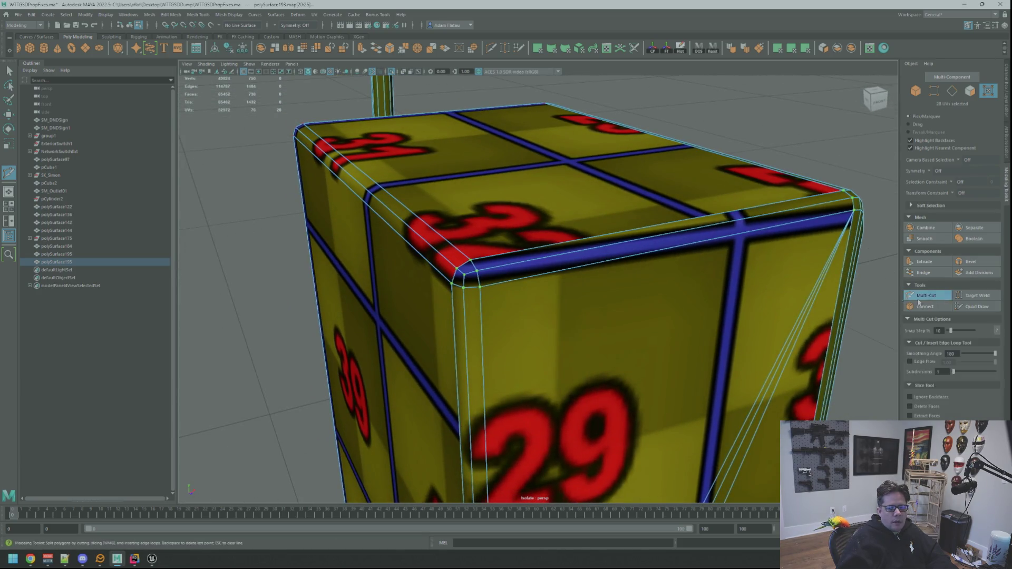
{"action": "left_click", "coordinate": [467, 276]}
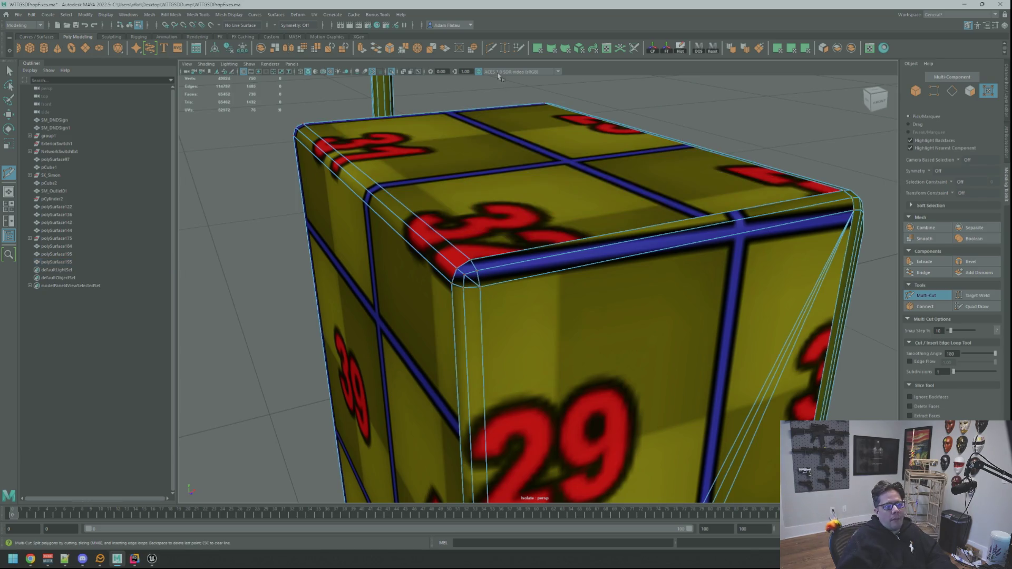
{"action": "scroll", "coordinate": [593, 251], "scroll_direction": "down", "scroll_amount": 3}
{"action": "mouse_move", "coordinate": [593, 251]}
{"action": "left_mouse_down", "text": "alt"}
{"action": "mouse_move", "coordinate": [680, 240]}
{"action": "mouse_move", "coordinate": [666, 237]}
{"action": "mouse_move", "coordinate": [662, 255]}
{"action": "mouse_move", "coordinate": [586, 315]}
{"action": "left_mouse_up", "text": "alt"}
{"action": "scroll", "coordinate": [665, 254], "scroll_direction": "up", "scroll_amount": 3}
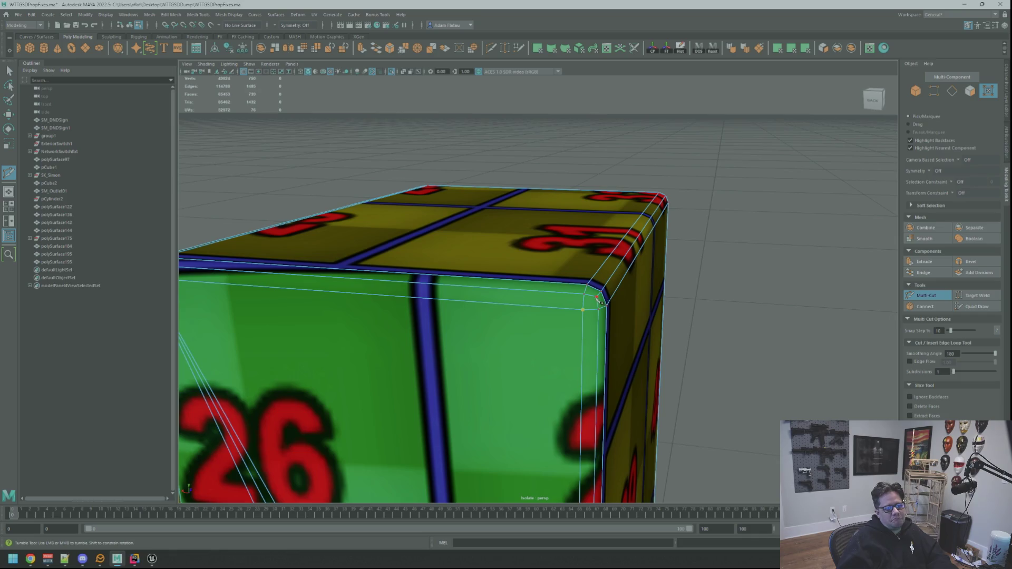
{"action": "key", "text": "Return"}
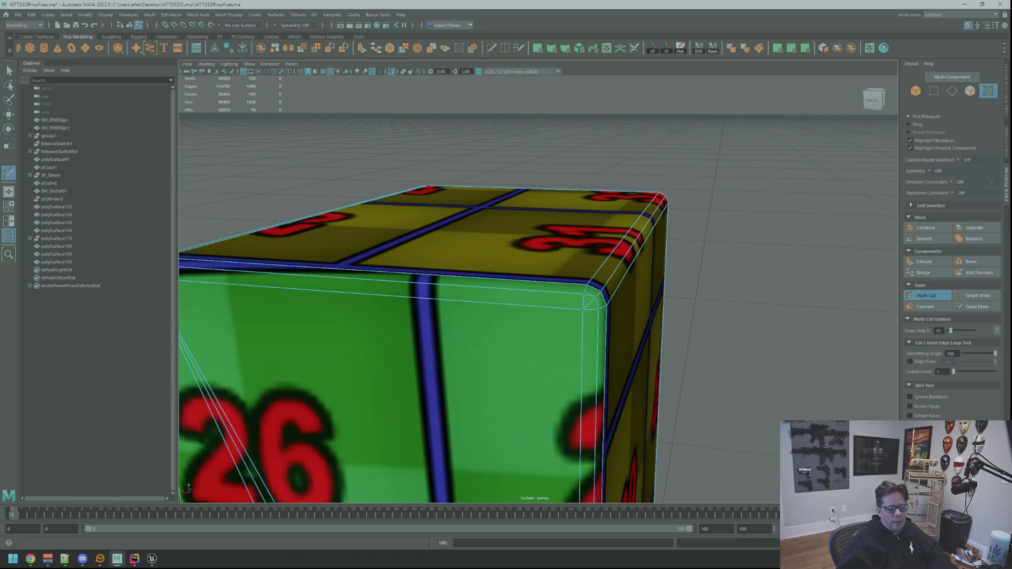
{"action": "key", "text": "q"}
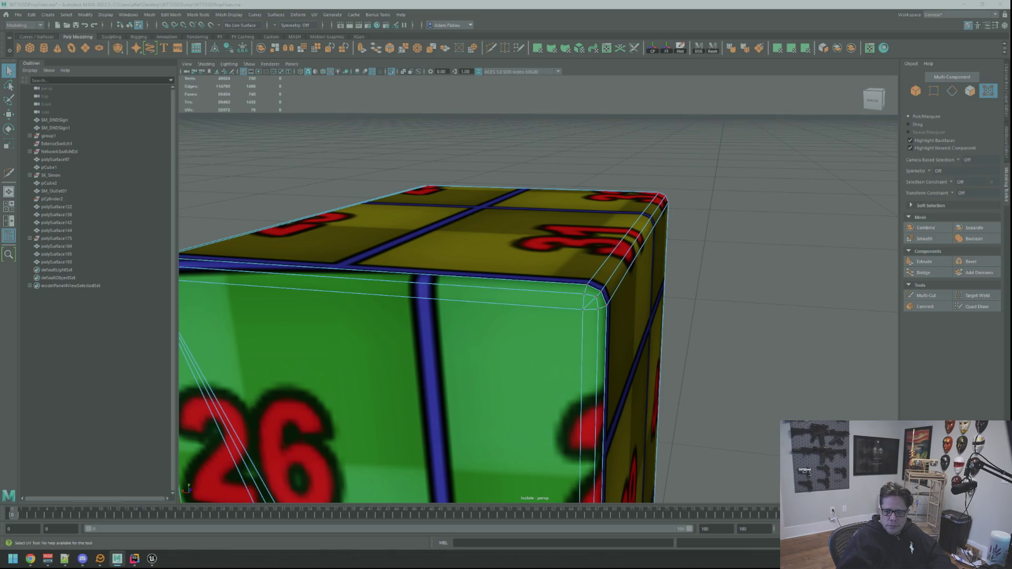
Cut UVs along the diagonal and right vertical corner edges, setting texel density 20.48 at 2048.
{"action": "key", "text": "F10"}
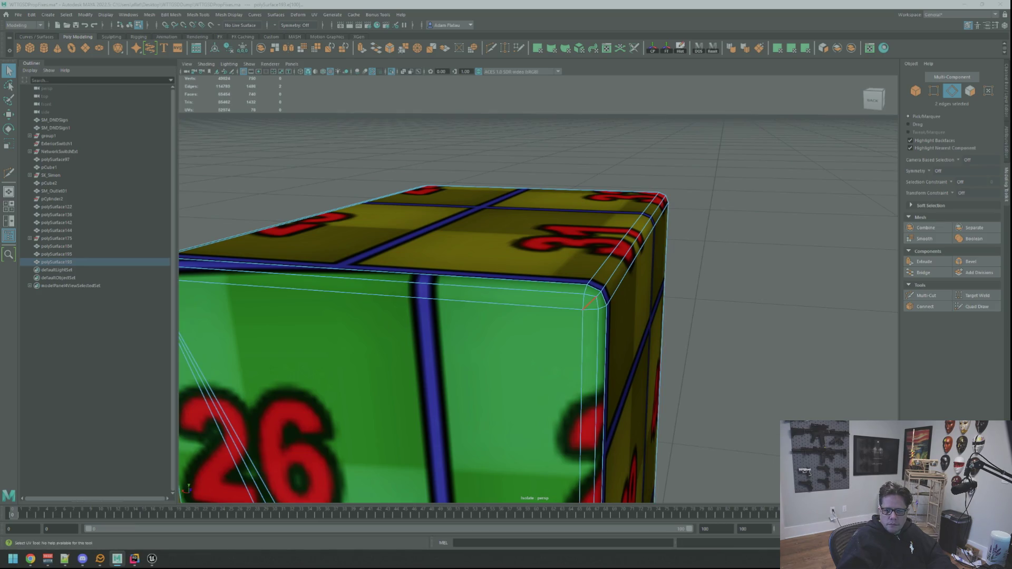
{"action": "left_click", "coordinate": [591, 301], "text": "shift"}
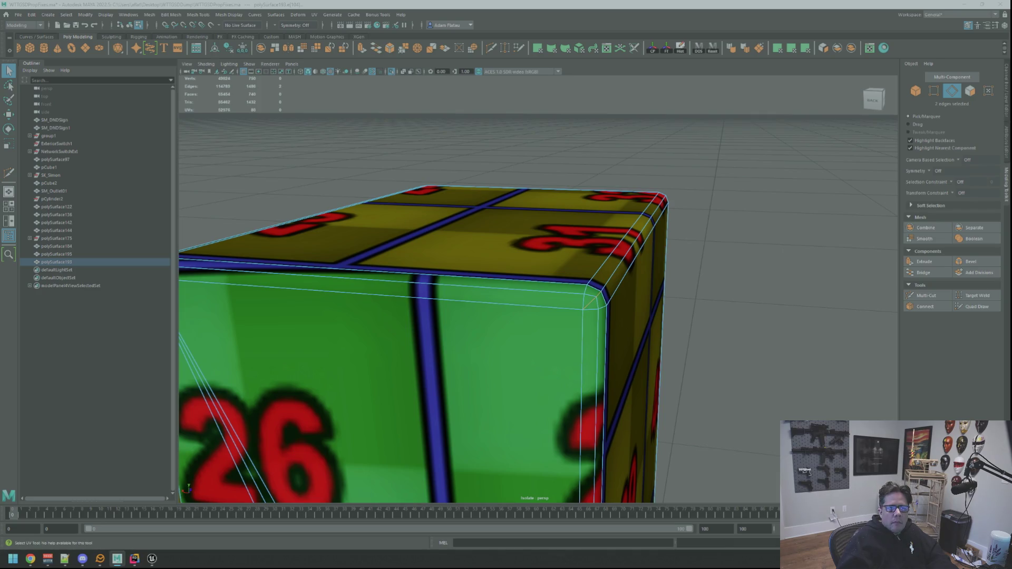
{"action": "key", "text": "ctrl+F11"}
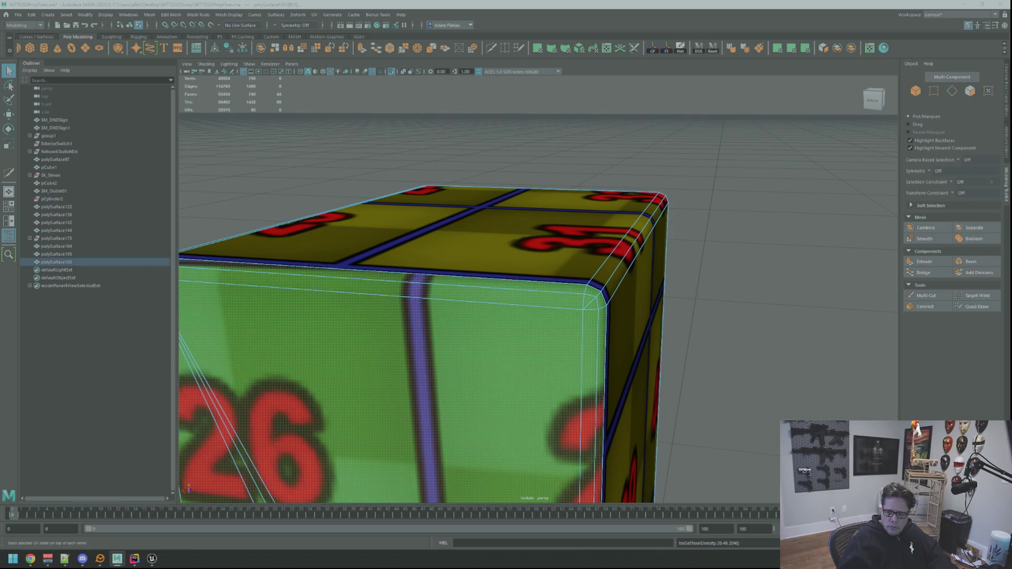
{"action": "key", "text": "F10"}
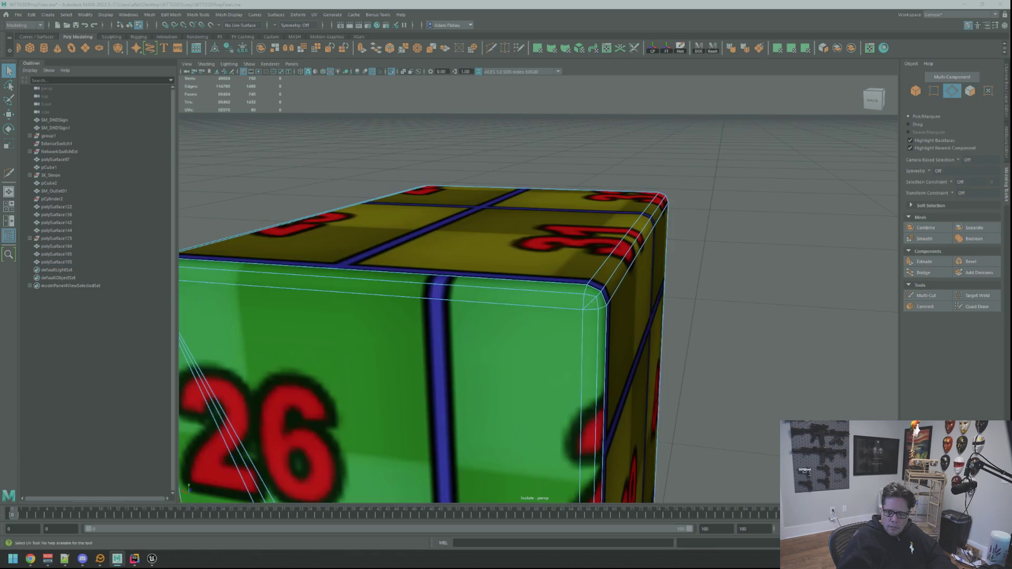
{"action": "left_click", "coordinate": [665, 242]}
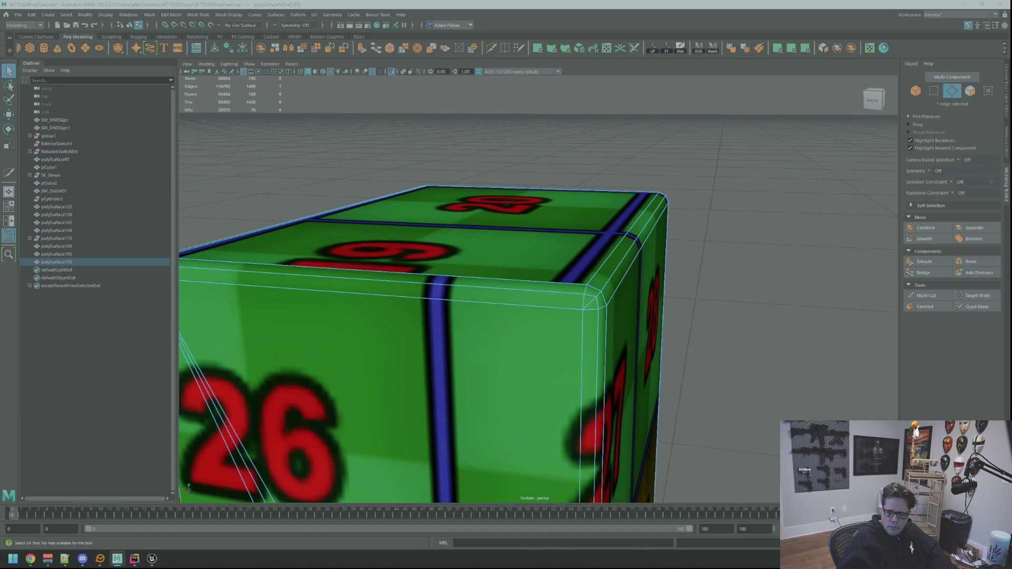
{"action": "key", "text": "F12"}
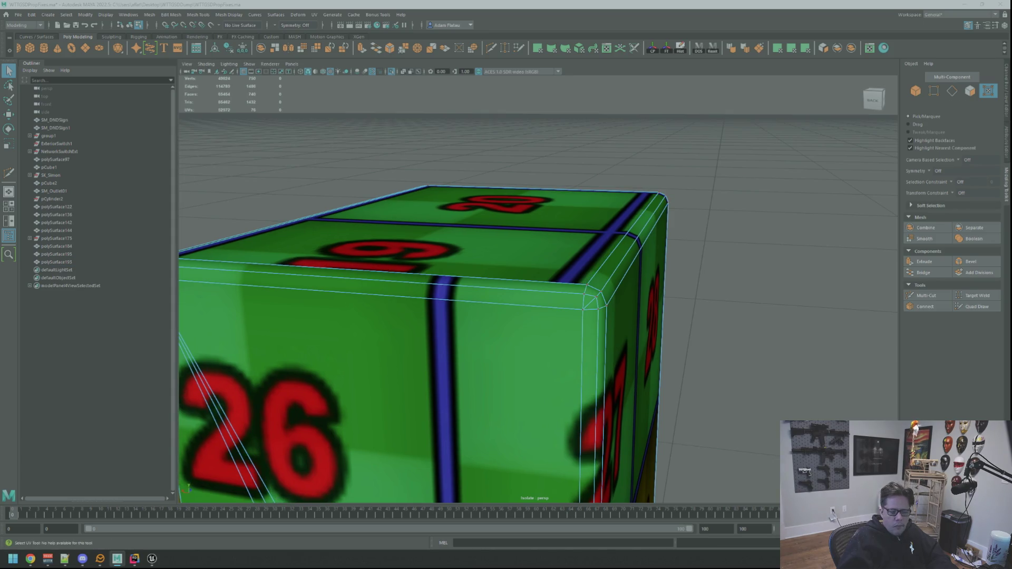
Return to whole-object selection and move in close on the box's green top corner.
{"action": "right_click_drag", "start_coordinate": [711, 233], "coordinate": [594, 244], "text": "alt"}
{"action": "left_click_drag", "start_coordinate": [594, 245], "coordinate": [597, 214], "text": "alt"}
{"action": "right_click_drag", "start_coordinate": [614, 220], "coordinate": [641, 209]}
{"action": "mouse_move", "coordinate": [640, 209]}
{"action": "left_mouse_down", "text": "alt"}
{"action": "mouse_move", "coordinate": [585, 192]}
{"action": "mouse_move", "coordinate": [560, 259]}
{"action": "mouse_move", "coordinate": [649, 280]}
{"action": "mouse_move", "coordinate": [590, 263]}
{"action": "mouse_move", "coordinate": [603, 266]}
{"action": "left_mouse_up", "text": "alt"}
{"action": "right_click_drag", "start_coordinate": [603, 266], "coordinate": [569, 271], "text": "alt"}
{"action": "left_click_drag", "start_coordinate": [569, 271], "coordinate": [569, 275], "text": "alt"}
{"action": "mouse_move", "coordinate": [570, 276]}
{"action": "right_mouse_down", "text": "alt"}
{"action": "mouse_move", "coordinate": [576, 281]}
{"action": "mouse_move", "coordinate": [567, 279]}
{"action": "right_mouse_up", "text": "alt"}
{"action": "left_click", "coordinate": [928, 296]}
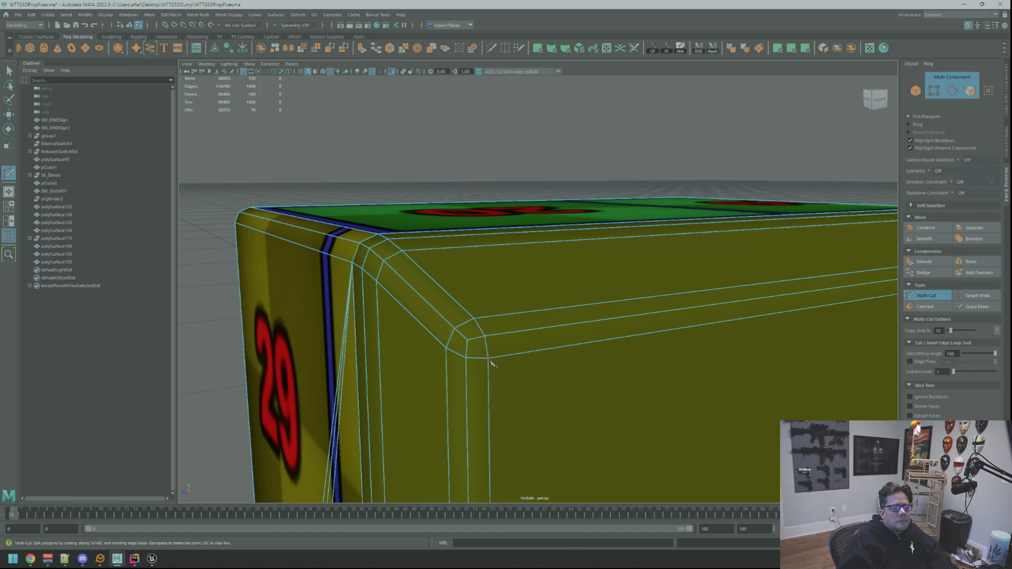
Commit the corner cut and add a diagonal edge to the bevelled corner vertex.
{"action": "key", "text": "Return"}
{"action": "left_click_drag", "start_coordinate": [599, 289], "coordinate": [538, 305], "text": "alt"}
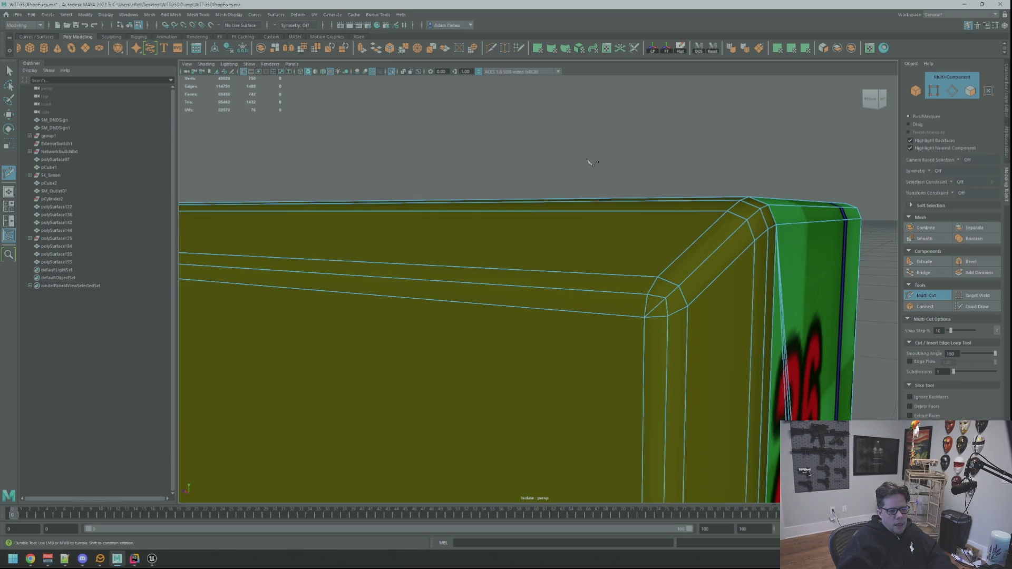
{"action": "right_click_drag", "start_coordinate": [745, 271], "coordinate": [648, 259], "text": "alt"}
{"action": "mouse_move", "coordinate": [649, 260]}
{"action": "left_mouse_down", "text": "alt"}
{"action": "mouse_move", "coordinate": [585, 294]}
{"action": "mouse_move", "coordinate": [592, 275]}
{"action": "mouse_move", "coordinate": [584, 276]}
{"action": "left_mouse_up", "text": "alt"}
{"action": "right_click_drag", "start_coordinate": [583, 276], "coordinate": [579, 268], "text": "alt"}
{"action": "left_click", "coordinate": [578, 258]}
{"action": "key", "text": "Return"}
{"action": "left_click_drag", "start_coordinate": [552, 226], "coordinate": [584, 230], "text": "alt"}
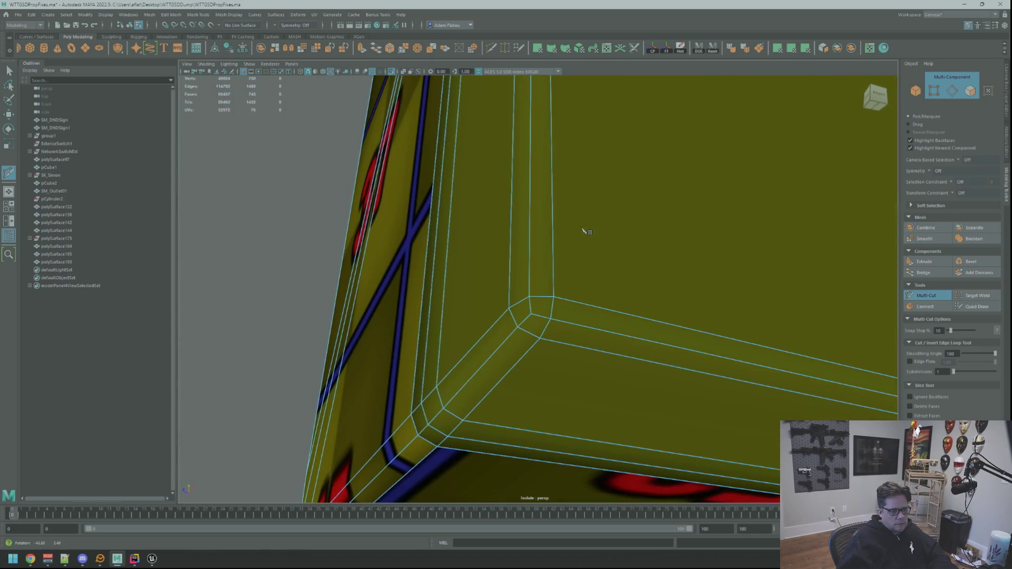
{"action": "key", "text": "q"}
{"action": "scroll", "coordinate": [630, 196], "scroll_direction": "down", "scroll_amount": 10}
{"action": "mouse_move", "coordinate": [631, 197]}
{"action": "left_mouse_down", "text": "alt"}
{"action": "mouse_move", "coordinate": [569, 228]}
{"action": "mouse_move", "coordinate": [596, 237]}
{"action": "left_mouse_up", "text": "alt"}
Select the box's side-strip faces, leaving the front strip deselected.
{"action": "key", "text": "F8"}
{"action": "left_click", "coordinate": [619, 226]}
{"action": "mouse_move", "coordinate": [607, 290]}
{"action": "right_mouse_down"}
{"action": "mouse_move", "coordinate": [569, 295]}
{"action": "mouse_move", "coordinate": [600, 294]}
{"action": "right_mouse_up"}
{"action": "key", "text": "f"}
{"action": "left_click_drag", "start_coordinate": [599, 294], "coordinate": [562, 296], "text": "alt"}
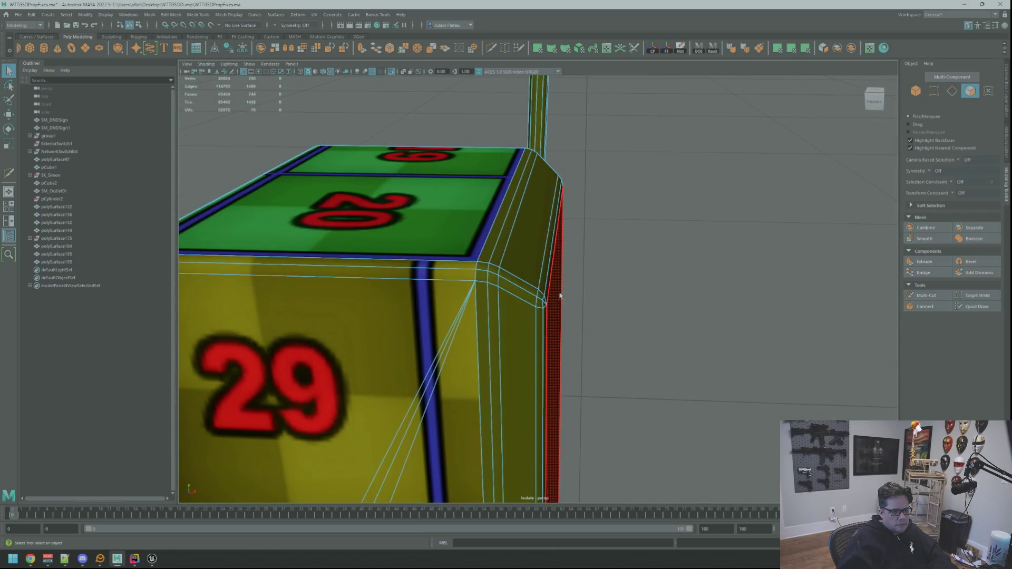
{"action": "left_click", "coordinate": [562, 297]}
{"action": "scroll", "coordinate": [584, 284], "scroll_direction": "down", "scroll_amount": 10}
{"action": "mouse_move", "coordinate": [714, 306]}
{"action": "left_mouse_down", "text": "alt"}
{"action": "mouse_move", "coordinate": [821, 328]}
{"action": "mouse_move", "coordinate": [879, 309]}
{"action": "mouse_move", "coordinate": [752, 335]}
{"action": "left_mouse_up", "text": "alt"}
{"action": "left_click", "coordinate": [507, 343], "text": "ctrl"}
{"action": "key", "text": "w"}
{"action": "mouse_move", "coordinate": [753, 335]}
{"action": "right_mouse_down", "text": "alt"}
{"action": "mouse_move", "coordinate": [804, 300]}
{"action": "mouse_move", "coordinate": [696, 280]}
{"action": "right_mouse_up", "text": "alt"}
Apply a planar UV projection to the selected bevelled side-strip faces.
{"action": "left_click_drag", "start_coordinate": [696, 280], "coordinate": [720, 249], "text": "alt"}
{"action": "right_click_drag", "start_coordinate": [720, 249], "coordinate": [725, 251], "text": "alt"}
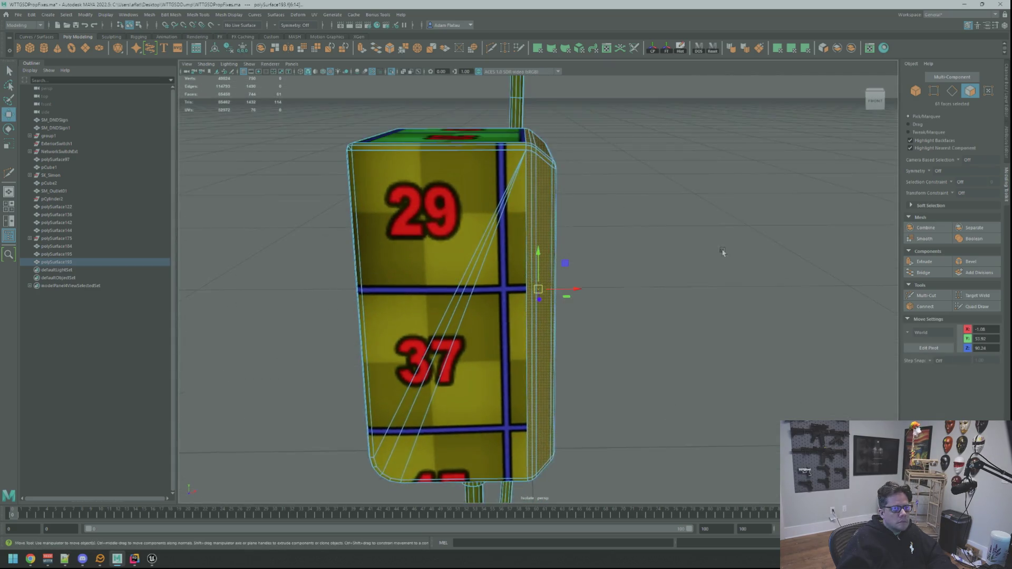
{"action": "left_click_drag", "start_coordinate": [726, 251], "coordinate": [727, 264], "text": "alt"}
{"action": "right_click_drag", "start_coordinate": [728, 264], "coordinate": [728, 264], "text": "alt"}
{"action": "left_click_drag", "start_coordinate": [727, 264], "coordinate": [720, 259], "text": "alt"}
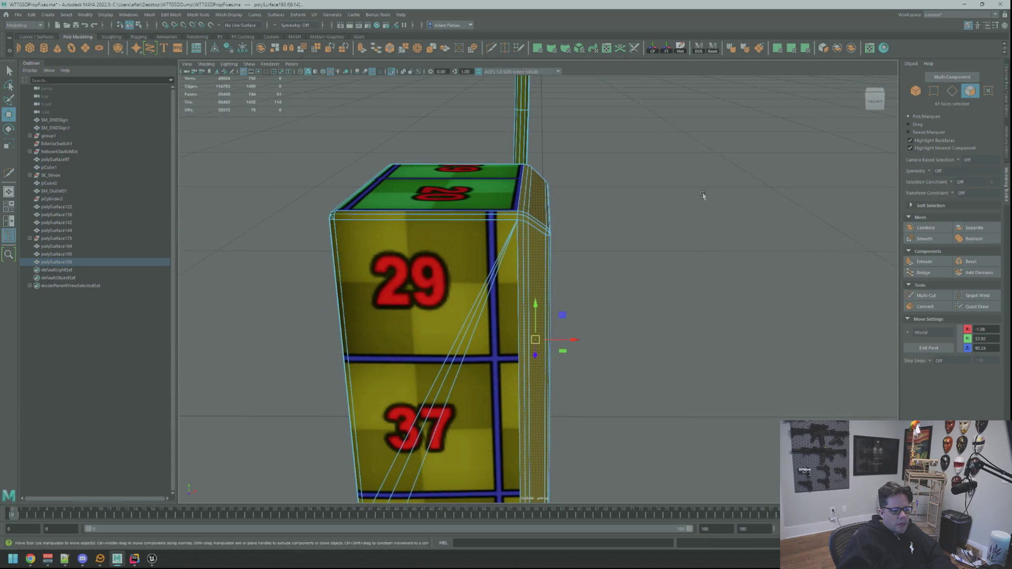
{"action": "left_click_drag", "start_coordinate": [718, 192], "coordinate": [649, 188], "text": "alt"}
{"action": "left_click", "coordinate": [790, 53]}
{"action": "key", "text": "f"}
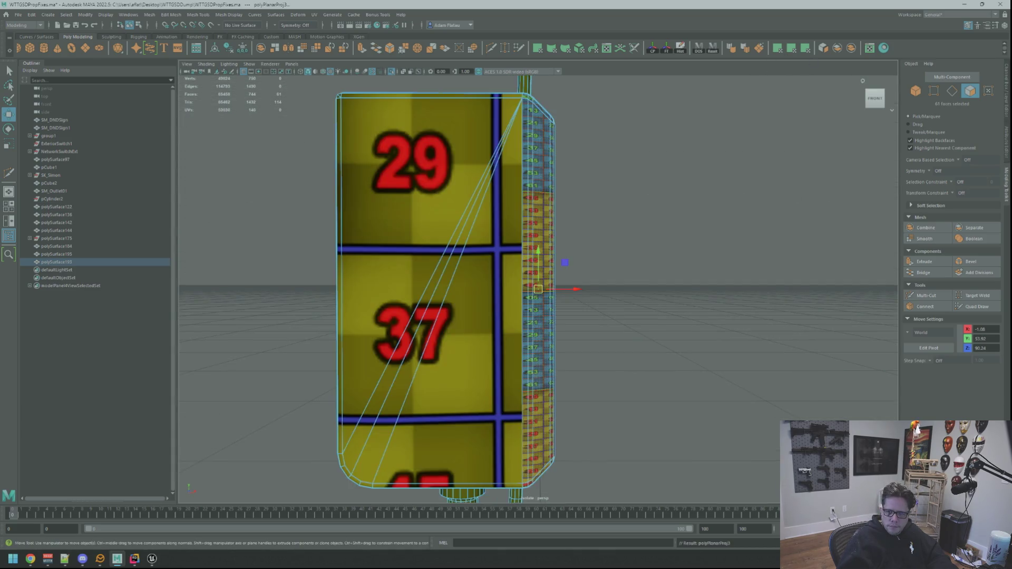
Cut the strip's UVs along seam edges, unfold them and slide the slot texture into place.
{"action": "key", "text": "ctrl+F12"}
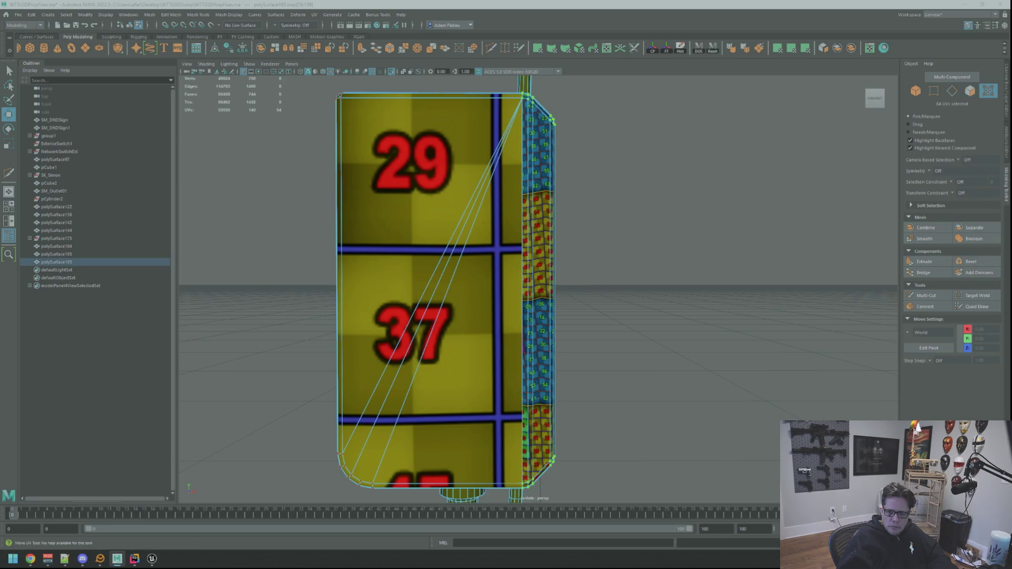
{"action": "key", "text": "q"}
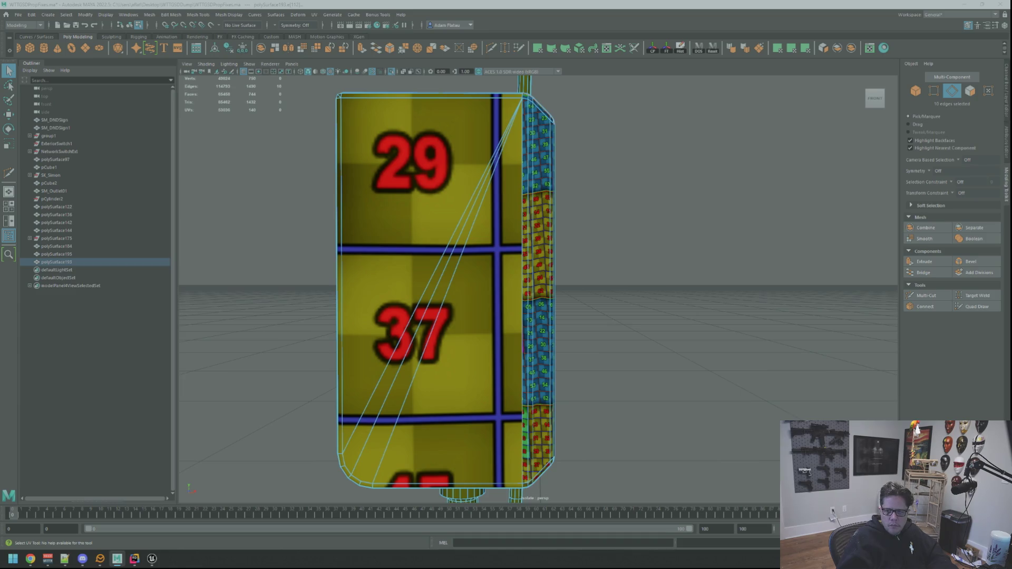
{"action": "key", "text": "ctrl+z"}
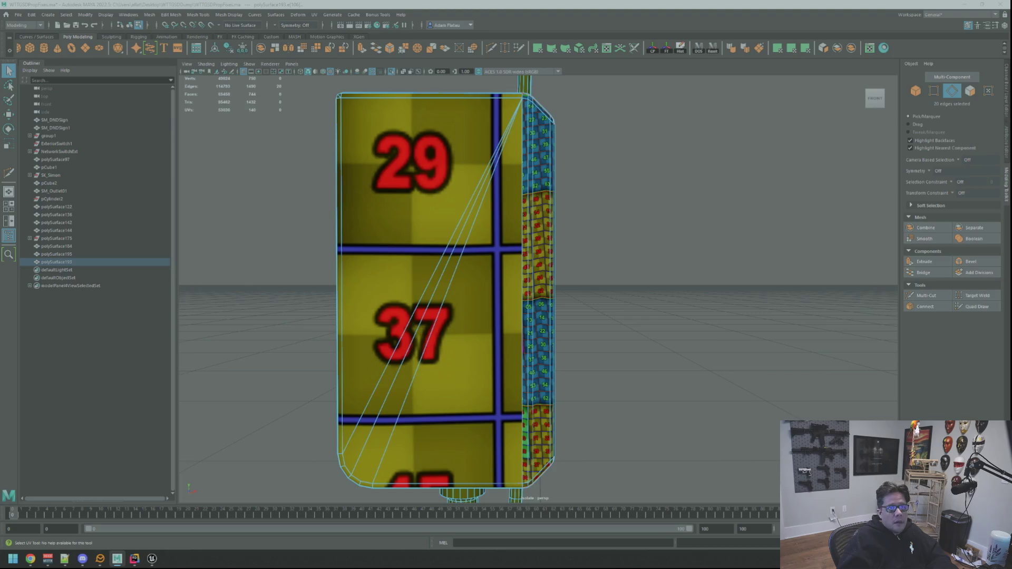
{"action": "key", "text": "ctrl+x"}
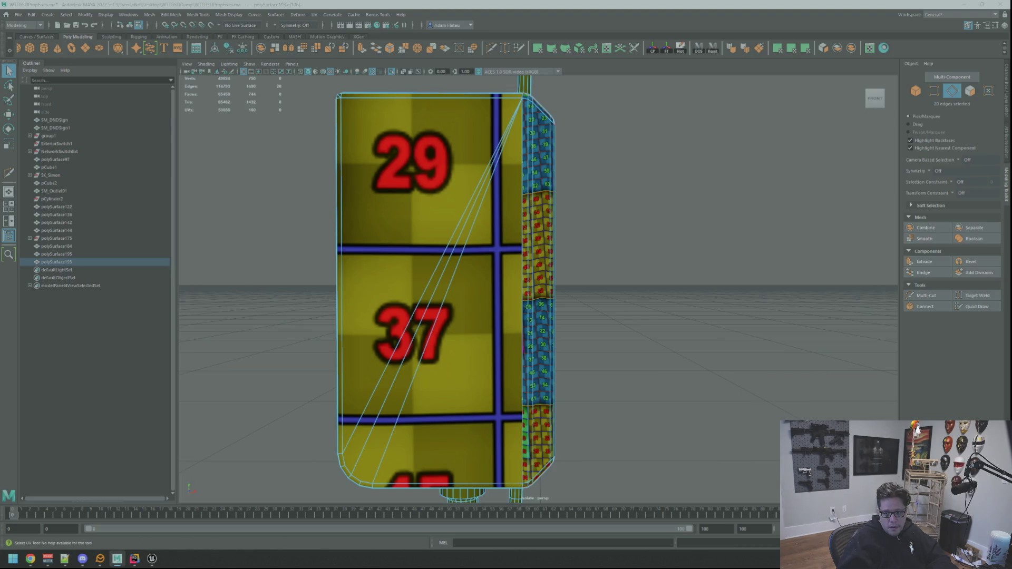
{"action": "key", "text": "ctrl+F12"}
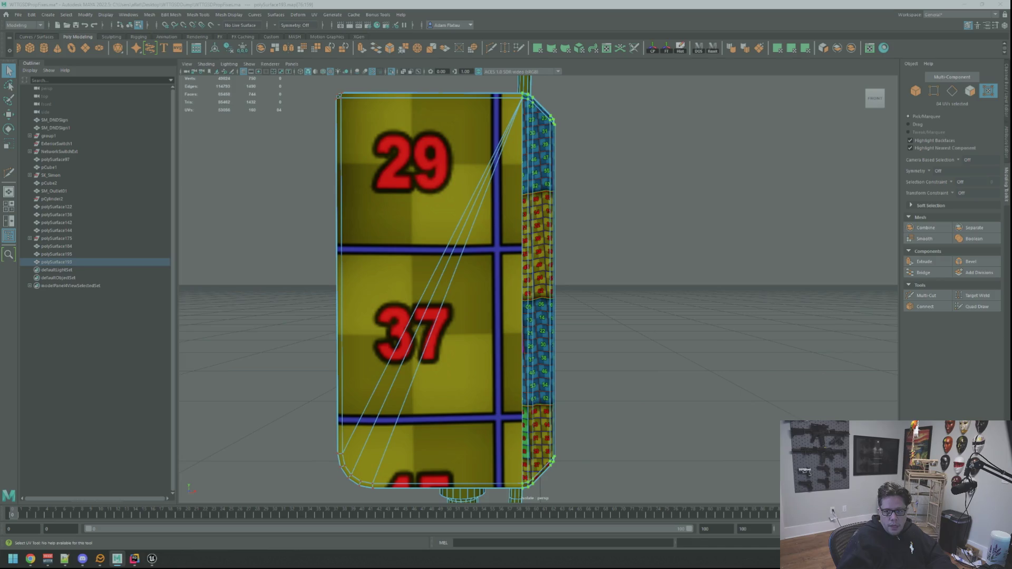
{"action": "key", "text": "ctrl+u"}
{"action": "key", "text": "w"}
{"action": "left_click_drag", "start_coordinate": [538, 263], "coordinate": [537, 287]}
Select the side strip's UVs and slide them up until the slot numbers align with the front.
{"action": "left_click", "coordinate": [685, 369]}
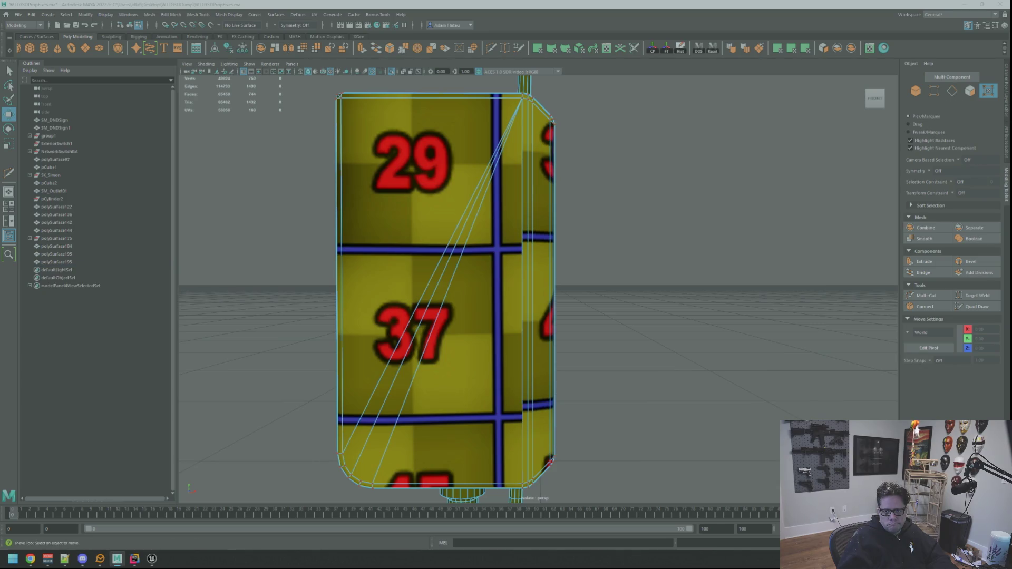
{"action": "left_click_drag", "start_coordinate": [569, 84], "coordinate": [520, 490]}
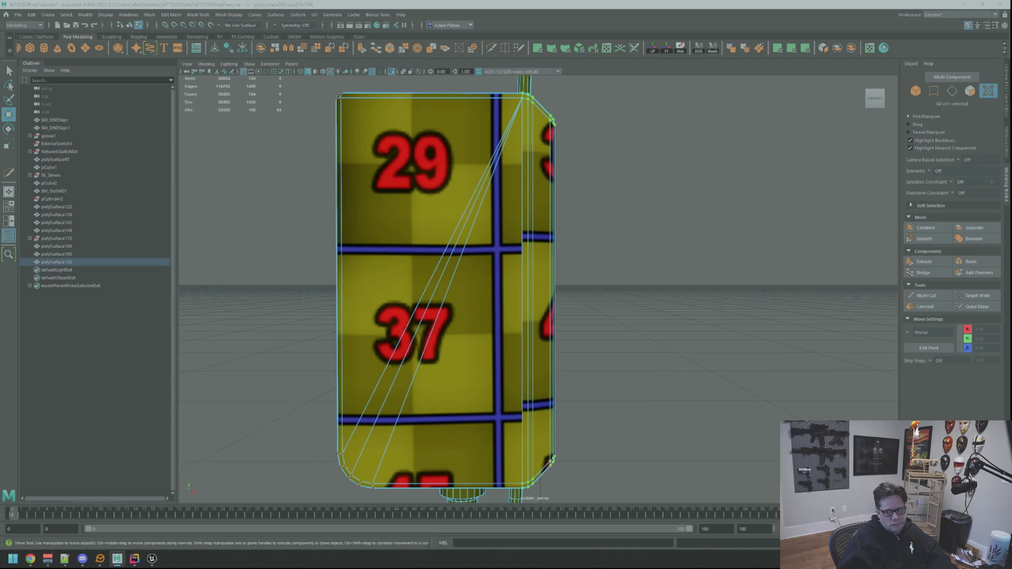
{"action": "left_click_drag", "start_coordinate": [538, 264], "coordinate": [538, 216]}
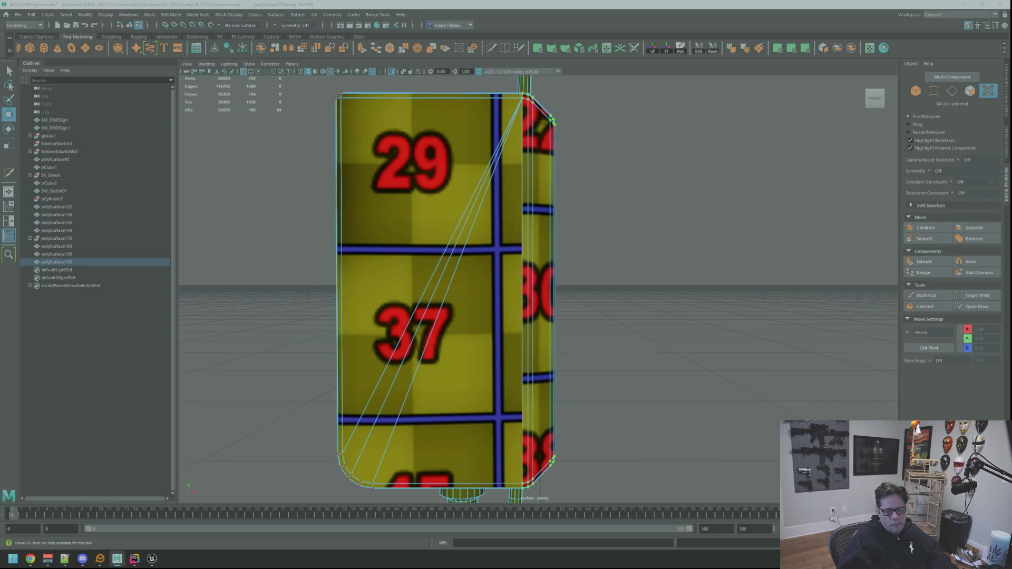
Check the strip's right-hand chamfer edges, then undo back to the UV selection.
{"action": "key", "text": "F10"}
{"action": "left_click", "coordinate": [537, 108]}
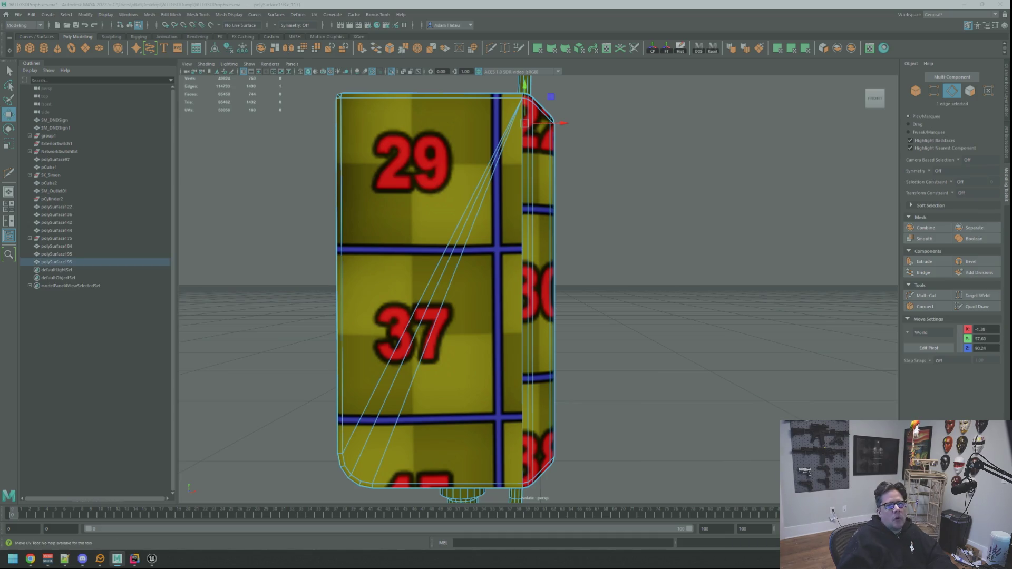
{"action": "left_click", "coordinate": [538, 471]}
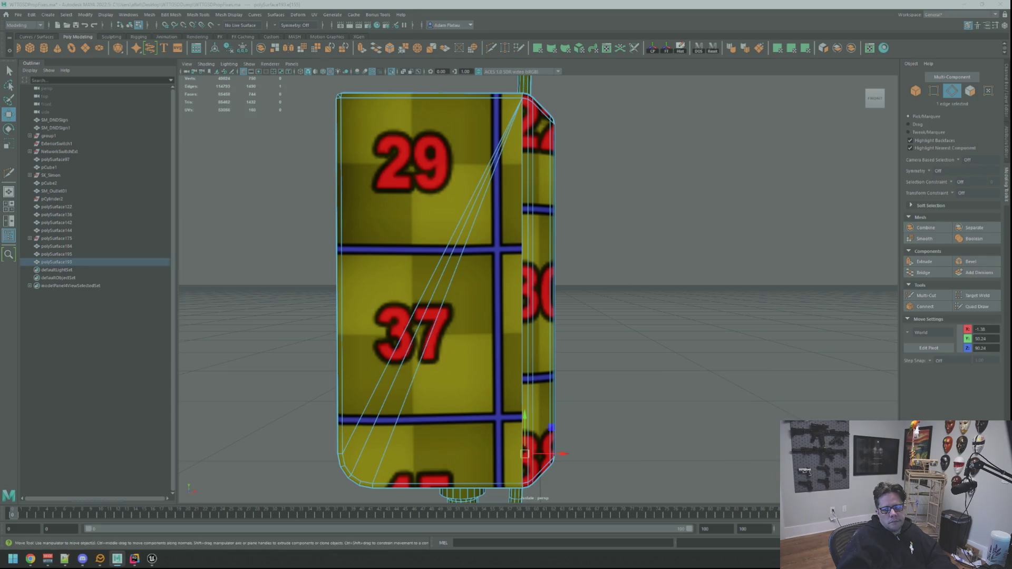
{"action": "left_click", "coordinate": [580, 464]}
{"action": "key", "text": "ctrl+z"}
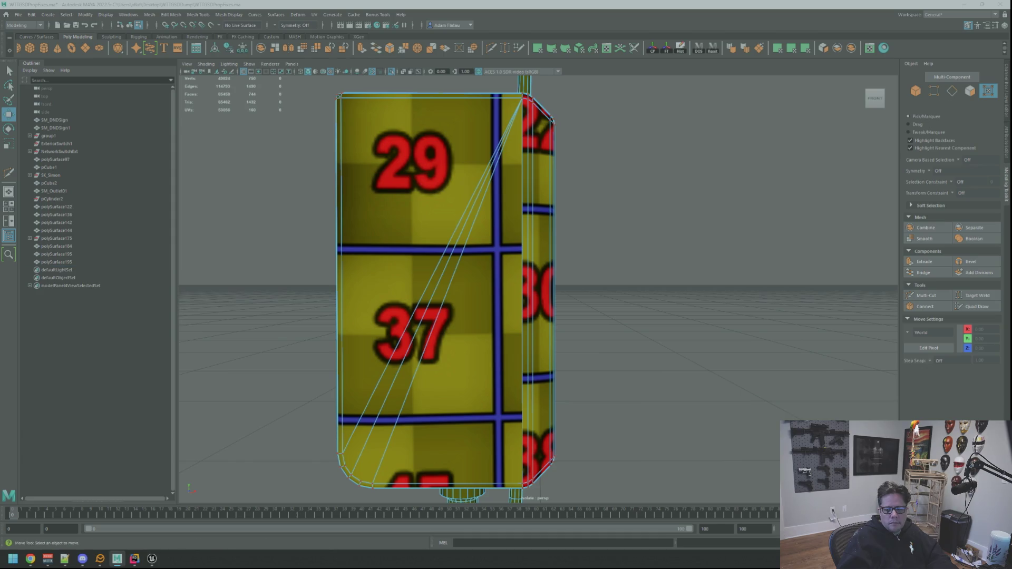
Return to object mode, deselect the box, and orbit out to view its top.
{"action": "right_click_drag", "start_coordinate": [734, 267], "coordinate": [655, 256], "text": "alt"}
{"action": "mouse_move", "coordinate": [655, 255]}
{"action": "left_mouse_down", "text": "alt"}
{"action": "mouse_move", "coordinate": [635, 230]}
{"action": "mouse_move", "coordinate": [761, 267]}
{"action": "left_mouse_up", "text": "alt"}
{"action": "key", "text": "F8"}
{"action": "left_click", "coordinate": [655, 220]}
{"action": "right_click_drag", "start_coordinate": [761, 267], "coordinate": [627, 239], "text": "alt"}
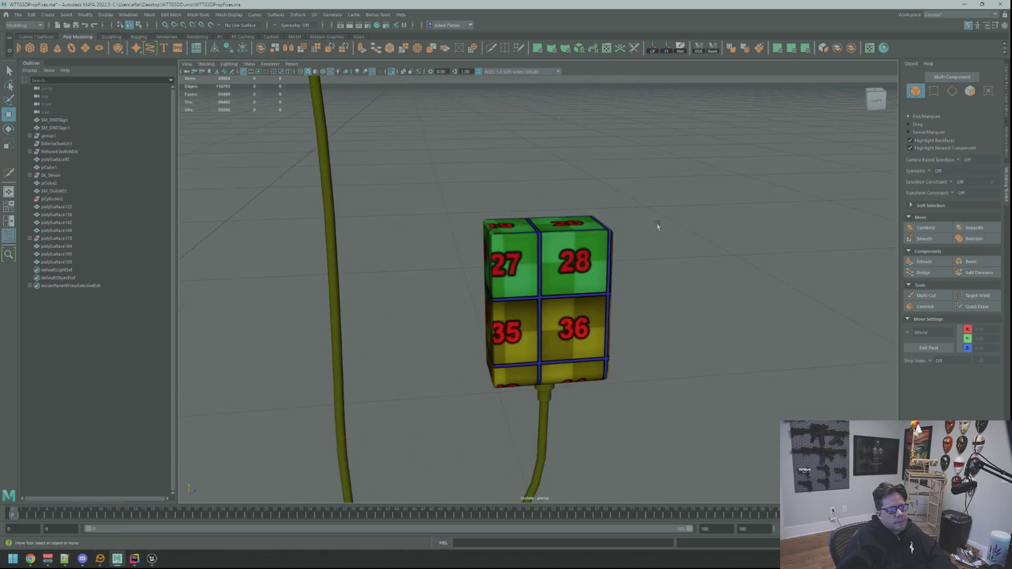
Browse the Shadows of Doubt screenshots, including the case board and street scene, and replay its trailer.
{"action": "key", "text": "alt+Tab"}
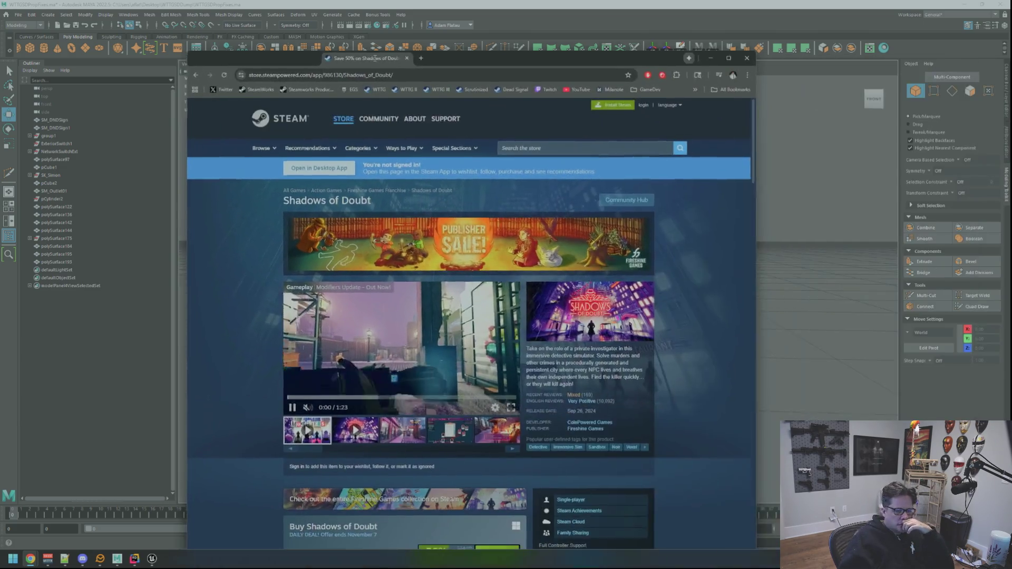
{"action": "scroll", "coordinate": [653, 355], "scroll_direction": "down", "scroll_amount": 1}
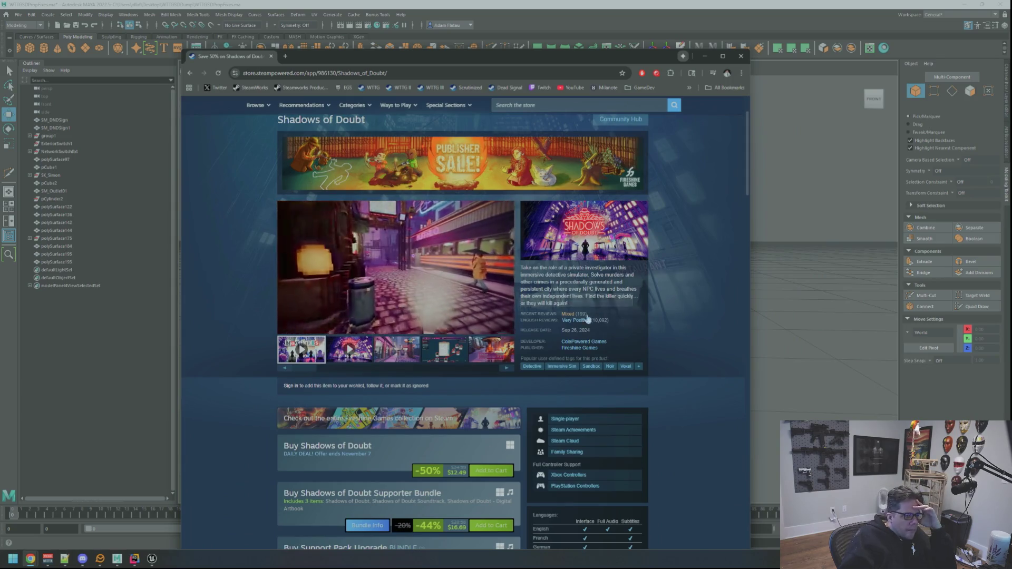
{"action": "left_click", "coordinate": [406, 352]}
{"action": "left_click", "coordinate": [454, 356]}
{"action": "left_click", "coordinate": [481, 356]}
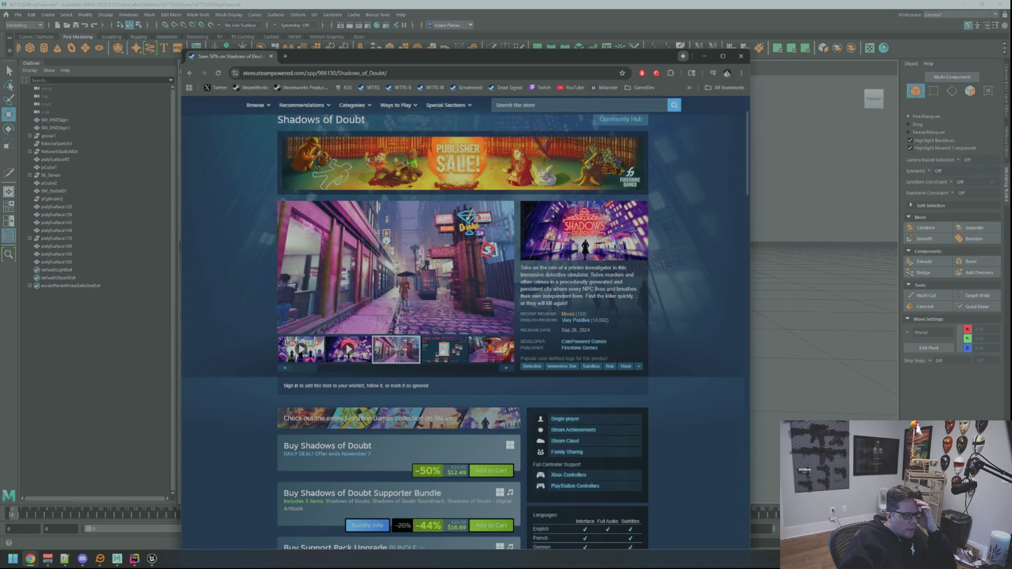
{"action": "left_click", "coordinate": [346, 351]}
{"action": "left_click", "coordinate": [455, 344]}
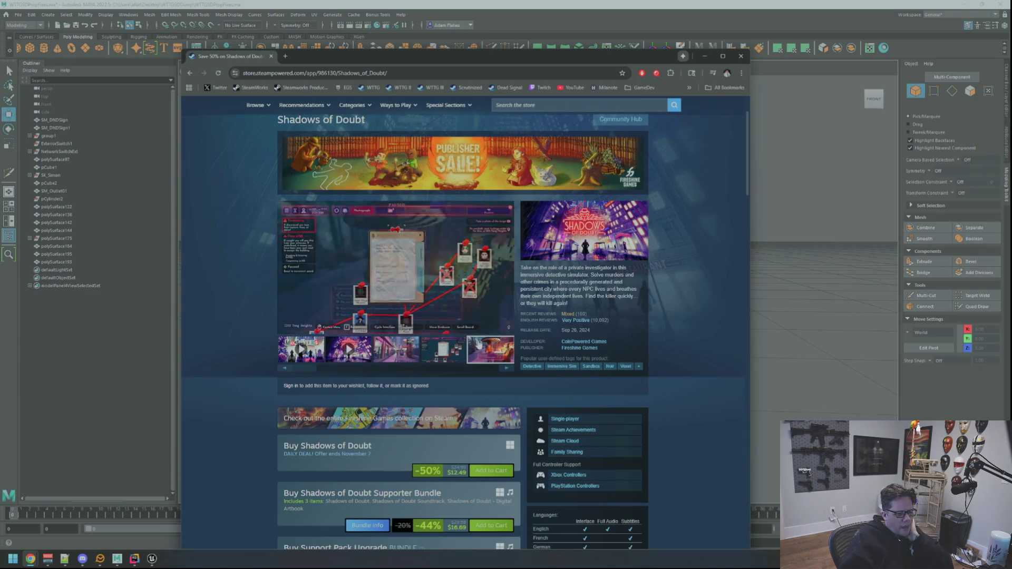
{"action": "left_click", "coordinate": [480, 347]}
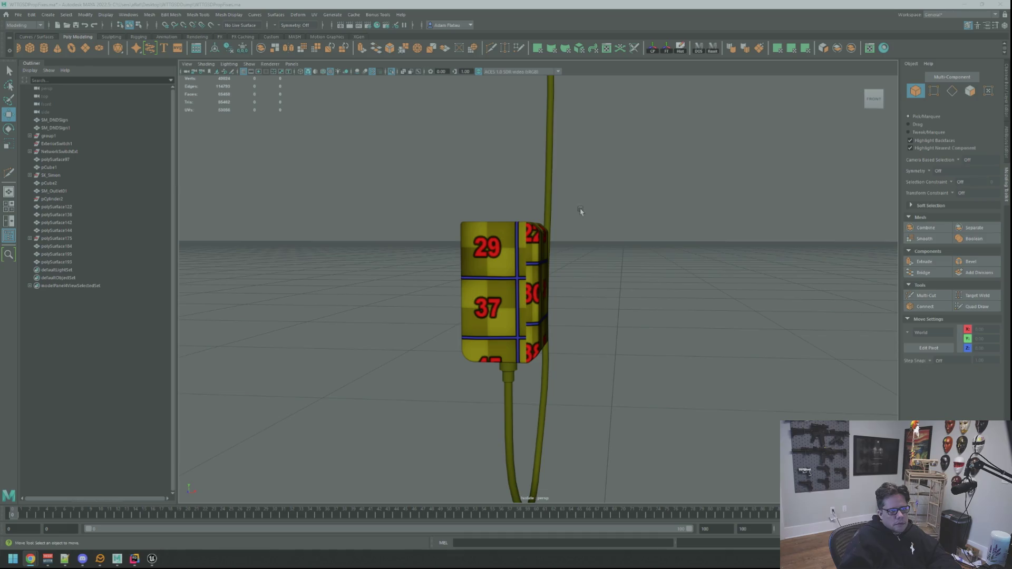
Orbit to view the block's green top, then bring the RV There Yet? store page onscreen.
{"action": "left_click_drag", "start_coordinate": [491, 224], "coordinate": [542, 238], "text": "alt"}
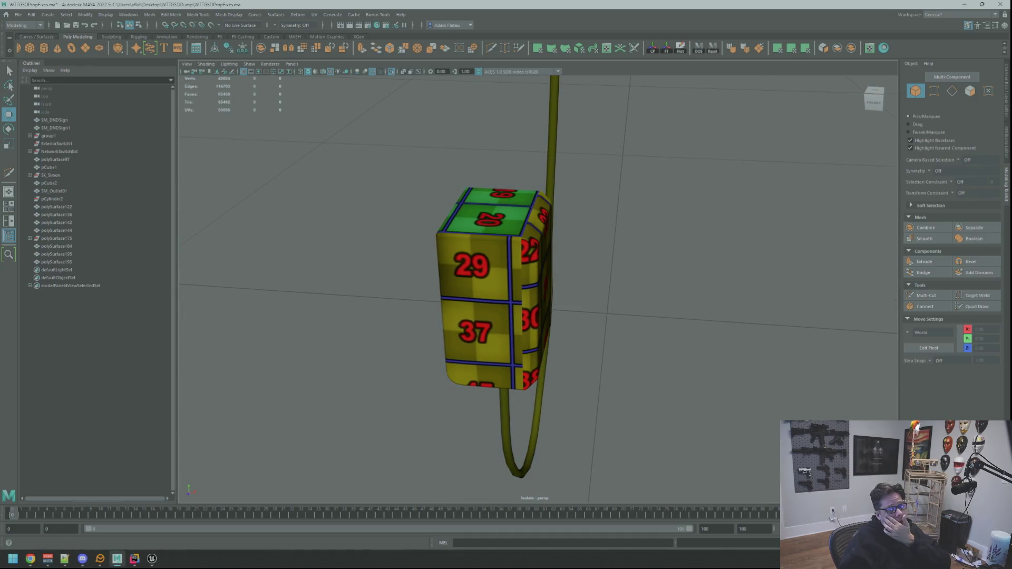
{"action": "key", "text": "alt+Tab"}
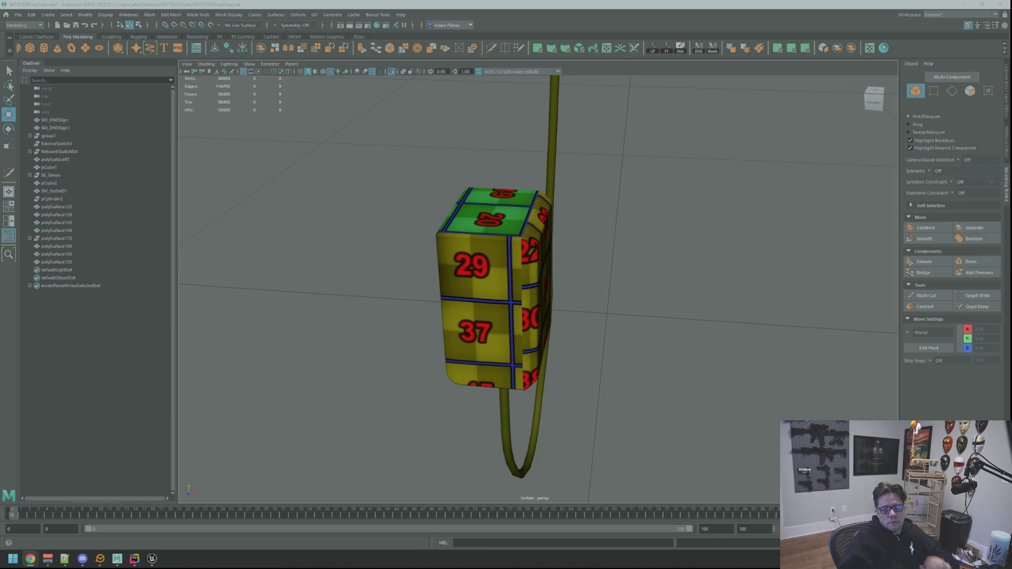
{"action": "key", "text": "super+shift+Left"}
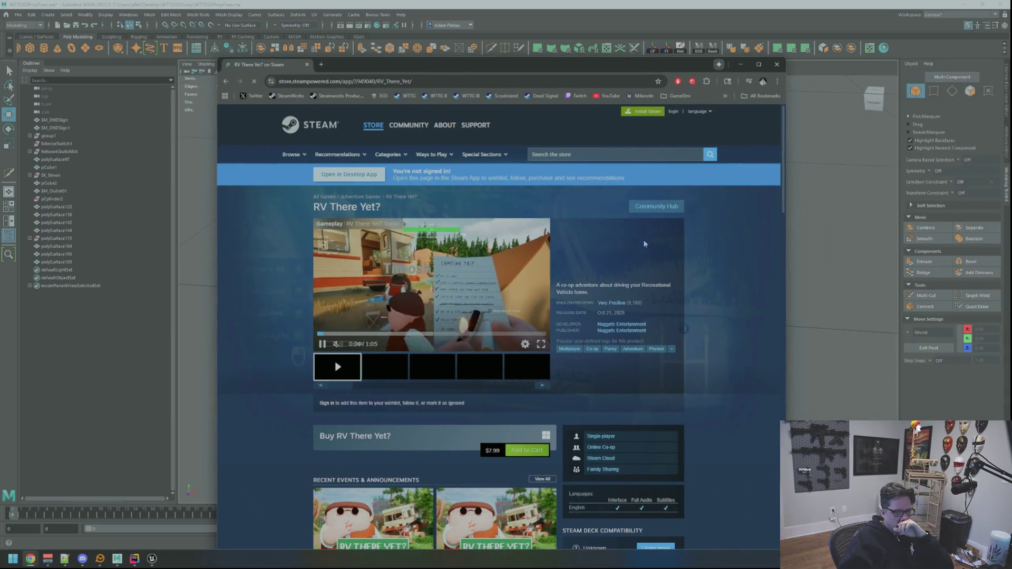
Highlight and clear the release date text, then close the RV There Yet? browser window.
{"action": "left_click_drag", "start_coordinate": [643, 314], "coordinate": [601, 316]}
{"action": "left_click", "coordinate": [661, 318]}
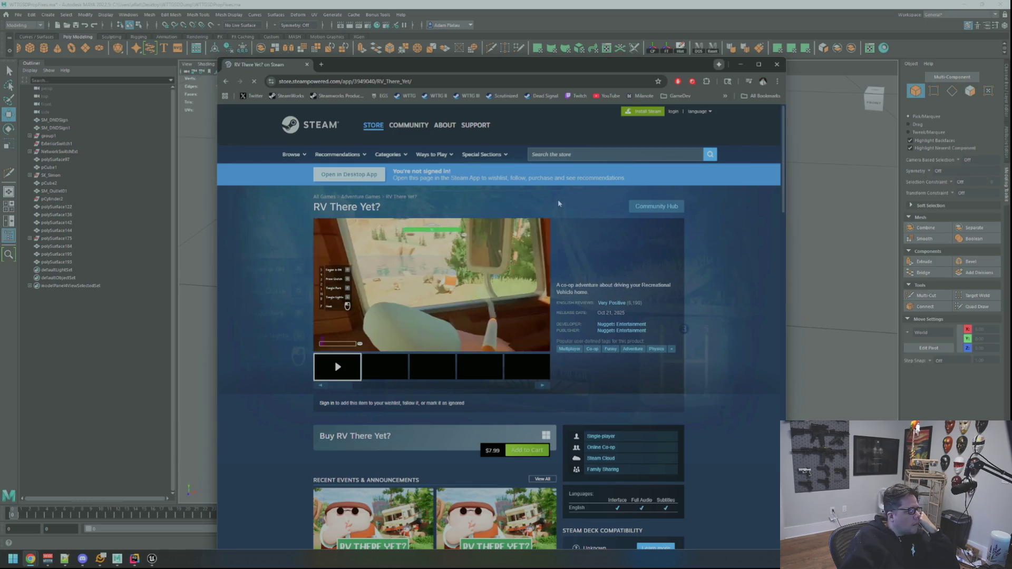
{"action": "left_click", "coordinate": [777, 64]}
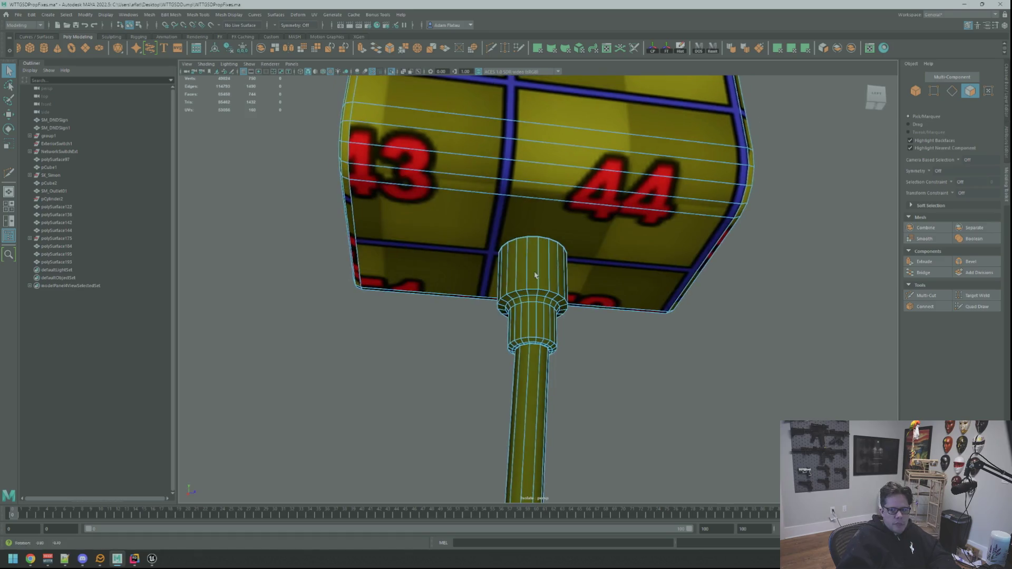
Select the connector collar's face loop, frame it, and orbit around it under the block.
{"action": "scroll", "coordinate": [550, 273], "scroll_direction": "up", "scroll_amount": 3}
{"action": "double_click", "coordinate": [550, 273]}
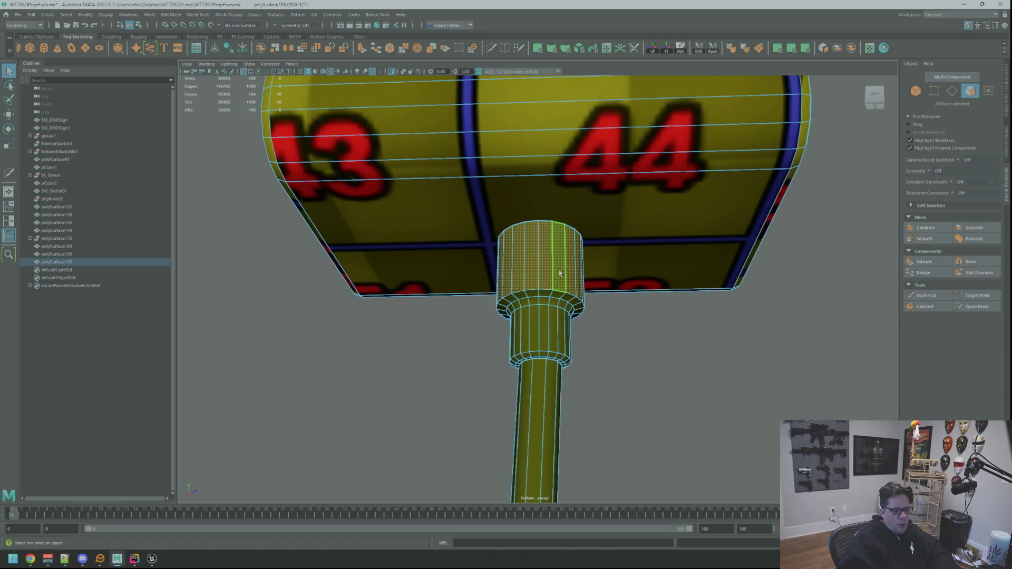
{"action": "key", "text": "f"}
{"action": "key", "text": "w"}
{"action": "mouse_move", "coordinate": [607, 295]}
{"action": "left_mouse_down", "text": "alt"}
{"action": "mouse_move", "coordinate": [685, 238]}
{"action": "mouse_move", "coordinate": [658, 319]}
{"action": "left_mouse_up", "text": "alt"}
{"action": "scroll", "coordinate": [632, 316], "scroll_direction": "up", "scroll_amount": 2}
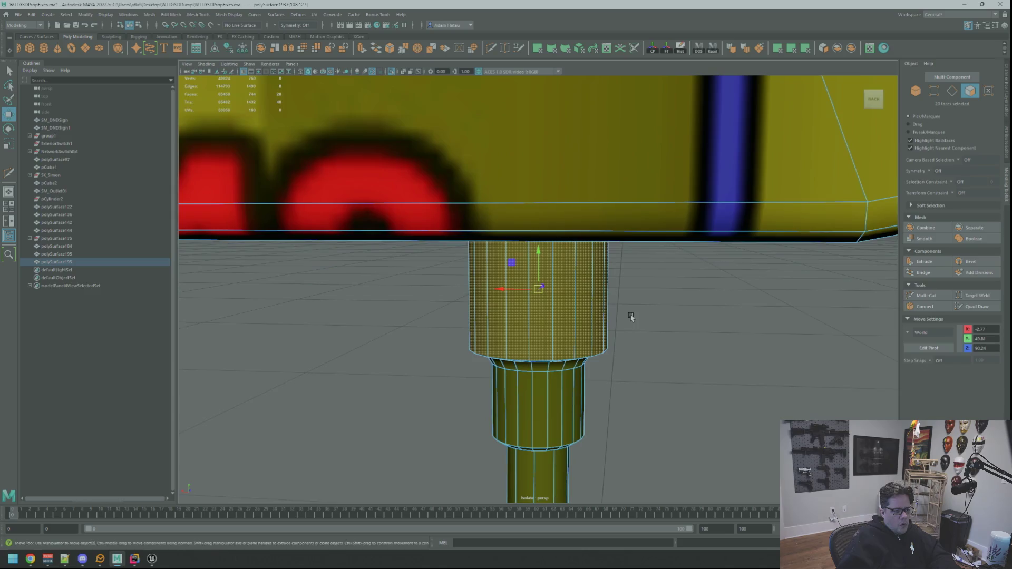
{"action": "scroll", "coordinate": [635, 316], "scroll_direction": "down", "scroll_amount": 1}
{"action": "scroll", "coordinate": [635, 314], "scroll_direction": "up", "scroll_amount": 5}
{"action": "scroll", "coordinate": [614, 313], "scroll_direction": "down", "scroll_amount": 5}
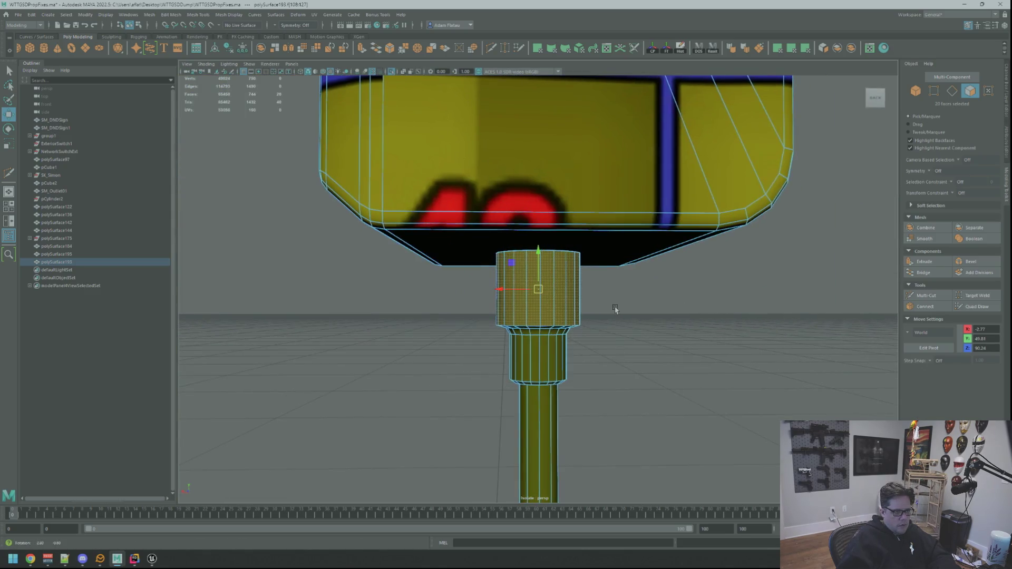
{"action": "scroll", "coordinate": [607, 310], "scroll_direction": "up", "scroll_amount": 5}
{"action": "scroll", "coordinate": [606, 310], "scroll_direction": "down", "scroll_amount": 5}
{"action": "mouse_move", "coordinate": [606, 310]}
{"action": "left_mouse_down", "text": "alt"}
{"action": "mouse_move", "coordinate": [606, 300]}
{"action": "mouse_move", "coordinate": [637, 308]}
{"action": "left_mouse_up", "text": "alt"}
{"action": "scroll", "coordinate": [636, 308], "scroll_direction": "down", "scroll_amount": 1}
{"action": "scroll", "coordinate": [637, 307], "scroll_direction": "up", "scroll_amount": 4}
{"action": "scroll", "coordinate": [637, 308], "scroll_direction": "down", "scroll_amount": 4}
{"action": "scroll", "coordinate": [637, 308], "scroll_direction": "up", "scroll_amount": 1}
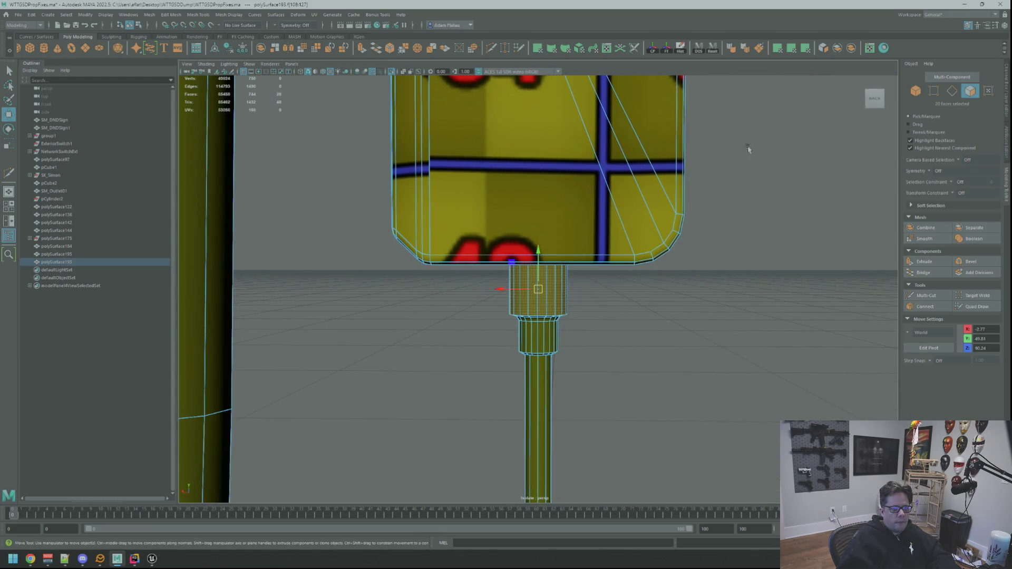
Apply a planar UV projection to the collar faces and inspect the new mapping.
{"action": "left_click", "coordinate": [778, 49]}
{"action": "mouse_move", "coordinate": [562, 295]}
{"action": "left_mouse_down", "text": "alt"}
{"action": "mouse_move", "coordinate": [563, 268]}
{"action": "mouse_move", "coordinate": [549, 263]}
{"action": "left_mouse_up", "text": "alt"}
{"action": "scroll", "coordinate": [563, 267], "scroll_direction": "up", "scroll_amount": 2}
Convert a collar edge selection to UVs and unfold them.
{"action": "key", "text": "q"}
{"action": "key", "text": "F10"}
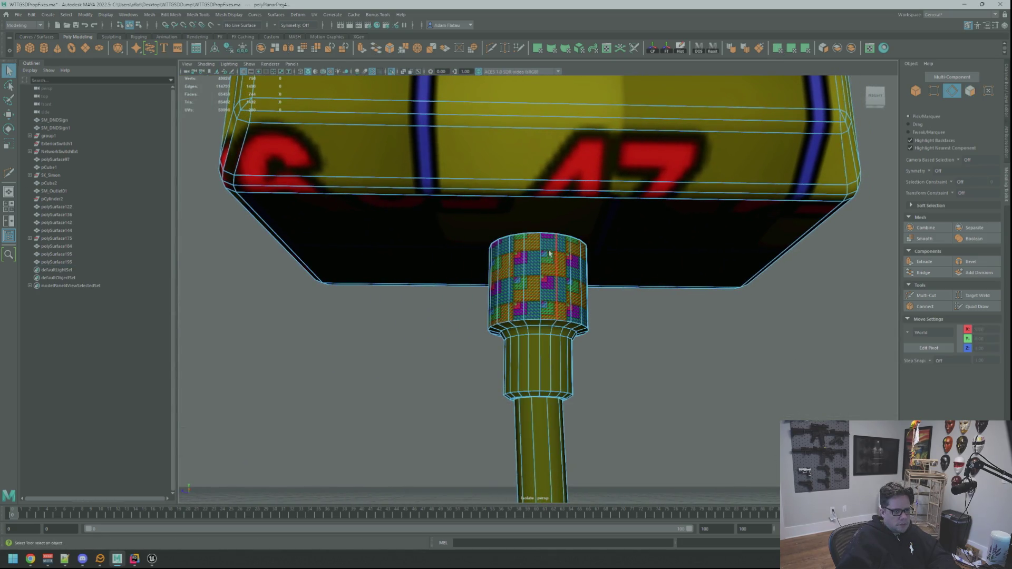
{"action": "left_click", "coordinate": [548, 264]}
{"action": "left_click", "coordinate": [548, 264]}
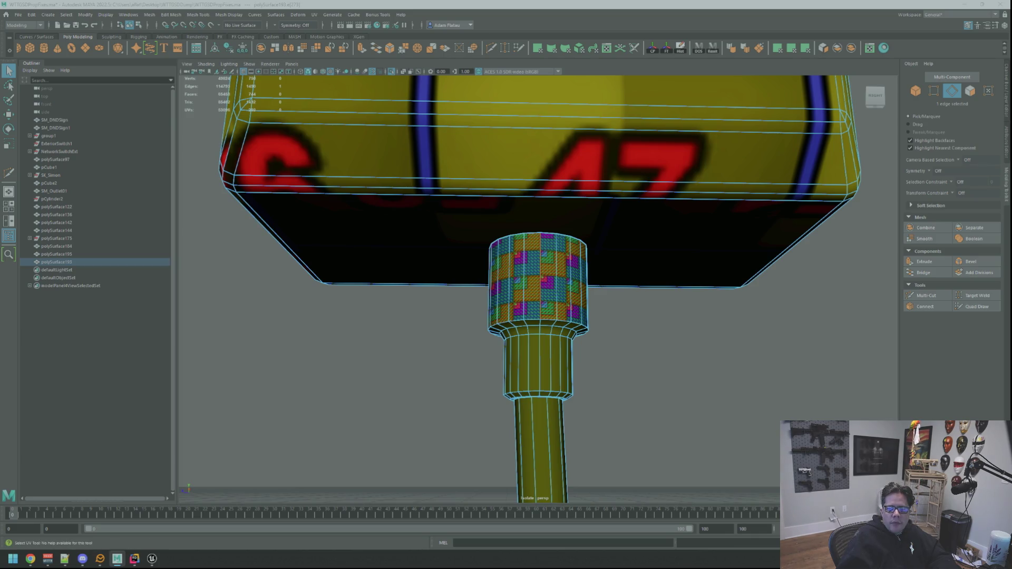
{"action": "left_click", "coordinate": [988, 91]}
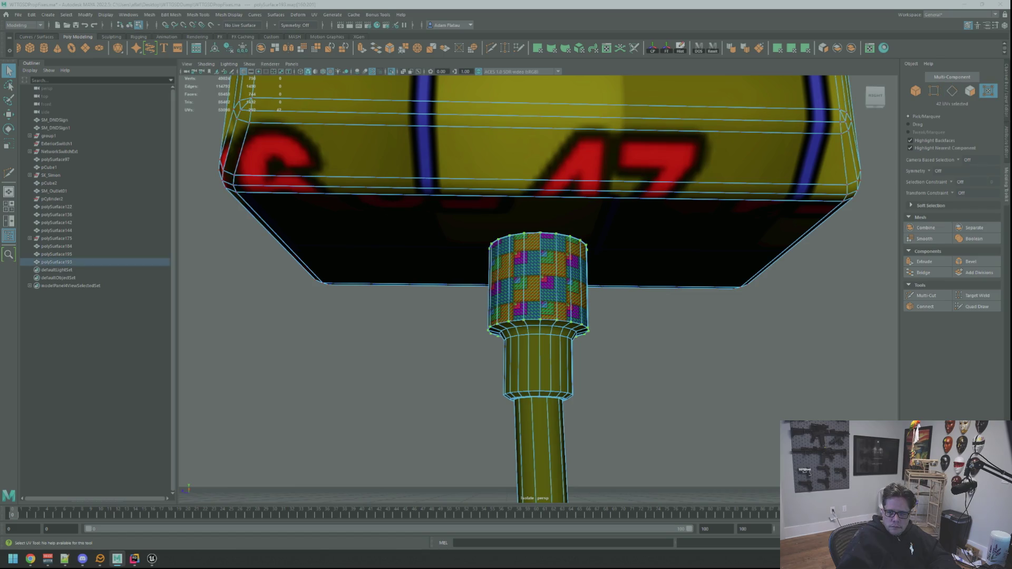
{"action": "key", "text": "ctrl+u"}
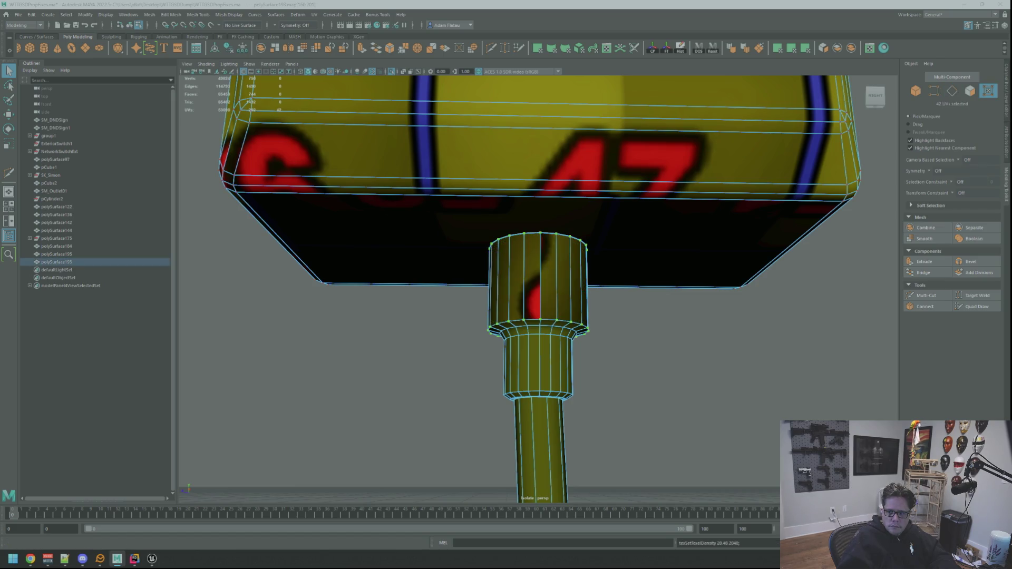
{"action": "key", "text": "w"}
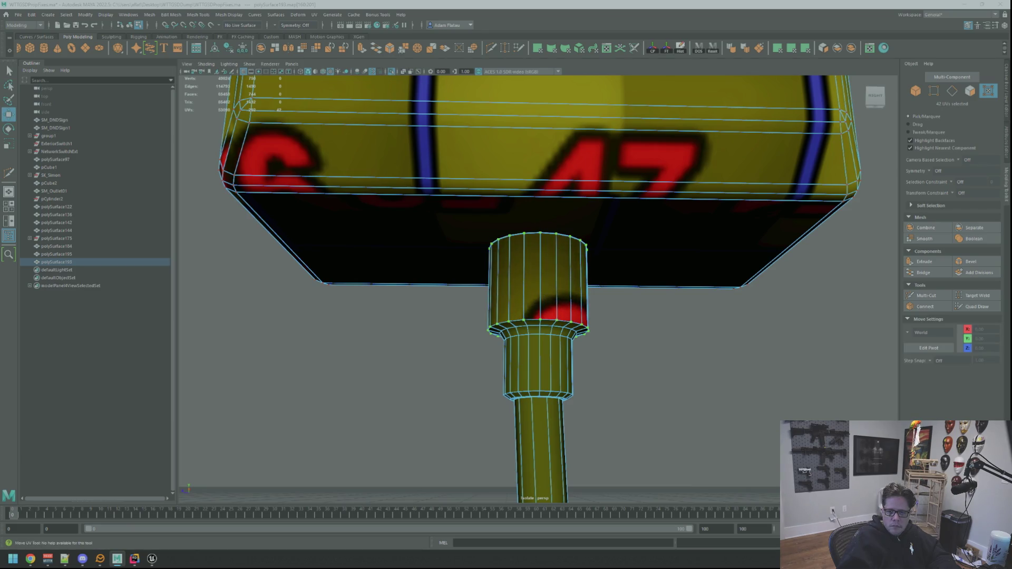
Orbit in under the sign box and select the flange's face ring.
{"action": "left_click_drag", "start_coordinate": [651, 276], "coordinate": [575, 278], "text": "alt"}
{"action": "mouse_move", "coordinate": [574, 278]}
{"action": "right_mouse_down", "text": "alt"}
{"action": "mouse_move", "coordinate": [606, 280]}
{"action": "mouse_move", "coordinate": [527, 279]}
{"action": "mouse_move", "coordinate": [617, 293]}
{"action": "right_mouse_up", "text": "alt"}
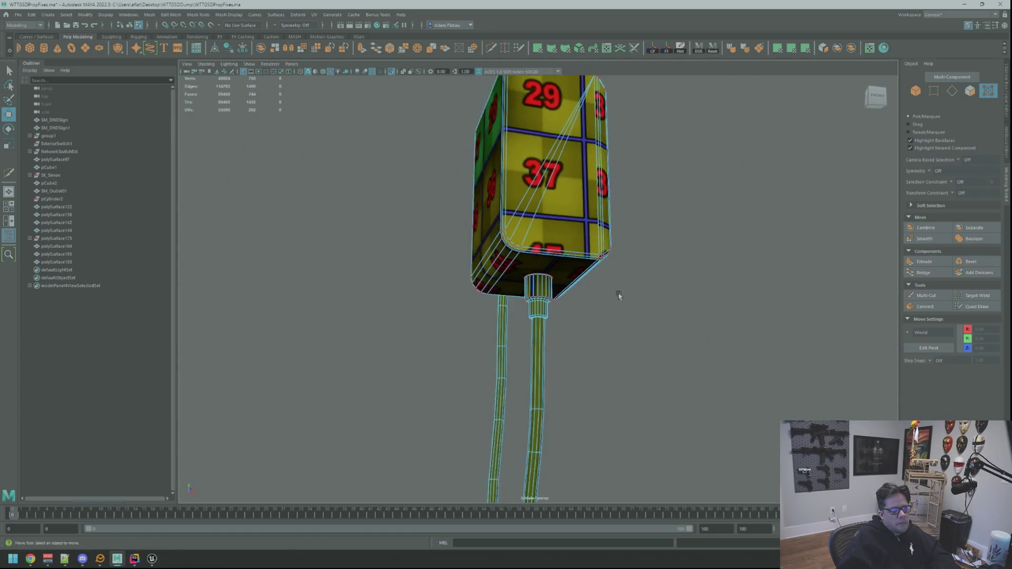
{"action": "left_click_drag", "start_coordinate": [617, 294], "coordinate": [621, 283], "text": "alt"}
{"action": "right_click_drag", "start_coordinate": [656, 274], "coordinate": [689, 275]}
{"action": "left_click_drag", "start_coordinate": [689, 275], "coordinate": [607, 288], "text": "alt"}
{"action": "right_click_drag", "start_coordinate": [548, 300], "coordinate": [548, 274]}
{"action": "left_click", "coordinate": [547, 295]}
{"action": "scroll", "coordinate": [547, 295], "scroll_direction": "up", "scroll_amount": 5}
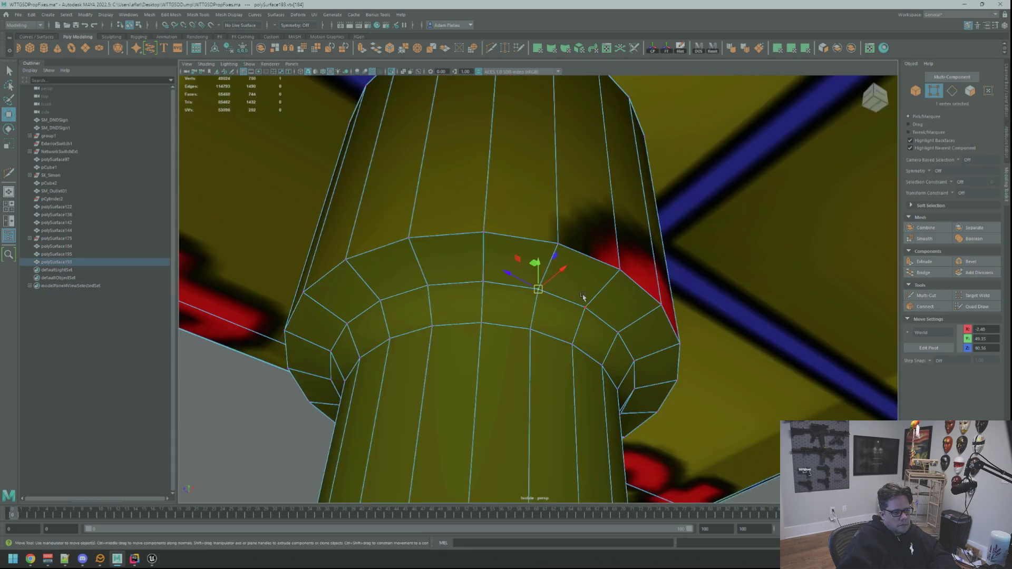
{"action": "left_click_drag", "start_coordinate": [547, 295], "coordinate": [564, 287], "text": "alt"}
{"action": "key", "text": "q"}
{"action": "key", "text": "F11"}
{"action": "left_click", "coordinate": [567, 284]}
{"action": "scroll", "coordinate": [575, 288], "scroll_direction": "down", "scroll_amount": 2}
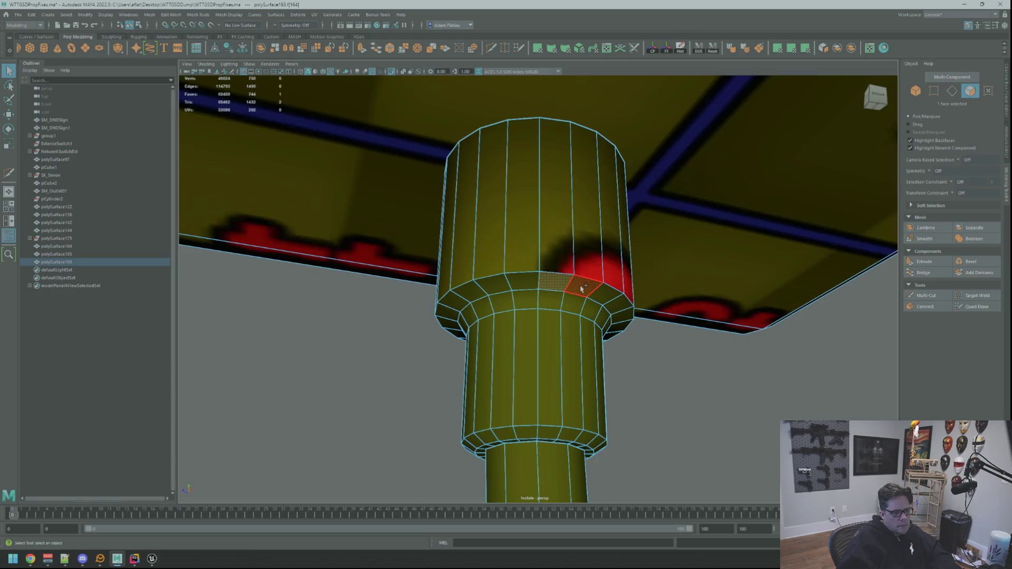
{"action": "double_click", "coordinate": [572, 290]}
Inspect the flange ring, try adding a second face loop, then undo it.
{"action": "key", "text": "w"}
{"action": "scroll", "coordinate": [606, 298], "scroll_direction": "up", "scroll_amount": 3}
{"action": "mouse_move", "coordinate": [605, 299]}
{"action": "left_mouse_down", "text": "alt"}
{"action": "mouse_move", "coordinate": [621, 290]}
{"action": "mouse_move", "coordinate": [626, 323]}
{"action": "mouse_move", "coordinate": [591, 309]}
{"action": "left_mouse_up", "text": "alt"}
{"action": "scroll", "coordinate": [613, 302], "scroll_direction": "down", "scroll_amount": 4}
{"action": "scroll", "coordinate": [610, 299], "scroll_direction": "up", "scroll_amount": 4}
{"action": "scroll", "coordinate": [611, 300], "scroll_direction": "down", "scroll_amount": 1}
{"action": "scroll", "coordinate": [622, 296], "scroll_direction": "up", "scroll_amount": 3}
{"action": "scroll", "coordinate": [622, 296], "scroll_direction": "down", "scroll_amount": 2}
{"action": "scroll", "coordinate": [625, 324], "scroll_direction": "up", "scroll_amount": 3}
{"action": "scroll", "coordinate": [626, 324], "scroll_direction": "down", "scroll_amount": 2}
{"action": "scroll", "coordinate": [590, 308], "scroll_direction": "up", "scroll_amount": 2}
{"action": "key", "text": "q"}
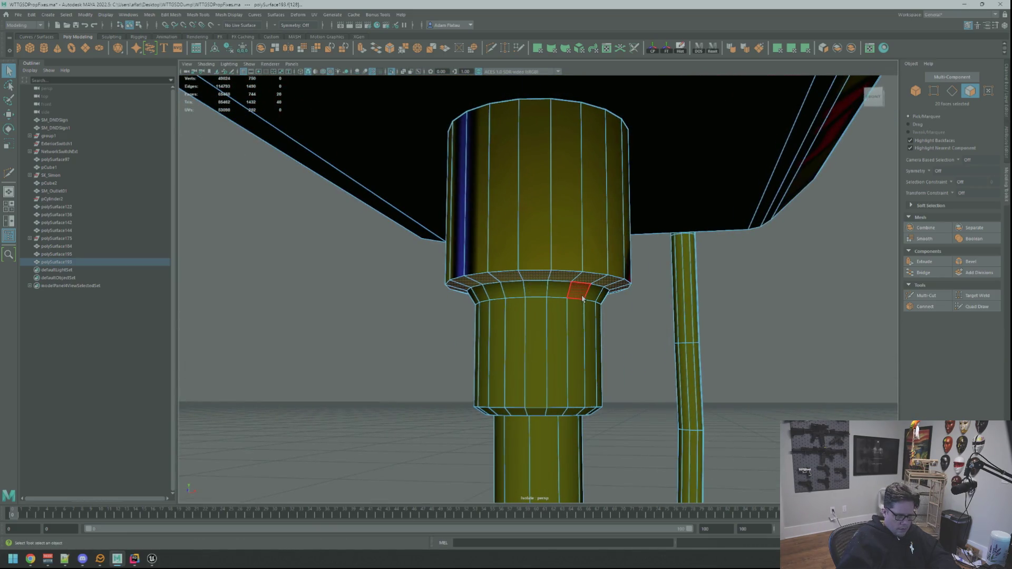
{"action": "double_click", "coordinate": [583, 298], "text": "shift"}
{"action": "key", "text": "w"}
{"action": "scroll", "coordinate": [583, 298], "scroll_direction": "down", "scroll_amount": 3}
{"action": "left_click_drag", "start_coordinate": [584, 298], "coordinate": [610, 316], "text": "alt"}
{"action": "scroll", "coordinate": [606, 312], "scroll_direction": "up", "scroll_amount": 2}
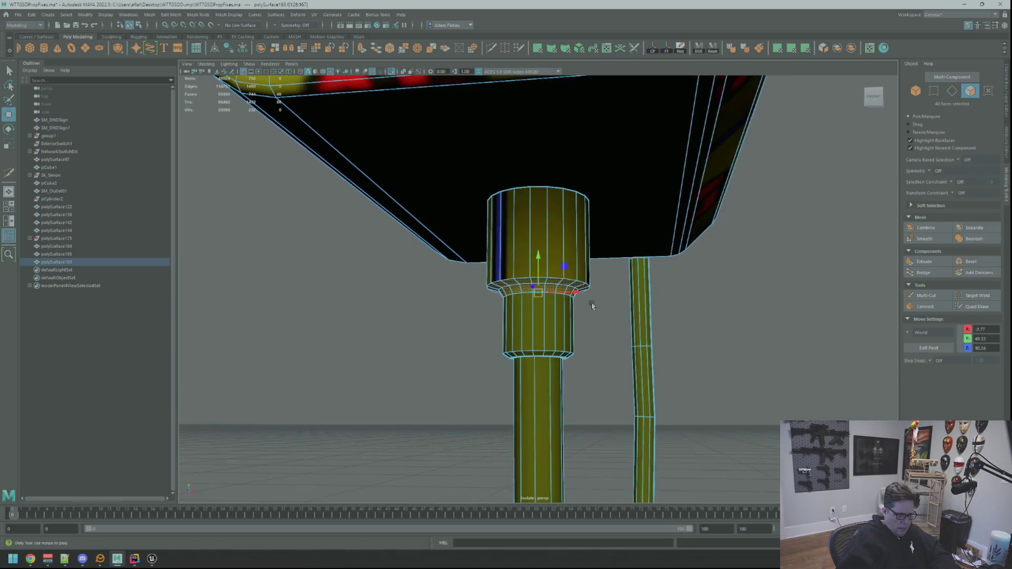
{"action": "scroll", "coordinate": [585, 303], "scroll_direction": "up", "scroll_amount": 4}
{"action": "key", "text": "q"}
{"action": "key", "text": "ctrl+z"}
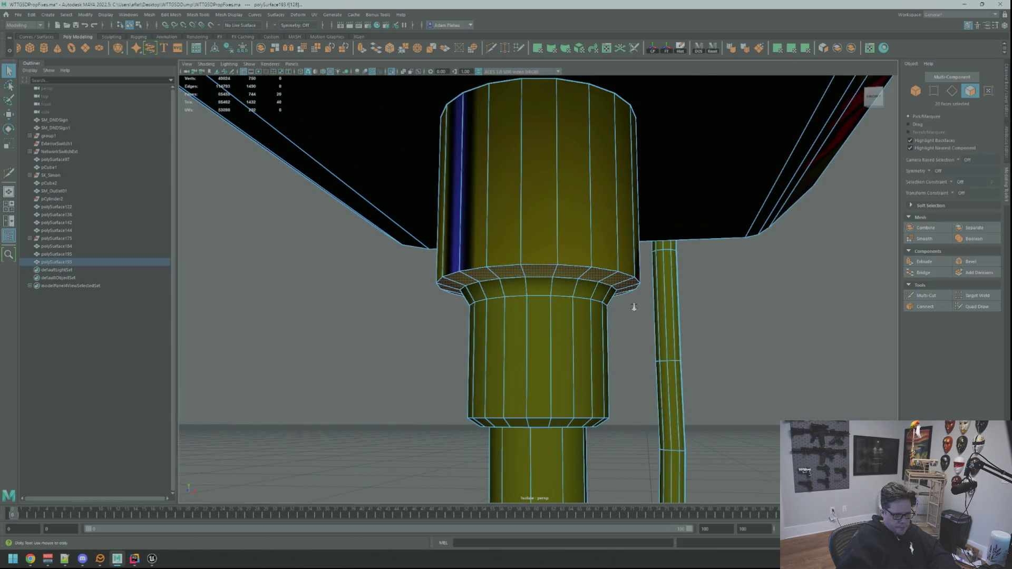
{"action": "left_click_drag", "start_coordinate": [620, 312], "coordinate": [615, 315], "text": "alt"}
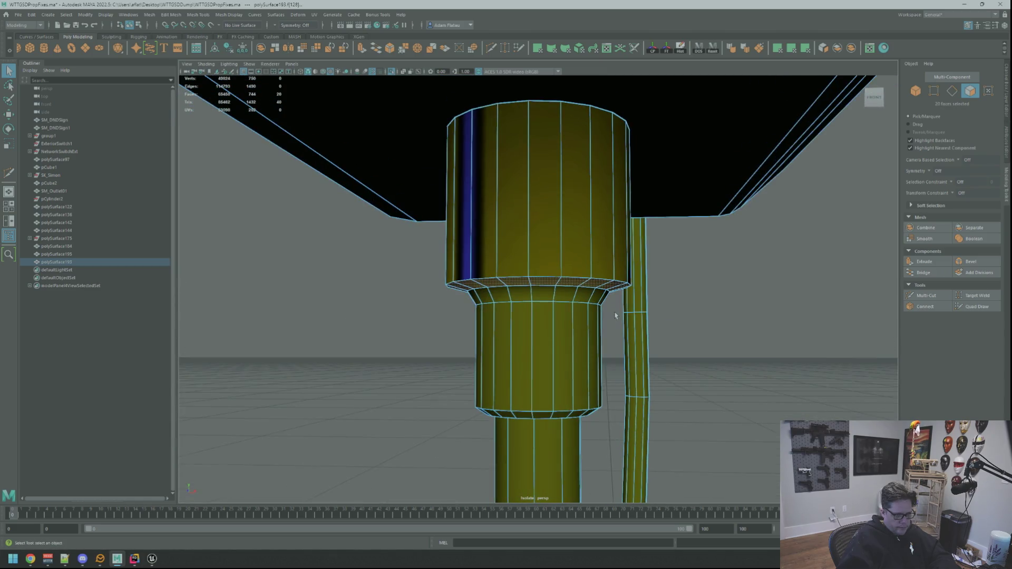
Apply a planar UV projection to the flange faces and switch to UV selection.
{"action": "left_click", "coordinate": [791, 48]}
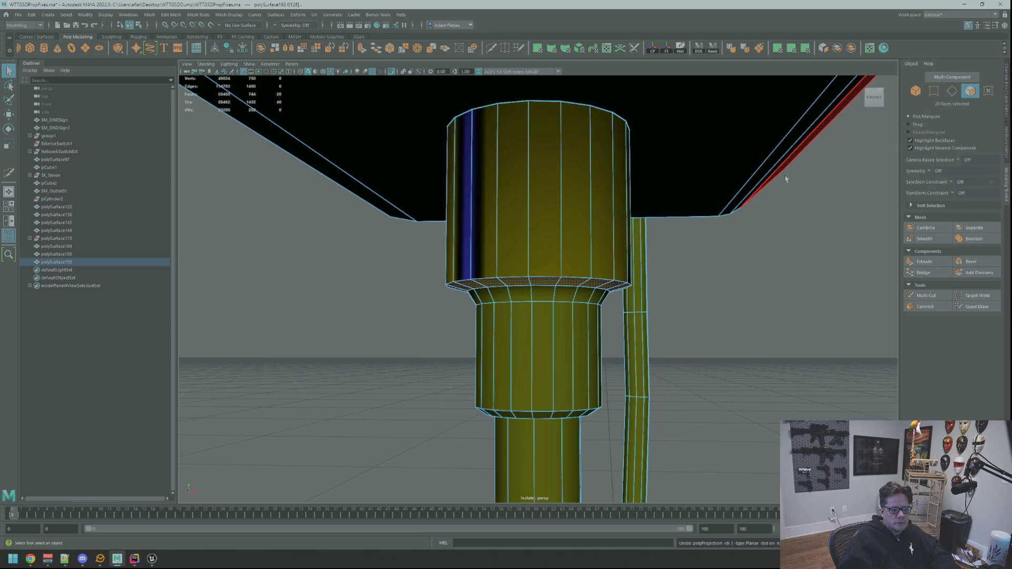
{"action": "scroll", "coordinate": [753, 185], "scroll_direction": "down", "scroll_amount": 5}
{"action": "left_click_drag", "start_coordinate": [727, 187], "coordinate": [800, 118], "text": "alt"}
{"action": "left_click", "coordinate": [791, 48]}
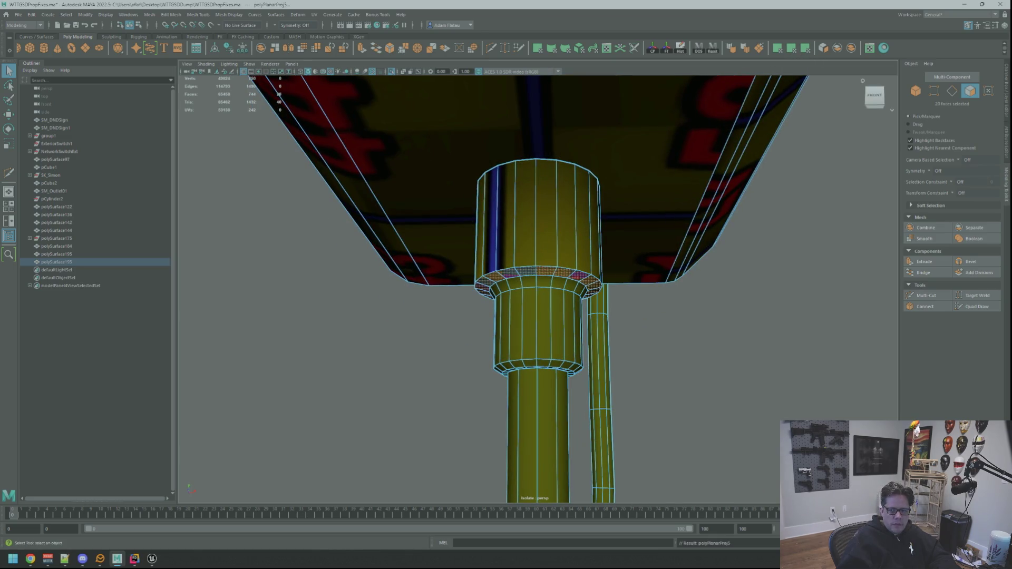
{"action": "key", "text": "F12"}
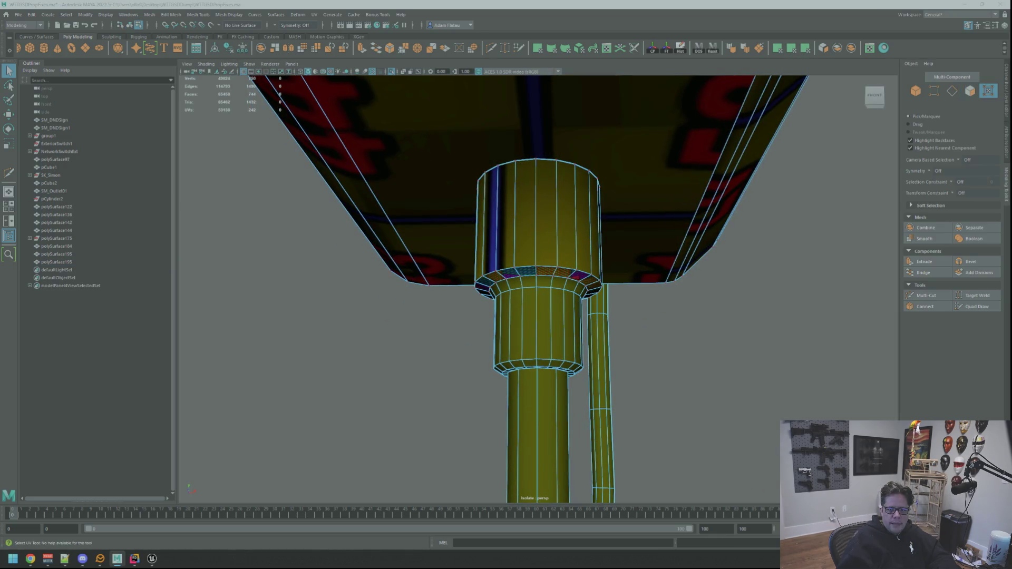
{"action": "key", "text": "alt+Tab"}
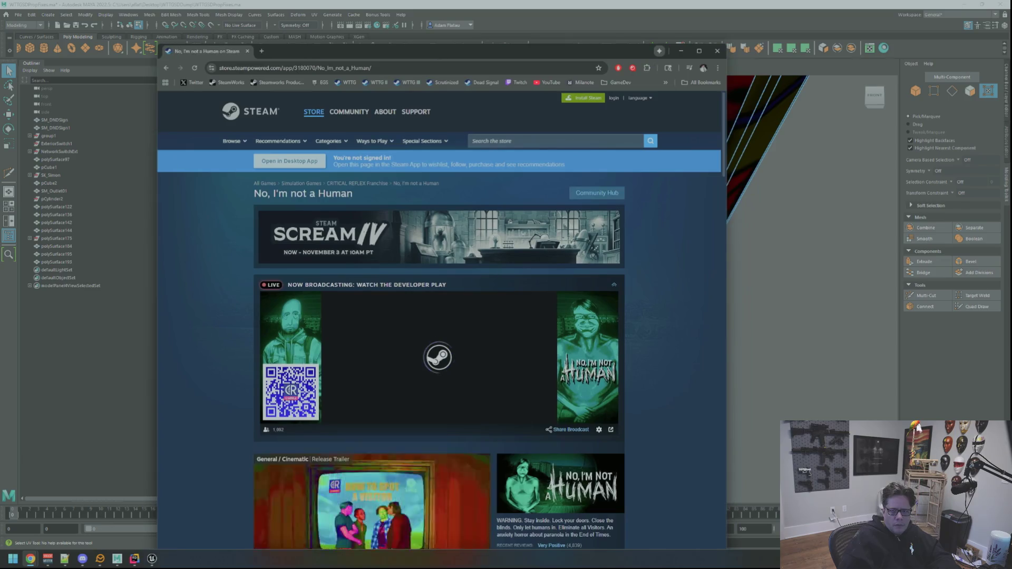
Scroll the No, I'm not a Human page down to its Very Positive reviews and back up.
{"action": "scroll", "coordinate": [615, 311], "scroll_direction": "down", "scroll_amount": 5}
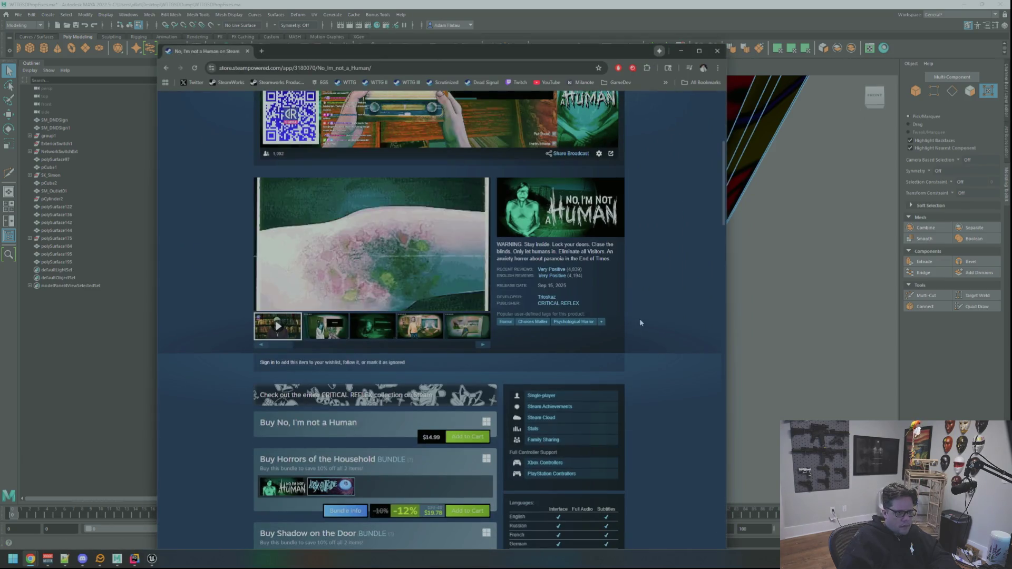
{"action": "mouse_move", "coordinate": [580, 279]}
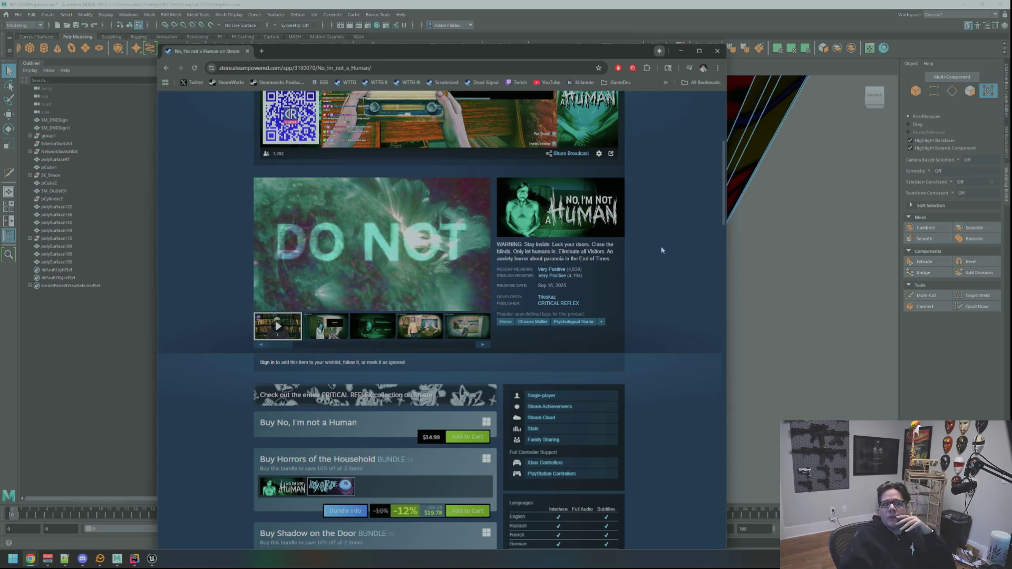
{"action": "scroll", "coordinate": [656, 247], "scroll_direction": "down", "scroll_amount": 5}
{"action": "scroll", "coordinate": [654, 248], "scroll_direction": "up", "scroll_amount": 7}
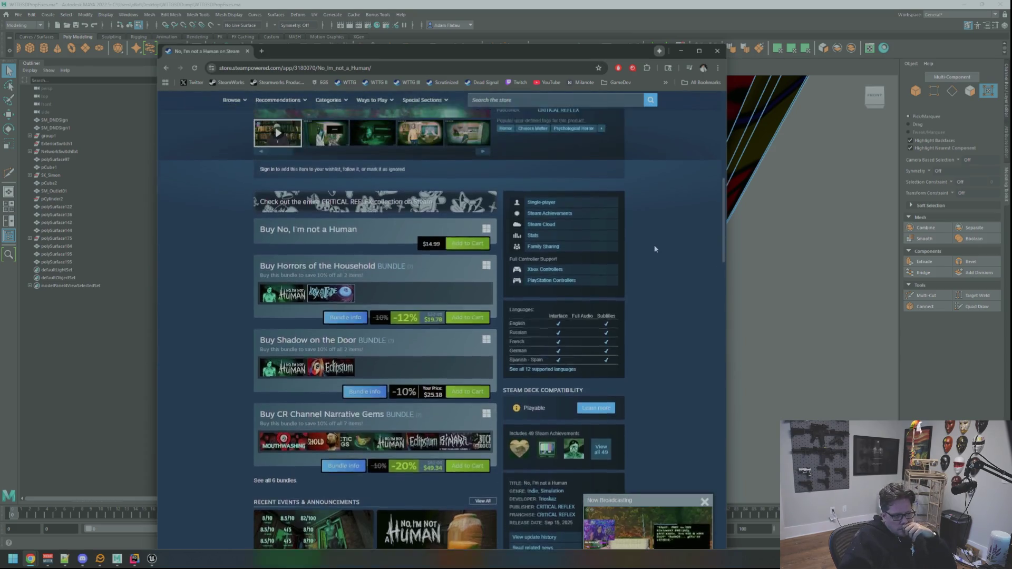
{"action": "scroll", "coordinate": [654, 247], "scroll_direction": "up", "scroll_amount": 3}
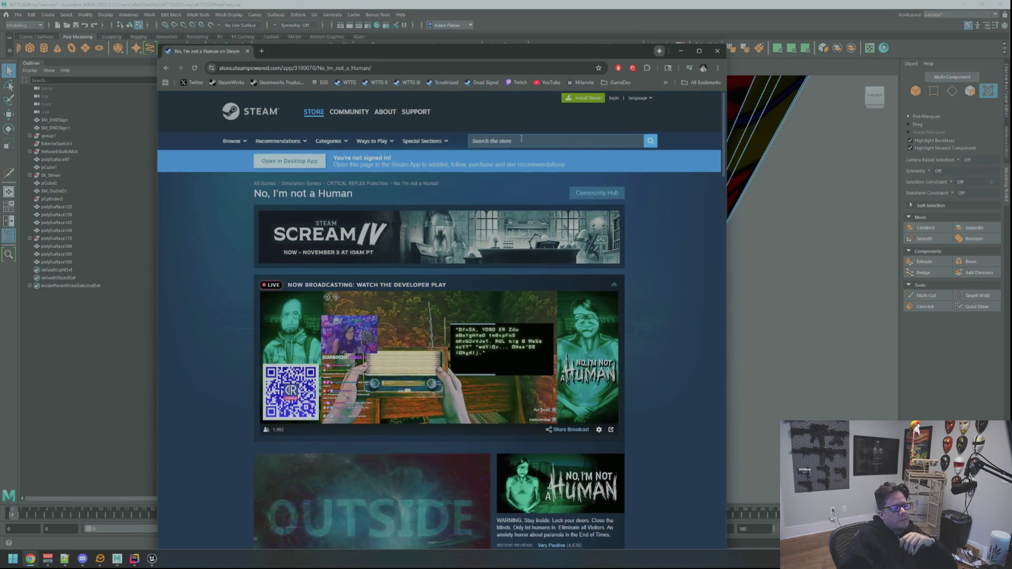
Search Steam for 'mega', browse the Megabonk store page, then close the browser.
{"action": "left_click", "coordinate": [523, 141]}
{"action": "type", "text": "mega"}
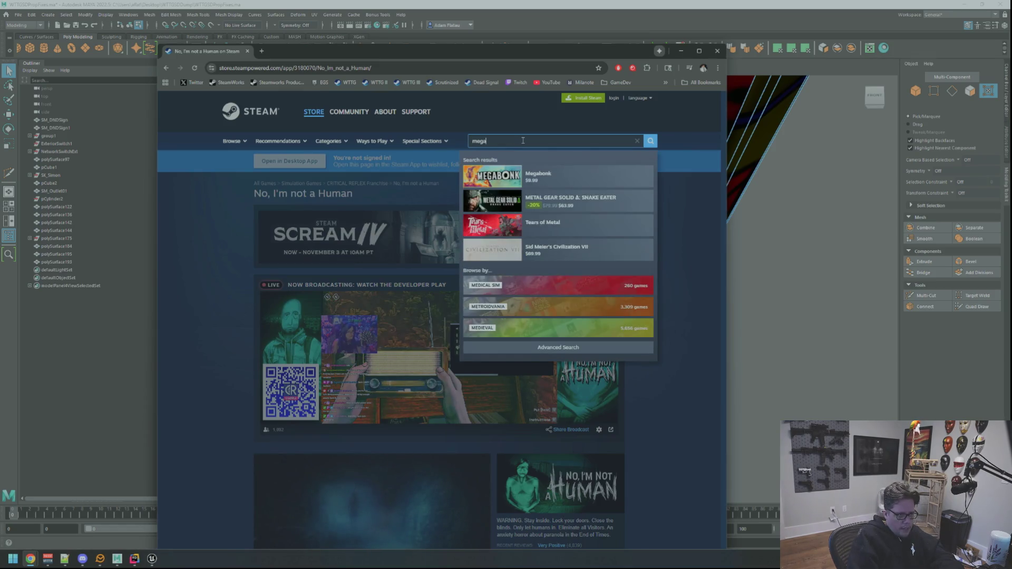
{"action": "left_click", "coordinate": [580, 182]}
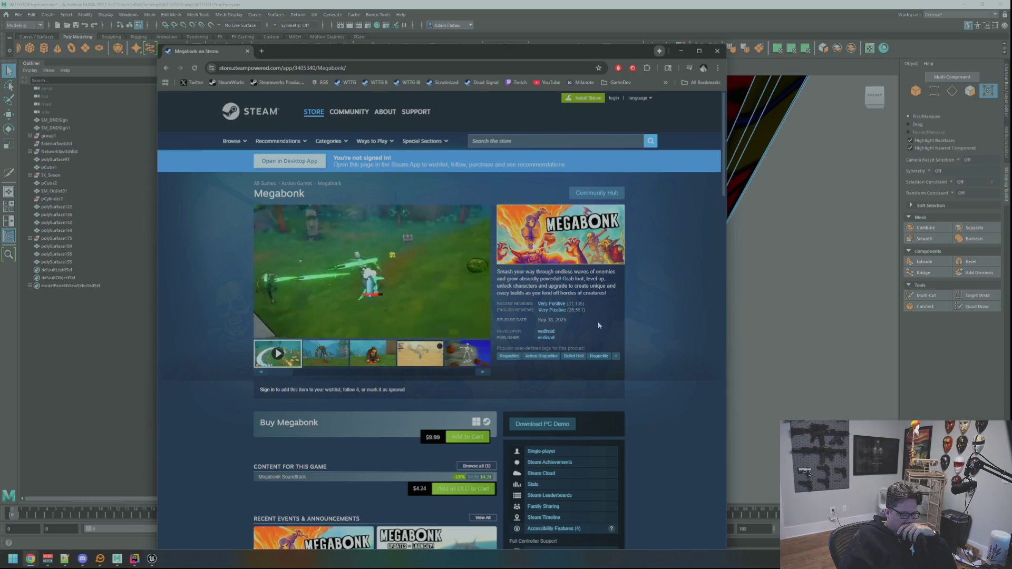
{"action": "mouse_move", "coordinate": [552, 308]}
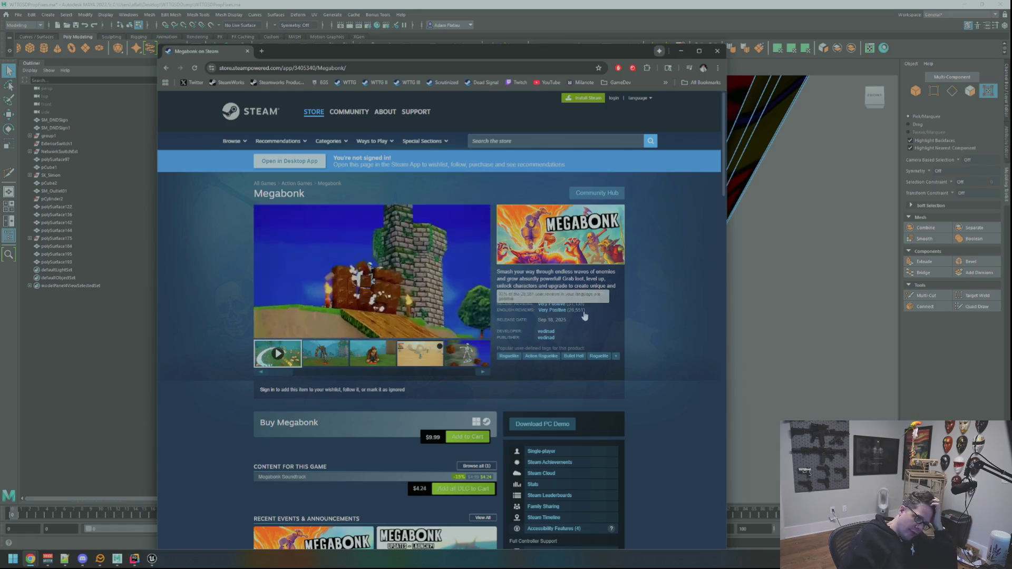
{"action": "scroll", "coordinate": [633, 311], "scroll_direction": "down", "scroll_amount": 4}
{"action": "scroll", "coordinate": [644, 309], "scroll_direction": "up", "scroll_amount": 4}
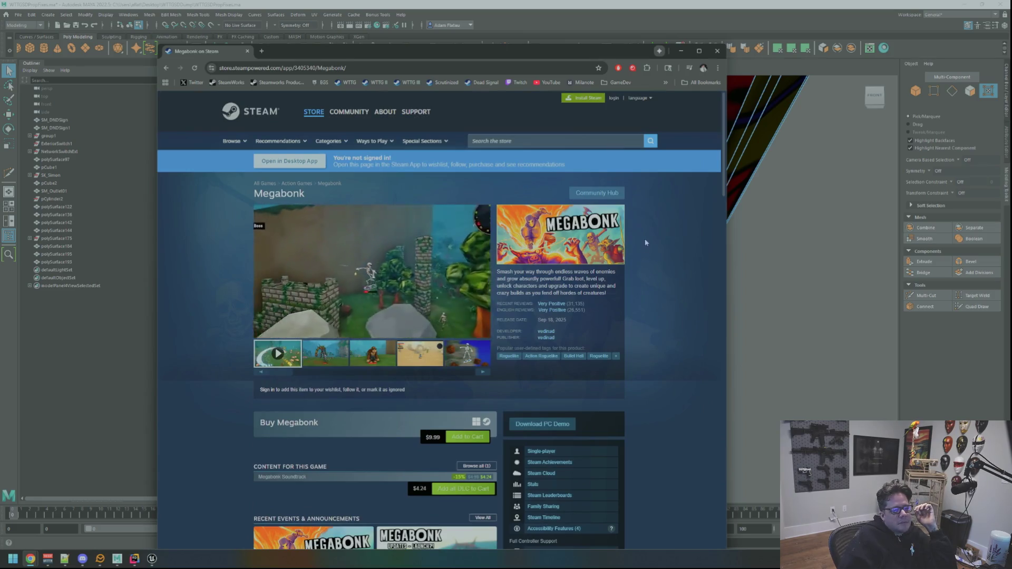
{"action": "left_click", "coordinate": [717, 51]}
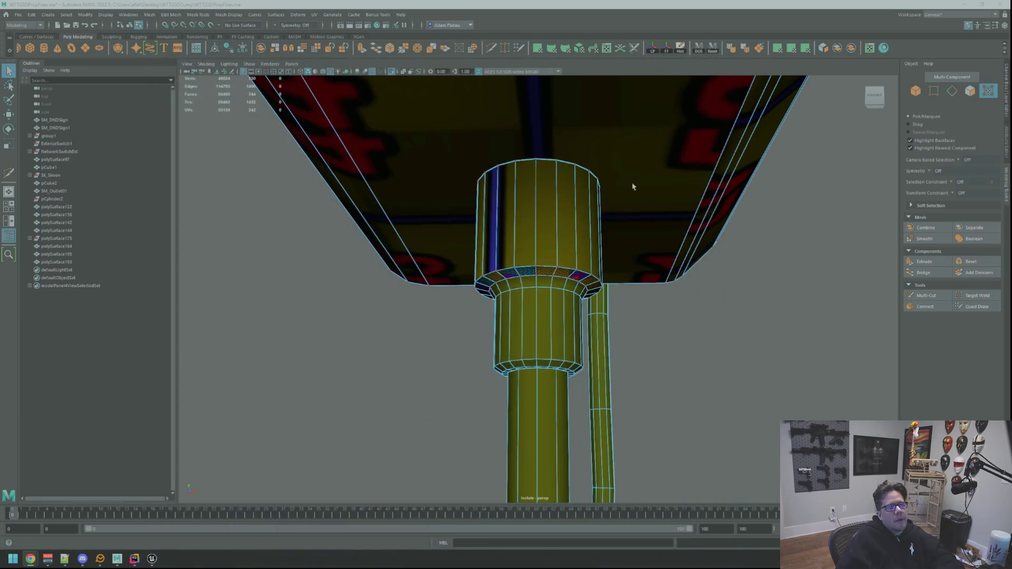
Unfold the flange's UV ring, orient the shell upright, and clear the selection.
{"action": "scroll", "coordinate": [663, 241], "scroll_direction": "down", "scroll_amount": 5}
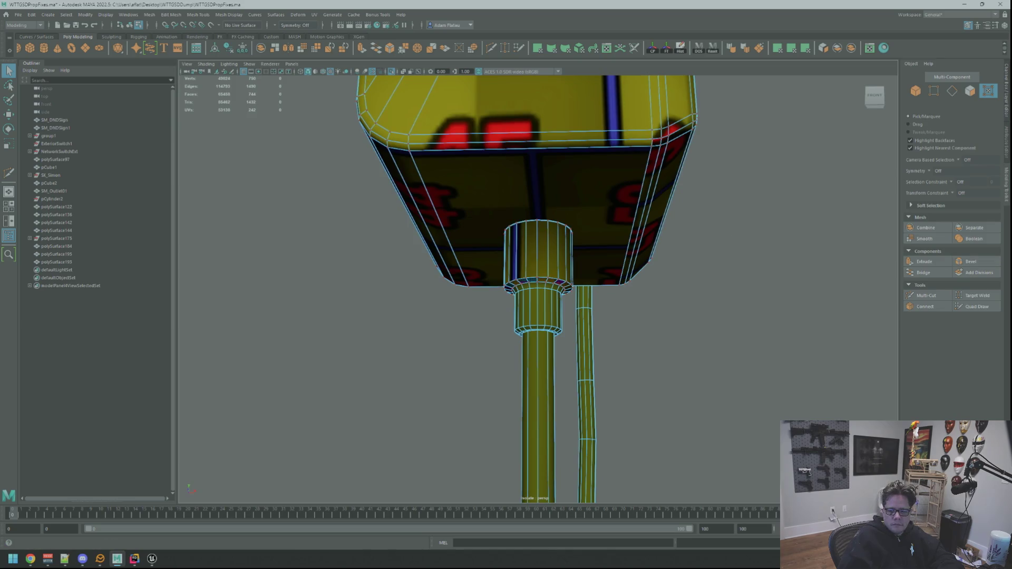
{"action": "left_click", "coordinate": [538, 288]}
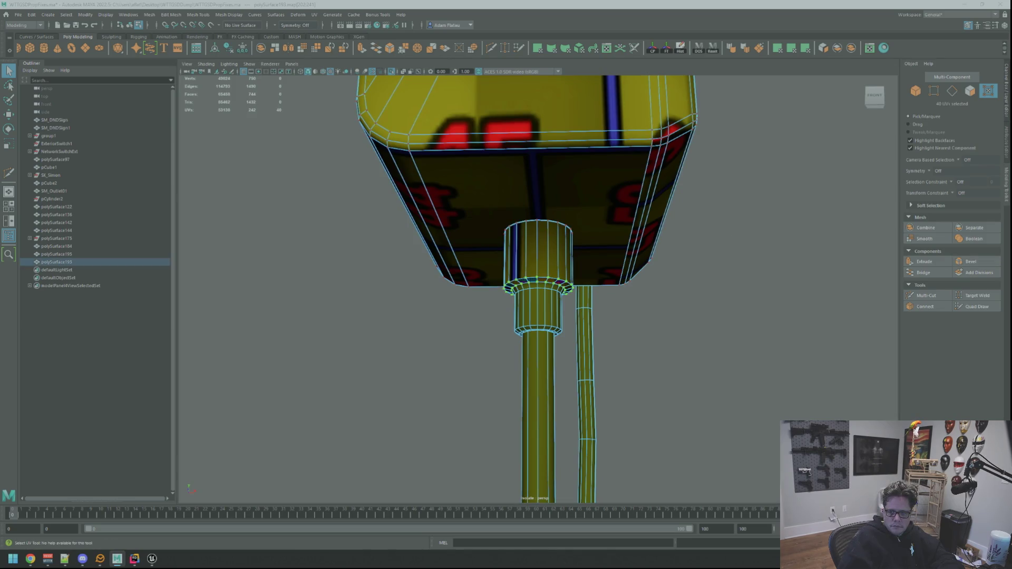
{"action": "key", "text": "ctrl+u"}
{"action": "key", "text": "w"}
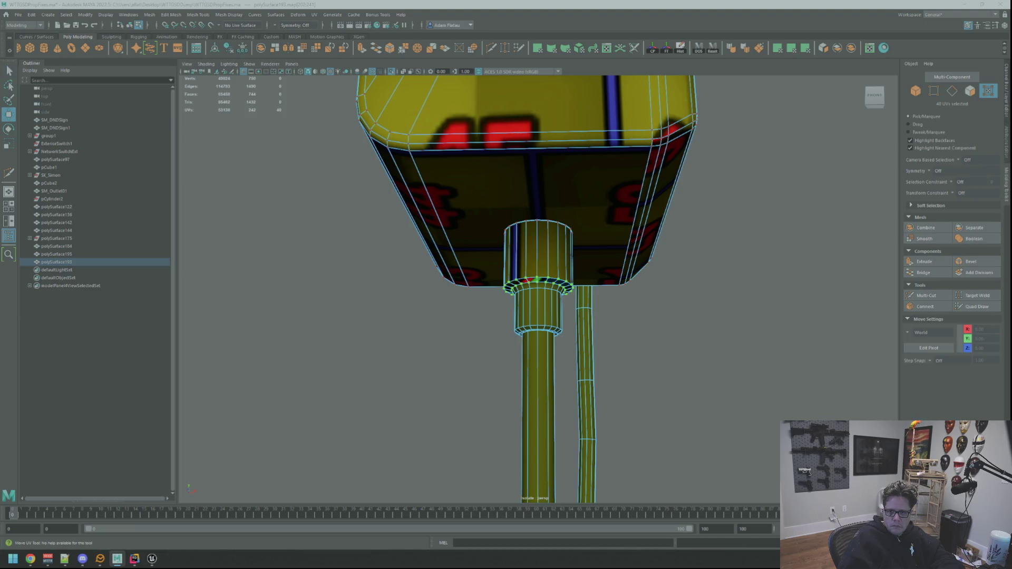
{"action": "key", "text": "ctrl+shift+o"}
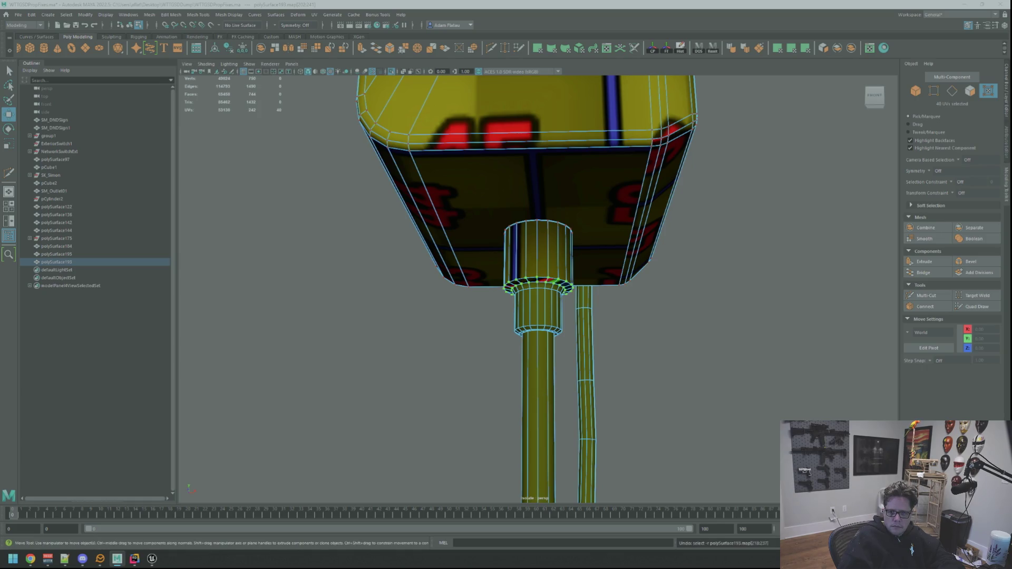
{"action": "left_click", "coordinate": [738, 238]}
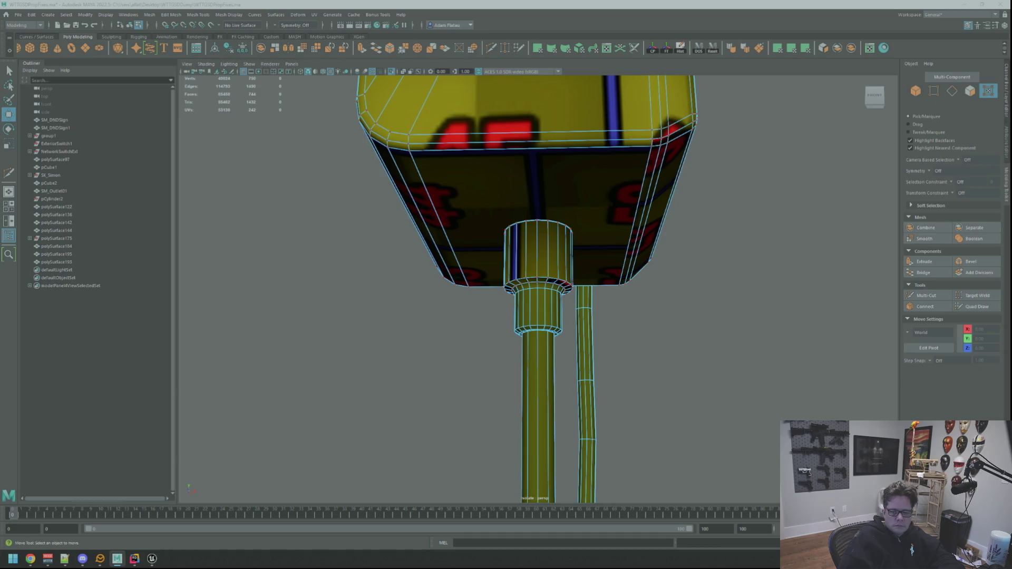
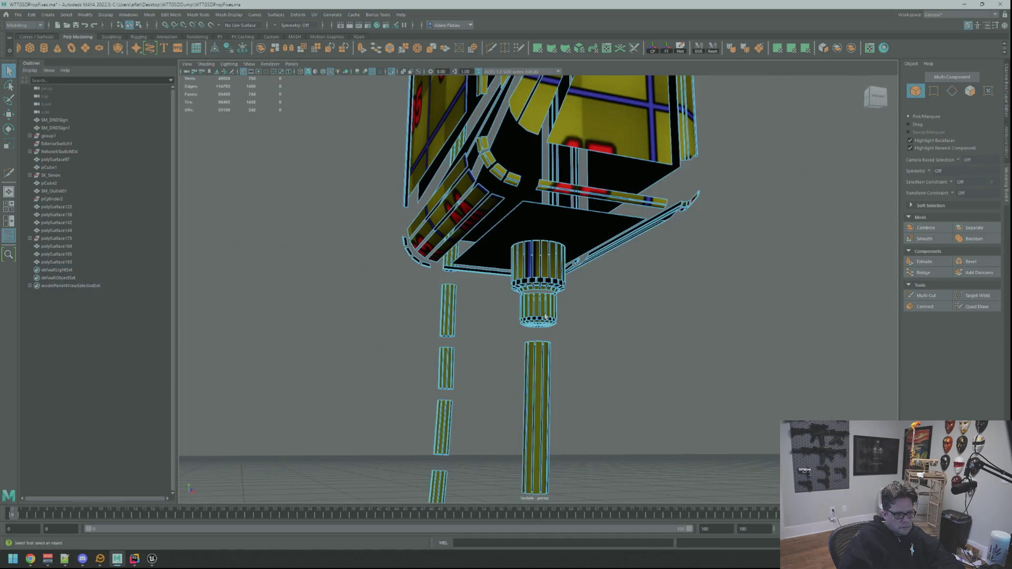
Select the three face rings around the cable's plug joint.
{"action": "right_click_drag", "start_coordinate": [551, 315], "coordinate": [550, 343]}
{"action": "left_click", "coordinate": [549, 311]}
{"action": "key", "text": "f"}
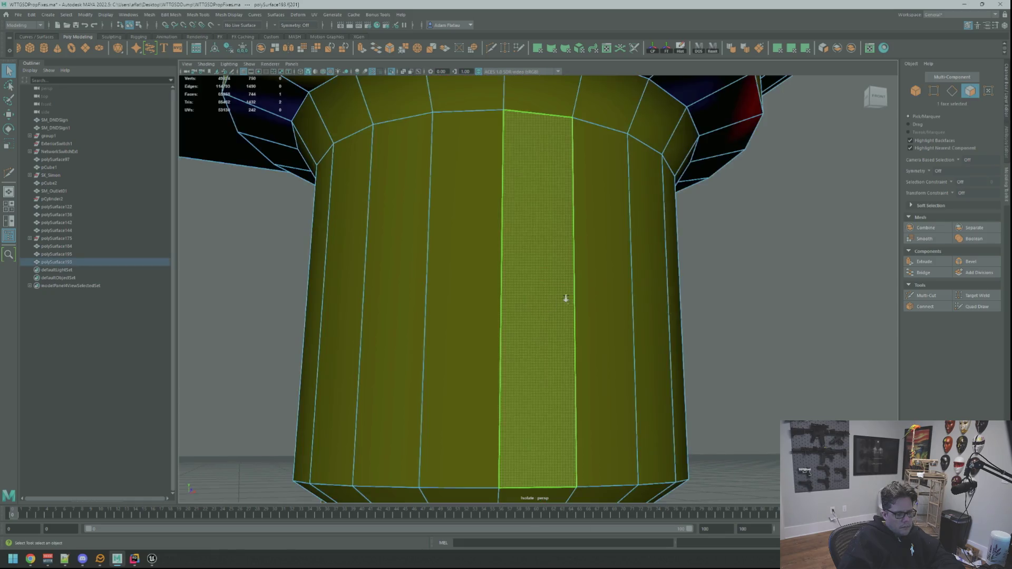
{"action": "left_click_drag", "start_coordinate": [564, 299], "coordinate": [546, 301], "text": "alt"}
{"action": "double_click", "coordinate": [543, 300], "text": "shift"}
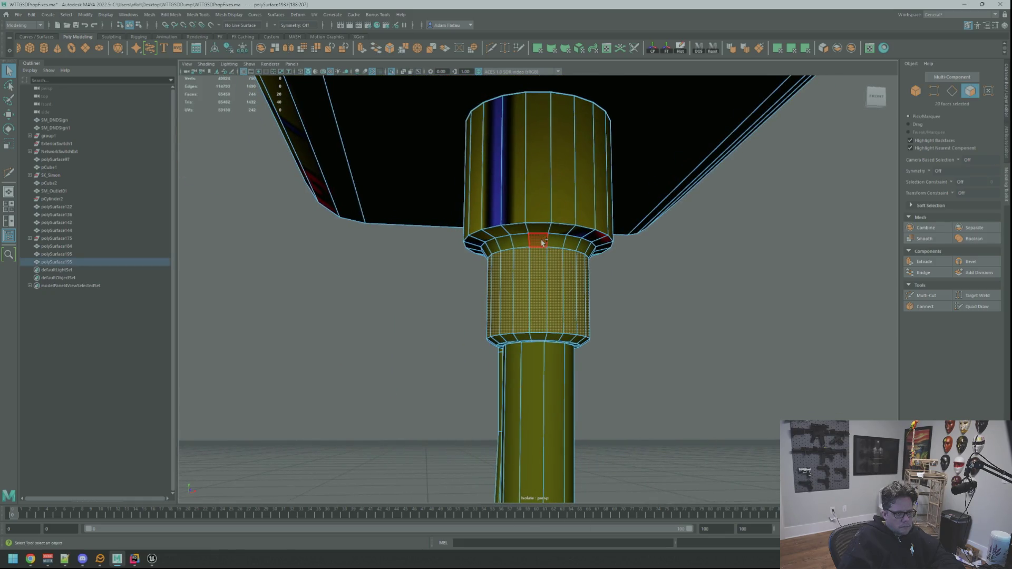
{"action": "double_click", "coordinate": [517, 241], "text": "shift"}
{"action": "mouse_move", "coordinate": [547, 309]}
{"action": "left_mouse_down", "text": "alt"}
{"action": "mouse_move", "coordinate": [547, 290]}
{"action": "mouse_move", "coordinate": [659, 353]}
{"action": "mouse_move", "coordinate": [581, 346]}
{"action": "mouse_move", "coordinate": [598, 334]}
{"action": "left_mouse_up", "text": "alt"}
{"action": "scroll", "coordinate": [543, 339], "scroll_direction": "down", "scroll_amount": 5}
{"action": "double_click", "coordinate": [548, 317], "text": "shift"}
{"action": "key", "text": "f"}
{"action": "key", "text": "w"}
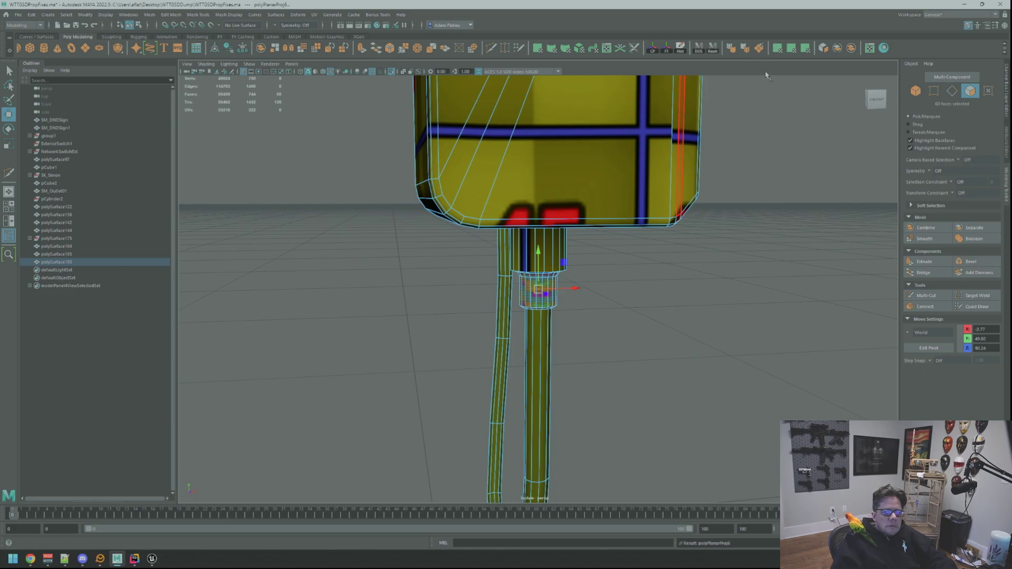
Apply a planar UV projection to the joint faces and inspect the collar from below.
{"action": "left_click", "coordinate": [624, 113]}
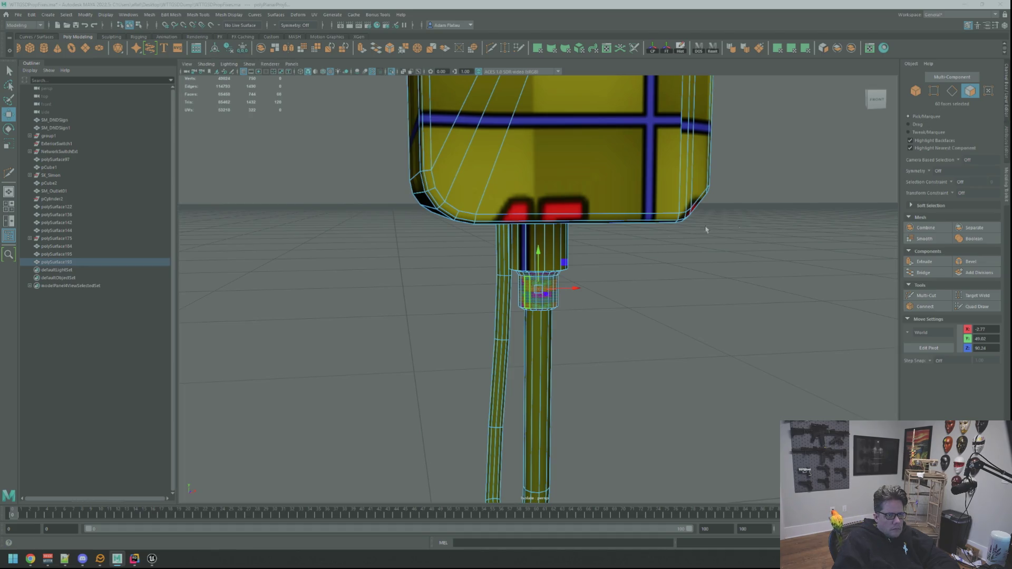
{"action": "key", "text": "f"}
{"action": "mouse_move", "coordinate": [718, 244]}
{"action": "left_mouse_down", "text": "alt"}
{"action": "mouse_move", "coordinate": [635, 227]}
{"action": "mouse_move", "coordinate": [556, 238]}
{"action": "left_mouse_up", "text": "alt"}
{"action": "right_click_drag", "start_coordinate": [556, 237], "coordinate": [559, 221]}
{"action": "mouse_move", "coordinate": [560, 221]}
{"action": "left_mouse_down", "text": "alt"}
{"action": "mouse_move", "coordinate": [558, 257]}
{"action": "mouse_move", "coordinate": [537, 287]}
{"action": "mouse_move", "coordinate": [559, 263]}
{"action": "mouse_move", "coordinate": [566, 275]}
{"action": "left_mouse_up", "text": "alt"}
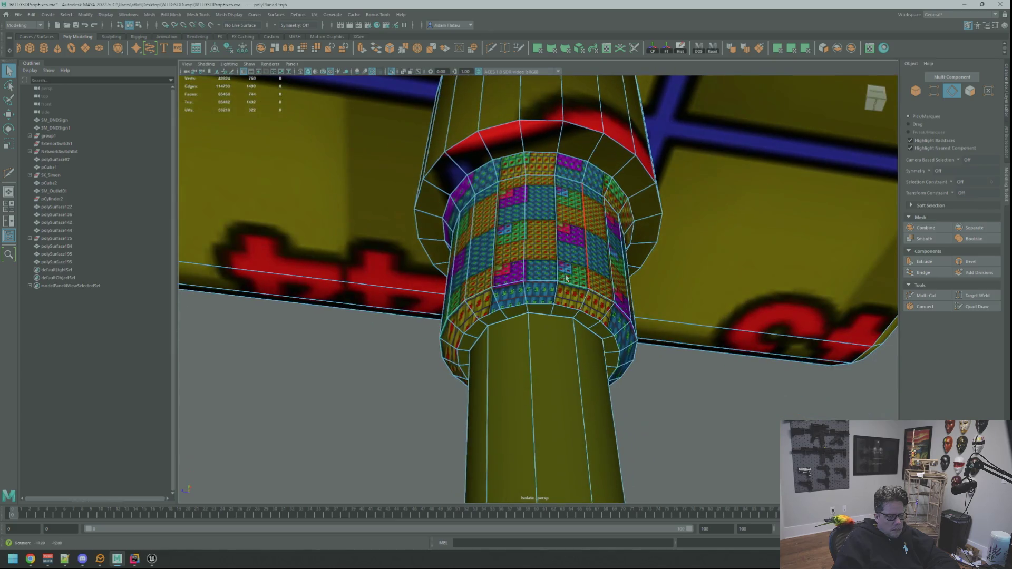
Cut the UVs along the band's seam edge loop and convert the selection to faces.
{"action": "double_click", "coordinate": [560, 295]}
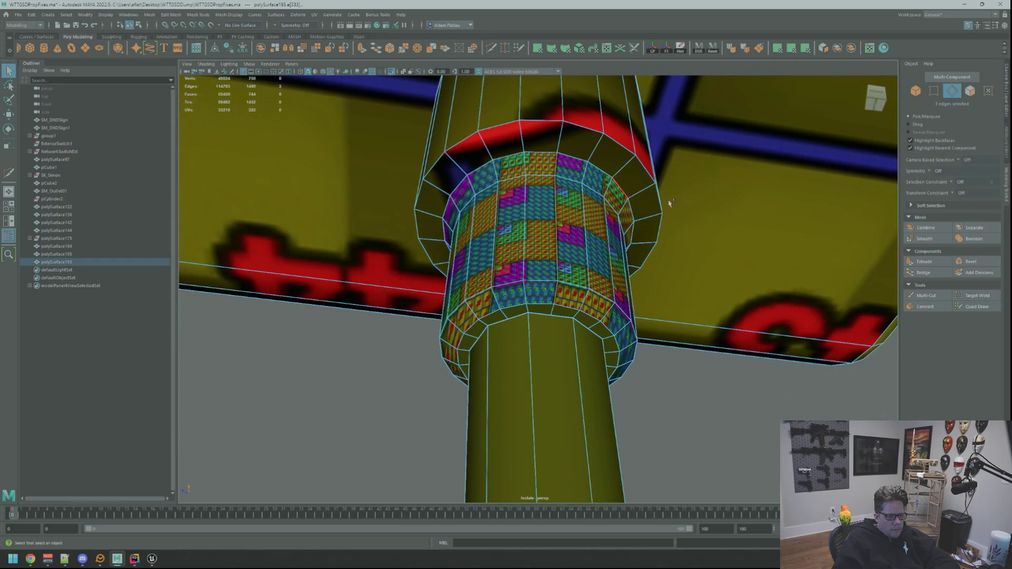
{"action": "key", "text": "ctrl+x"}
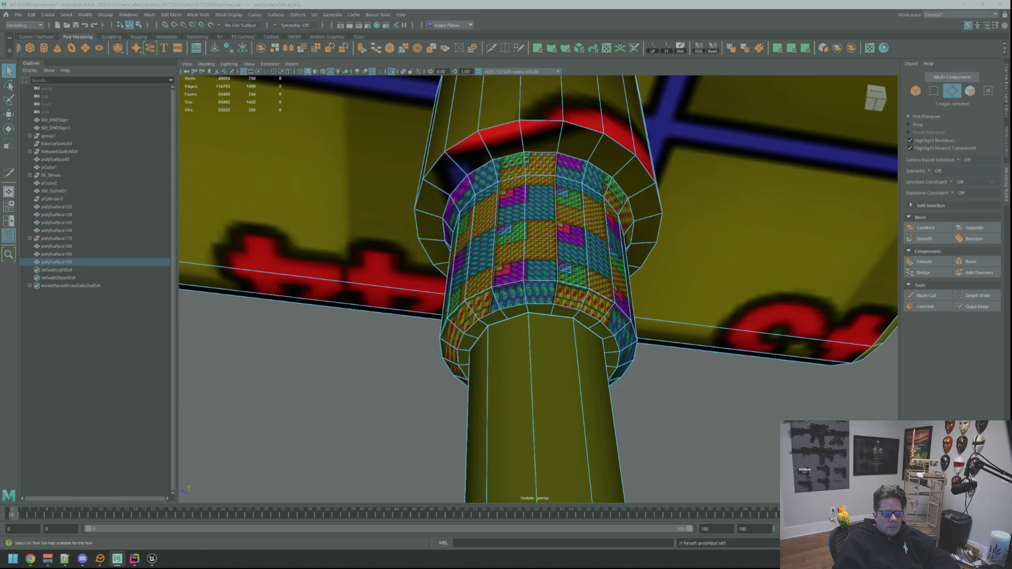
{"action": "key", "text": "ctrl+F11"}
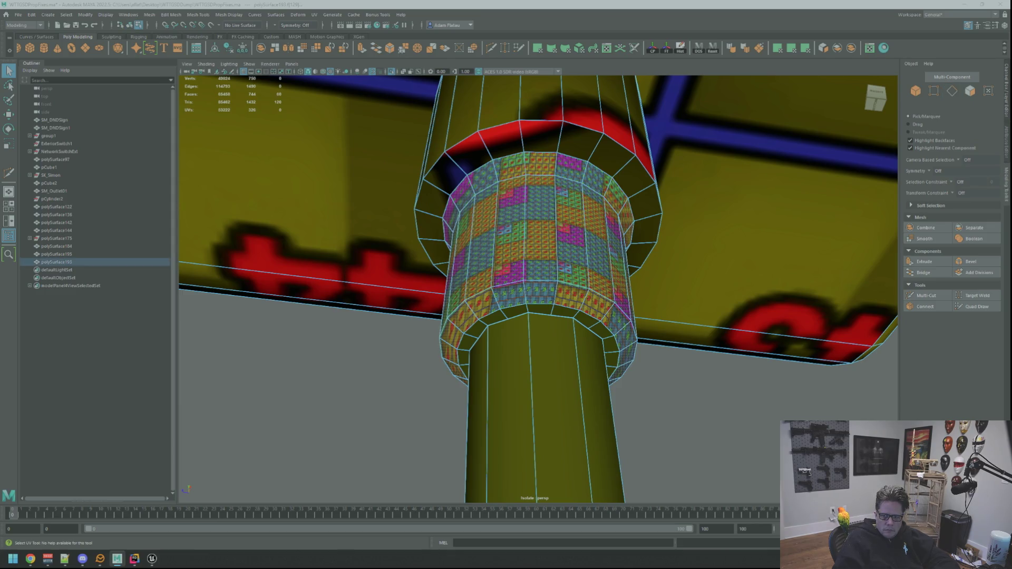
Set the band's texel density and shift its UVs so the lower ring turns green.
{"action": "key", "text": "w"}
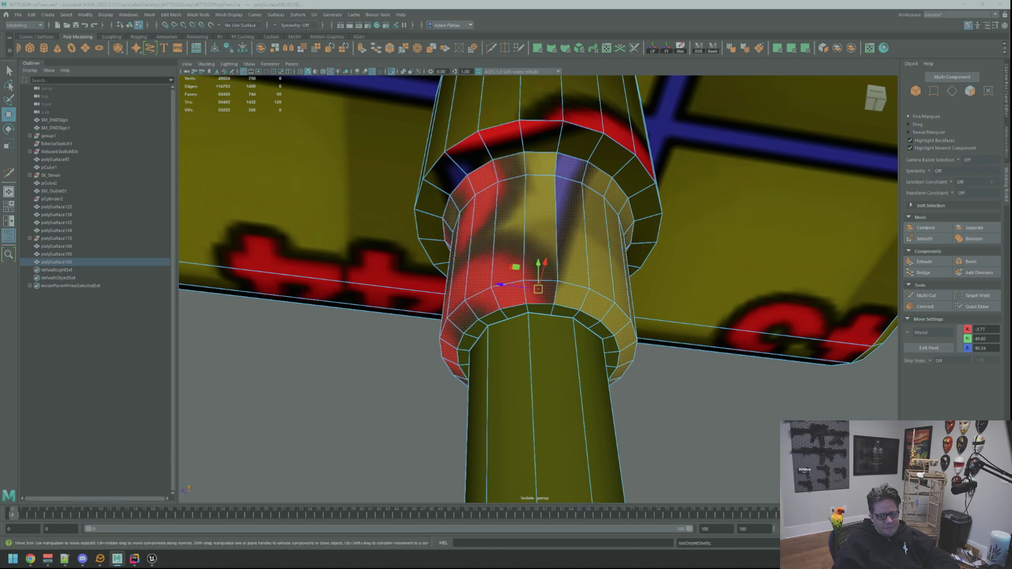
{"action": "key", "text": "w"}
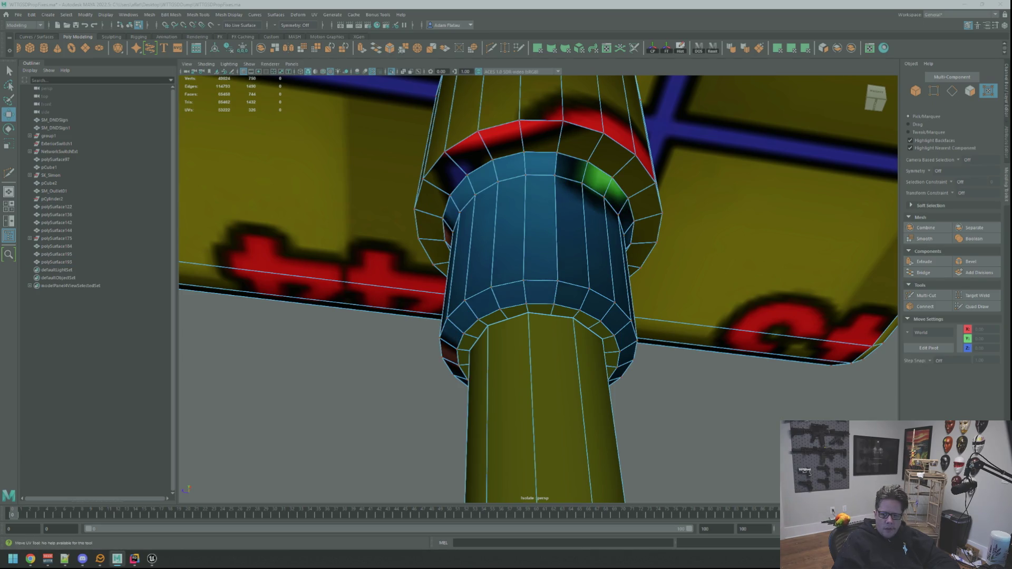
{"action": "key", "text": "ctrl+z"}
{"action": "key", "text": "ctrl+z"}
{"action": "key", "text": "ctrl+z"}
{"action": "key", "text": "ctrl+z"}
{"action": "key", "text": "alt+Tab"}
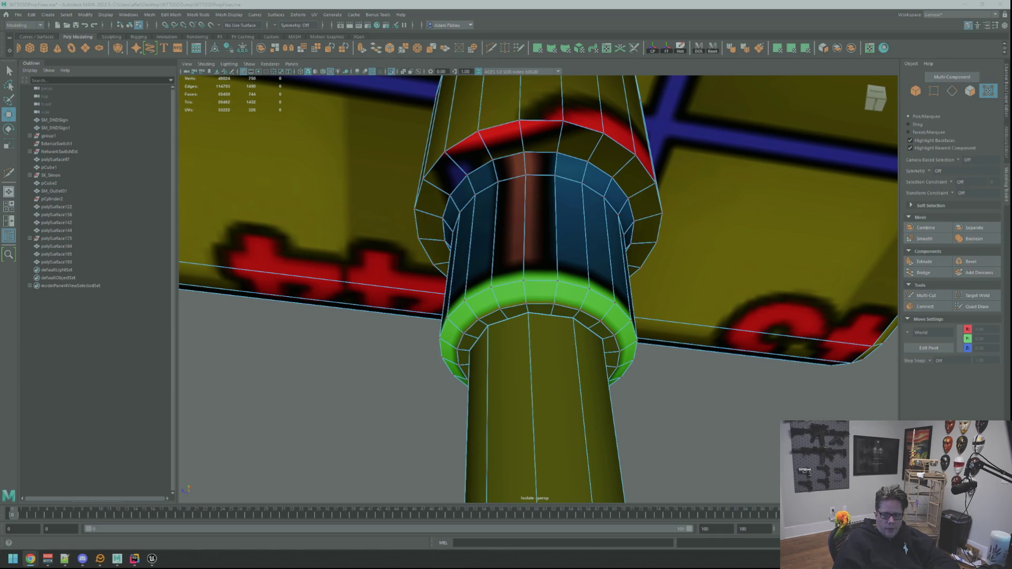
{"action": "scroll", "coordinate": [605, 263], "scroll_direction": "down", "scroll_amount": 6}
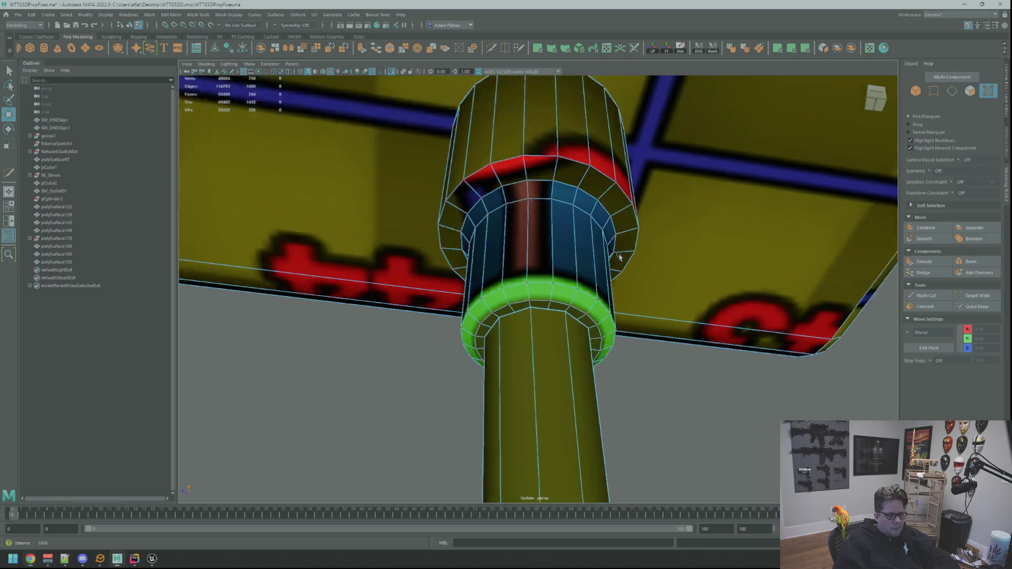
Select the cable mesh and frame the view on the second plug's collar.
{"action": "left_click_drag", "start_coordinate": [580, 275], "coordinate": [604, 263], "text": "alt"}
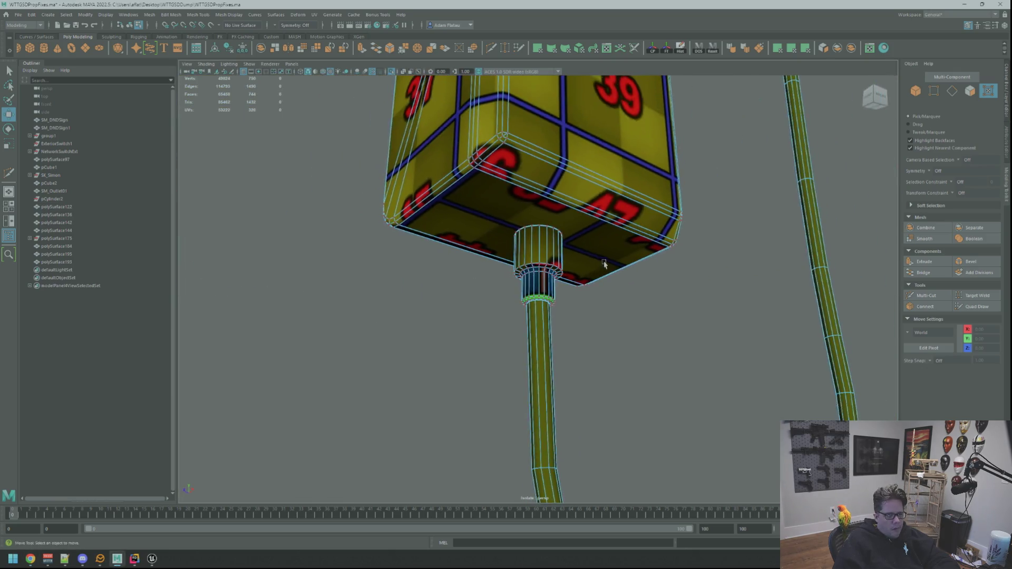
{"action": "scroll", "coordinate": [604, 264], "scroll_direction": "up", "scroll_amount": 3}
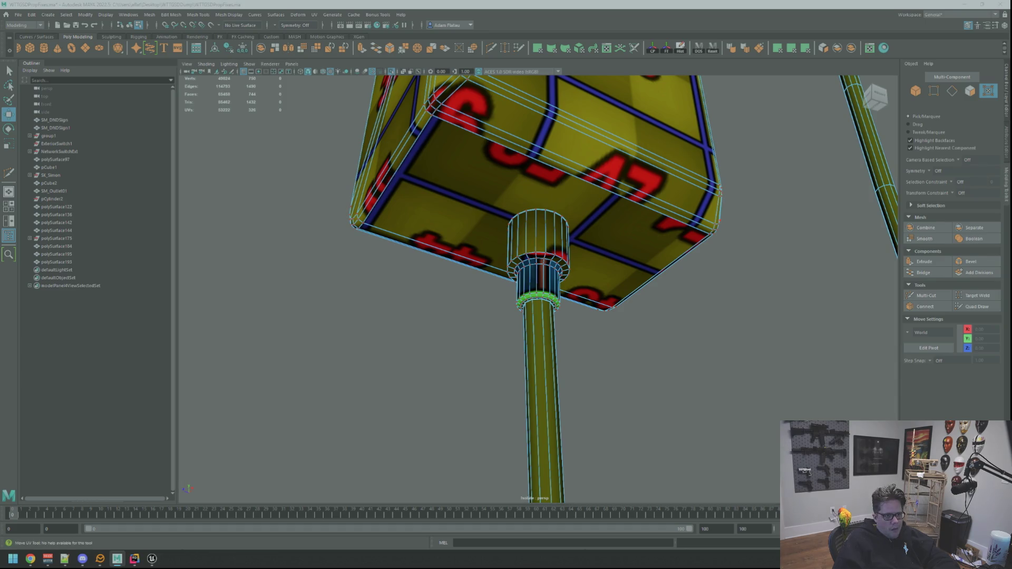
{"action": "key", "text": "F8"}
{"action": "key", "text": "f"}
{"action": "mouse_move", "coordinate": [676, 248]}
{"action": "left_mouse_down", "text": "alt"}
{"action": "mouse_move", "coordinate": [721, 226]}
{"action": "mouse_move", "coordinate": [742, 248]}
{"action": "mouse_move", "coordinate": [614, 283]}
{"action": "mouse_move", "coordinate": [626, 241]}
{"action": "mouse_move", "coordinate": [672, 275]}
{"action": "mouse_move", "coordinate": [631, 280]}
{"action": "mouse_move", "coordinate": [594, 226]}
{"action": "mouse_move", "coordinate": [537, 214]}
{"action": "mouse_move", "coordinate": [554, 244]}
{"action": "mouse_move", "coordinate": [594, 267]}
{"action": "mouse_move", "coordinate": [554, 293]}
{"action": "left_mouse_up", "text": "alt"}
{"action": "scroll", "coordinate": [722, 231], "scroll_direction": "up", "scroll_amount": 3}
{"action": "key", "text": "f"}
{"action": "scroll", "coordinate": [590, 279], "scroll_direction": "up", "scroll_amount": 3}
{"action": "left_click", "coordinate": [590, 270]}
{"action": "right_click_drag", "start_coordinate": [554, 293], "coordinate": [563, 298]}
{"action": "left_click", "coordinate": [563, 298]}
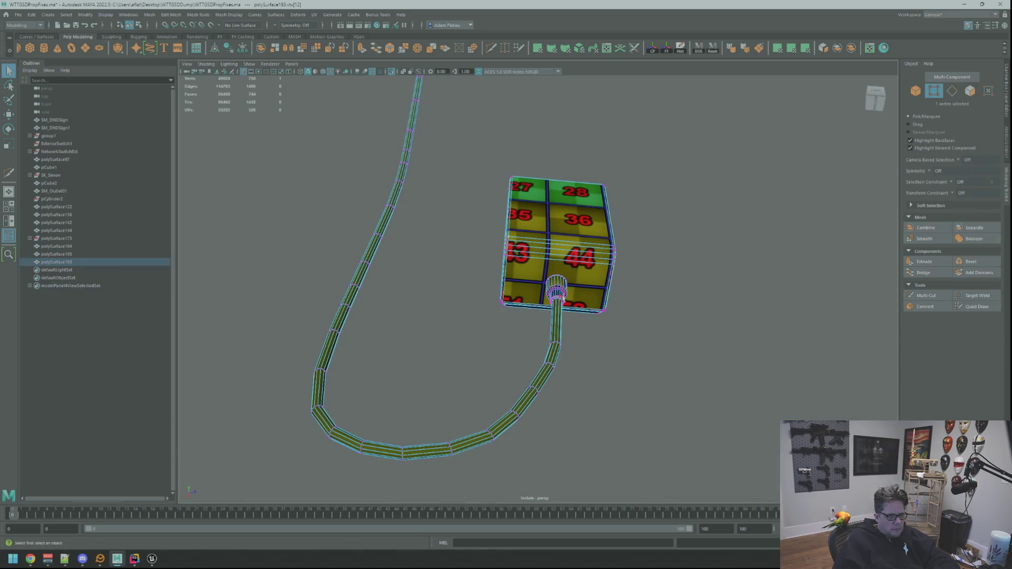
{"action": "left_click", "coordinate": [564, 296]}
{"action": "key", "text": "f"}
{"action": "mouse_move", "coordinate": [575, 298]}
{"action": "left_mouse_down", "text": "alt"}
{"action": "mouse_move", "coordinate": [567, 271]}
{"action": "mouse_move", "coordinate": [560, 292]}
{"action": "left_mouse_up", "text": "alt"}
{"action": "right_click_drag", "start_coordinate": [560, 291], "coordinate": [558, 298]}
Select the first ring faces beneath the plug collar.
{"action": "double_click", "coordinate": [572, 283]}
{"action": "left_click_drag", "start_coordinate": [571, 282], "coordinate": [572, 285], "text": "alt"}
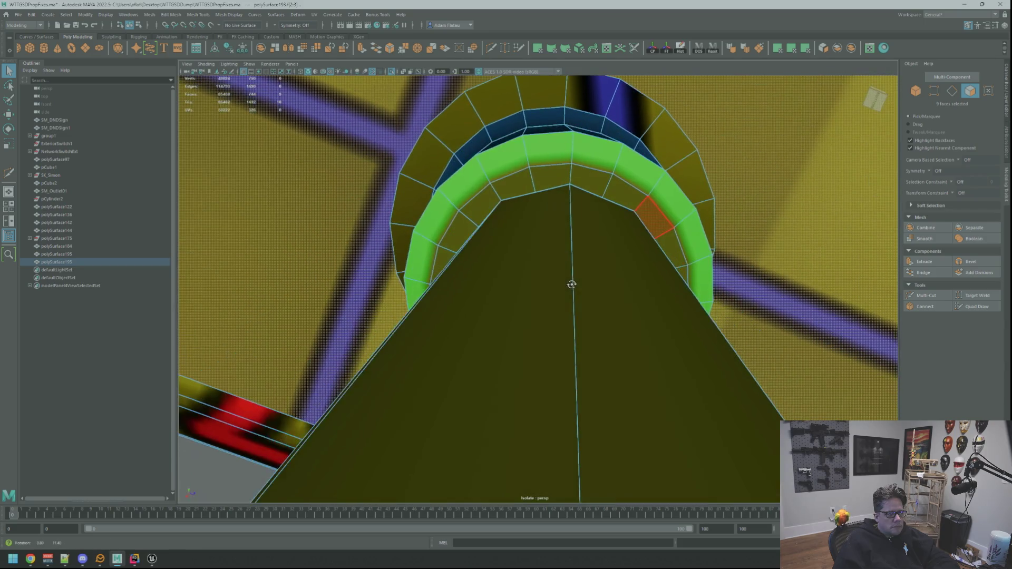
{"action": "left_click", "coordinate": [567, 191]}
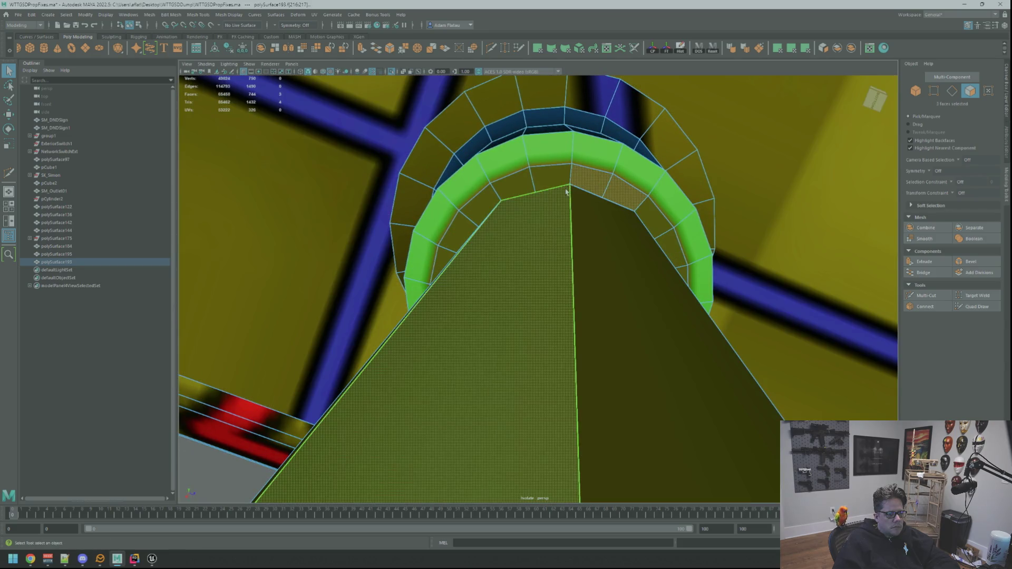
{"action": "left_click_drag", "start_coordinate": [577, 196], "coordinate": [583, 176], "text": "alt"}
{"action": "scroll", "coordinate": [574, 196], "scroll_direction": "up", "scroll_amount": 2}
{"action": "scroll", "coordinate": [554, 309], "scroll_direction": "down", "scroll_amount": 2}
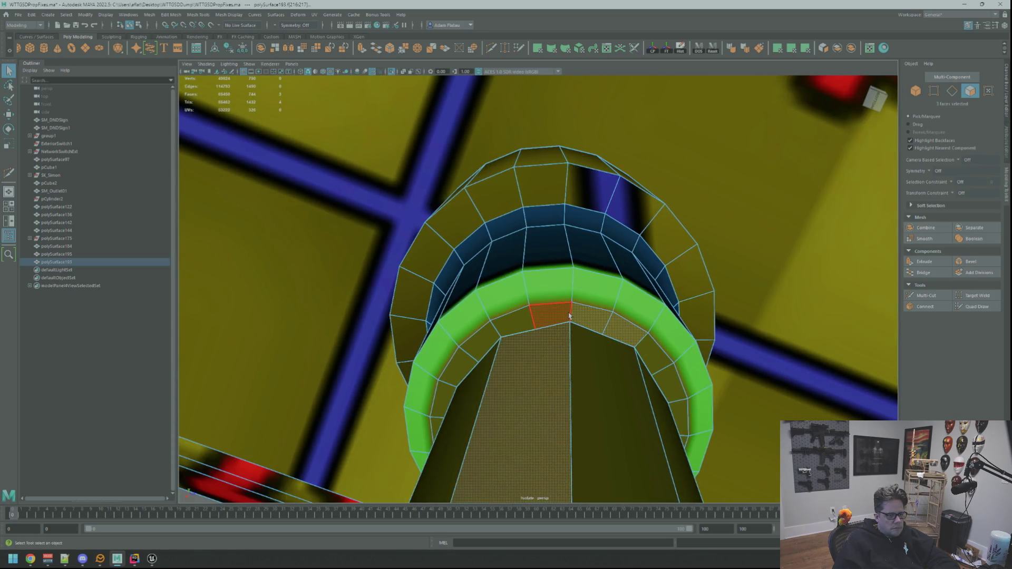
{"action": "left_click", "coordinate": [569, 315]}
{"action": "left_click", "coordinate": [593, 316], "text": "shift"}
{"action": "left_click", "coordinate": [627, 330], "text": "shift"}
{"action": "mouse_move", "coordinate": [627, 330]}
{"action": "left_mouse_down", "text": "alt"}
{"action": "mouse_move", "coordinate": [592, 344]}
{"action": "mouse_move", "coordinate": [642, 224]}
{"action": "mouse_move", "coordinate": [649, 244]}
{"action": "mouse_move", "coordinate": [606, 260]}
{"action": "mouse_move", "coordinate": [545, 191]}
{"action": "left_mouse_up", "text": "alt"}
{"action": "left_click", "coordinate": [643, 224], "text": "shift"}
{"action": "left_click", "coordinate": [572, 203], "text": "shift"}
{"action": "left_click", "coordinate": [609, 221], "text": "shift"}
{"action": "left_click", "coordinate": [630, 238], "text": "shift"}
{"action": "left_click", "coordinate": [546, 190], "text": "shift"}
{"action": "left_click", "coordinate": [572, 185], "text": "shift"}
{"action": "left_click", "coordinate": [607, 196], "text": "shift"}
Add the remaining ring faces around the collar to the selection.
{"action": "mouse_move", "coordinate": [648, 218]}
{"action": "left_mouse_down", "text": "alt"}
{"action": "mouse_move", "coordinate": [581, 234]}
{"action": "mouse_move", "coordinate": [515, 208]}
{"action": "left_mouse_up", "text": "alt"}
{"action": "left_click", "coordinate": [511, 177], "text": "shift"}
{"action": "left_click", "coordinate": [559, 182], "text": "shift"}
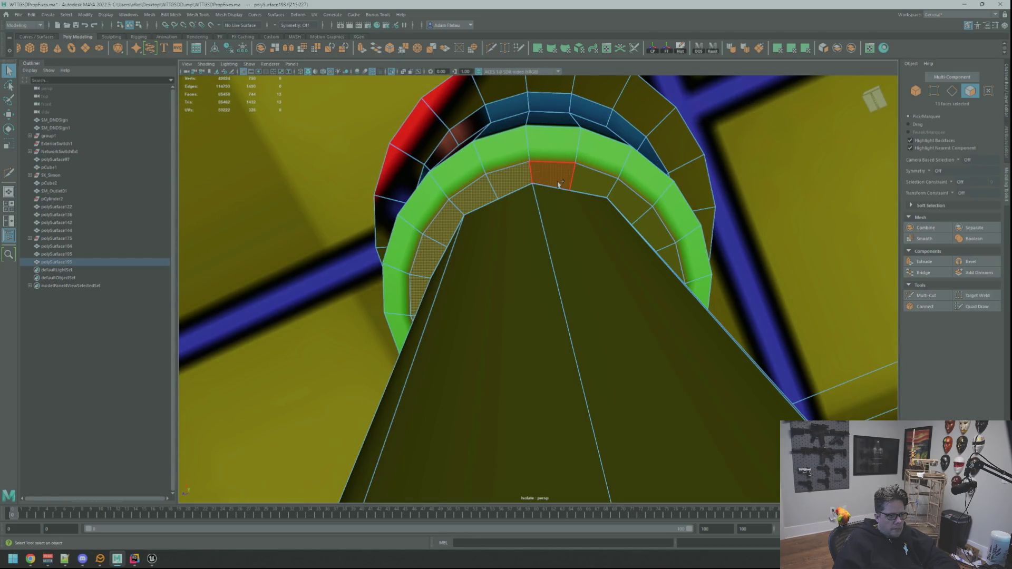
{"action": "left_click", "coordinate": [593, 182], "text": "shift"}
{"action": "left_click", "coordinate": [630, 205], "text": "shift"}
{"action": "left_click", "coordinate": [651, 226], "text": "shift"}
{"action": "mouse_move", "coordinate": [651, 227]}
{"action": "left_mouse_down", "text": "alt"}
{"action": "mouse_move", "coordinate": [610, 242]}
{"action": "mouse_move", "coordinate": [516, 184]}
{"action": "left_mouse_up", "text": "alt"}
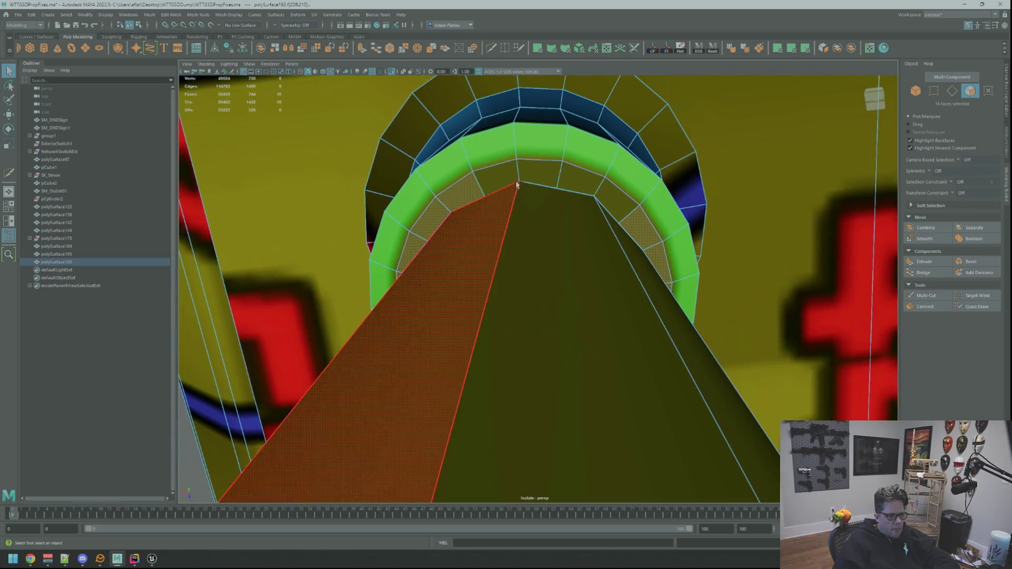
{"action": "left_click", "coordinate": [493, 179], "text": "shift"}
{"action": "left_click", "coordinate": [538, 172], "text": "shift"}
{"action": "left_click", "coordinate": [559, 180], "text": "shift"}
{"action": "left_click", "coordinate": [580, 182], "text": "shift"}
Apply a planar UV projection to the ring faces and convert them to UVs for moving.
{"action": "key", "text": "w"}
{"action": "mouse_move", "coordinate": [579, 181]}
{"action": "left_mouse_down", "text": "alt"}
{"action": "mouse_move", "coordinate": [704, 264]}
{"action": "mouse_move", "coordinate": [614, 280]}
{"action": "mouse_move", "coordinate": [612, 289]}
{"action": "mouse_move", "coordinate": [658, 285]}
{"action": "mouse_move", "coordinate": [670, 252]}
{"action": "mouse_move", "coordinate": [621, 287]}
{"action": "mouse_move", "coordinate": [635, 282]}
{"action": "left_mouse_up", "text": "alt"}
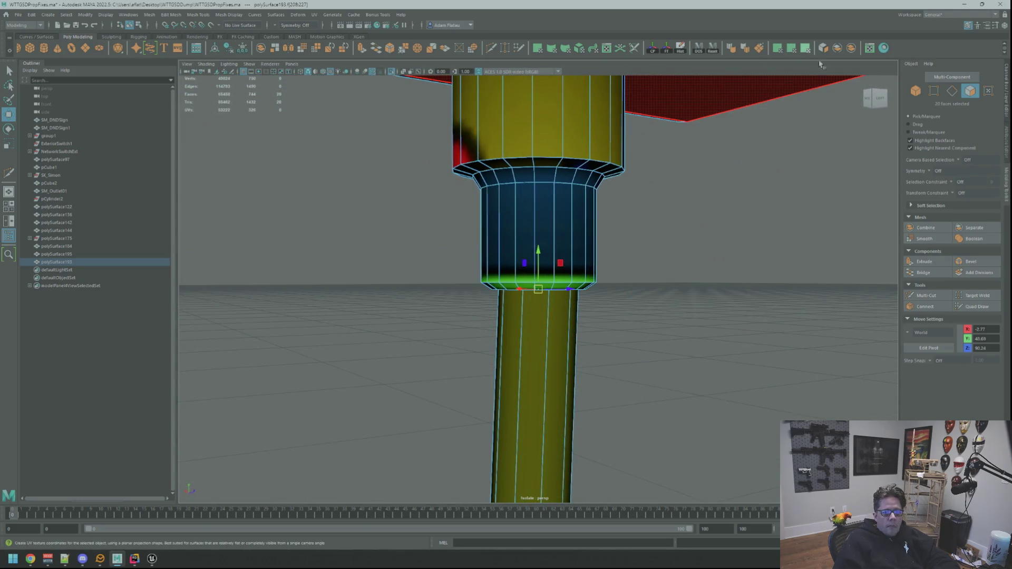
{"action": "left_click", "coordinate": [805, 49]}
{"action": "key", "text": "ctrl+F12"}
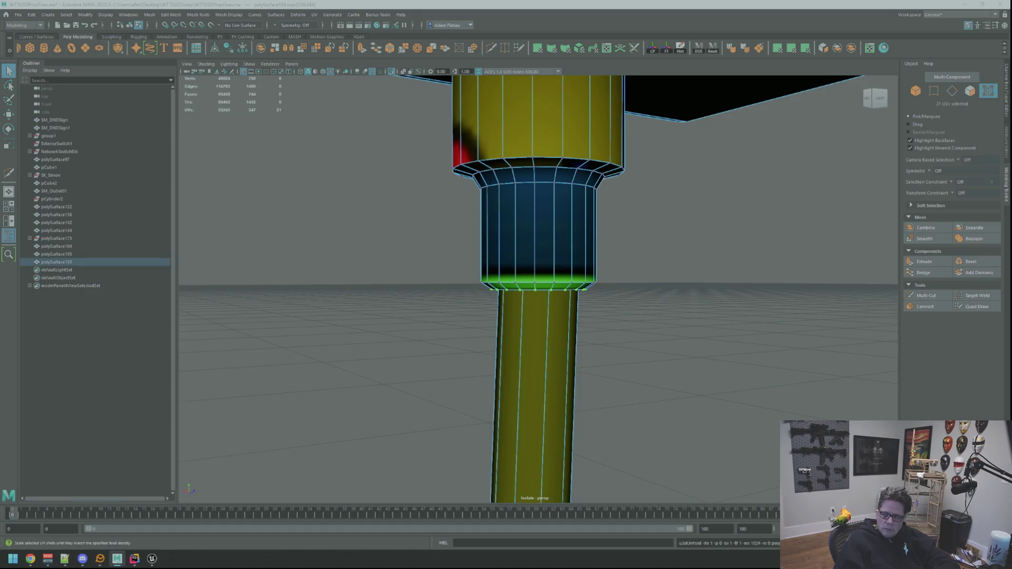
{"action": "key", "text": "w"}
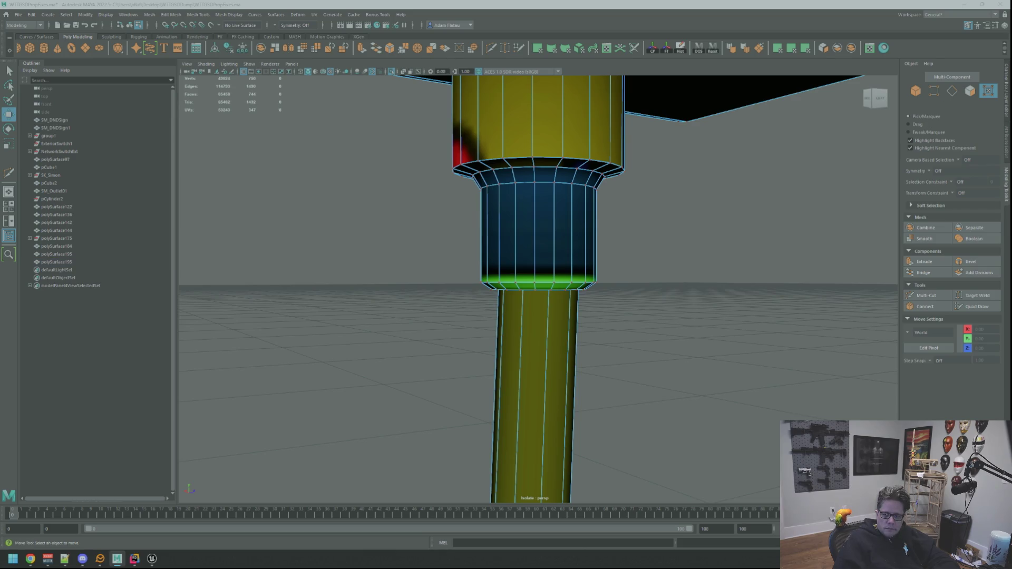
{"action": "left_click_drag", "start_coordinate": [633, 189], "coordinate": [675, 167], "text": "alt"}
{"action": "mouse_move", "coordinate": [675, 168]}
{"action": "right_mouse_down", "text": "alt"}
{"action": "mouse_move", "coordinate": [635, 223]}
{"action": "mouse_move", "coordinate": [707, 241]}
{"action": "right_mouse_up", "text": "alt"}
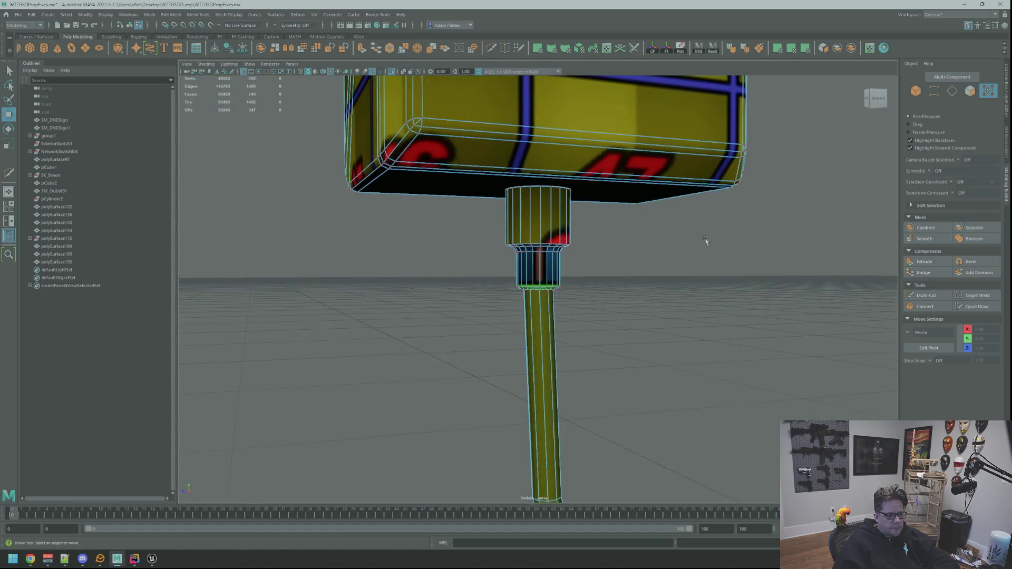
{"action": "mouse_move", "coordinate": [723, 226]}
{"action": "left_mouse_down", "text": "alt"}
{"action": "mouse_move", "coordinate": [689, 251]}
{"action": "mouse_move", "coordinate": [596, 280]}
{"action": "mouse_move", "coordinate": [533, 242]}
{"action": "mouse_move", "coordinate": [562, 255]}
{"action": "left_mouse_up", "text": "alt"}
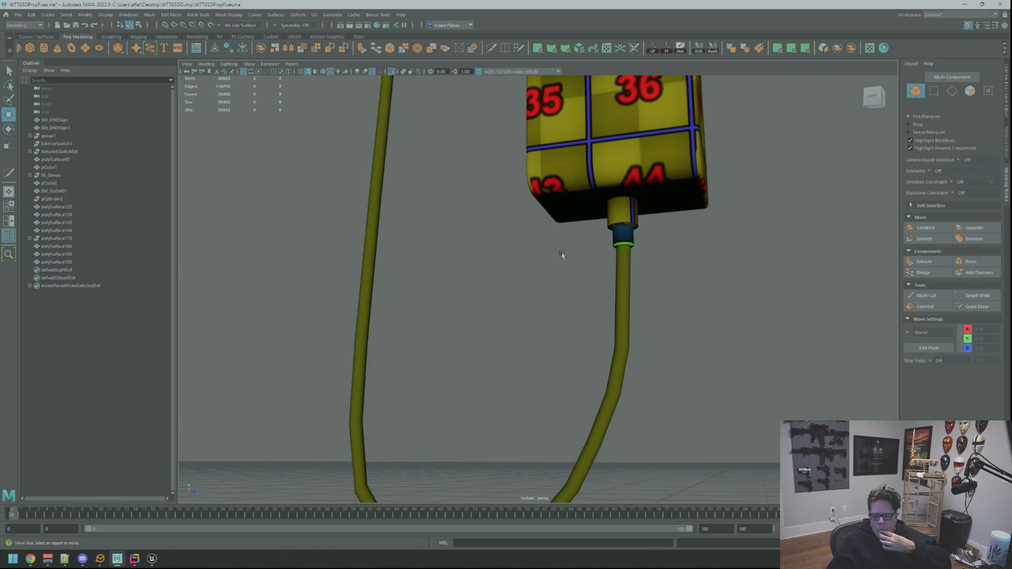
Select the cable mesh and frame the view on the top of the plug.
{"action": "left_click", "coordinate": [619, 270]}
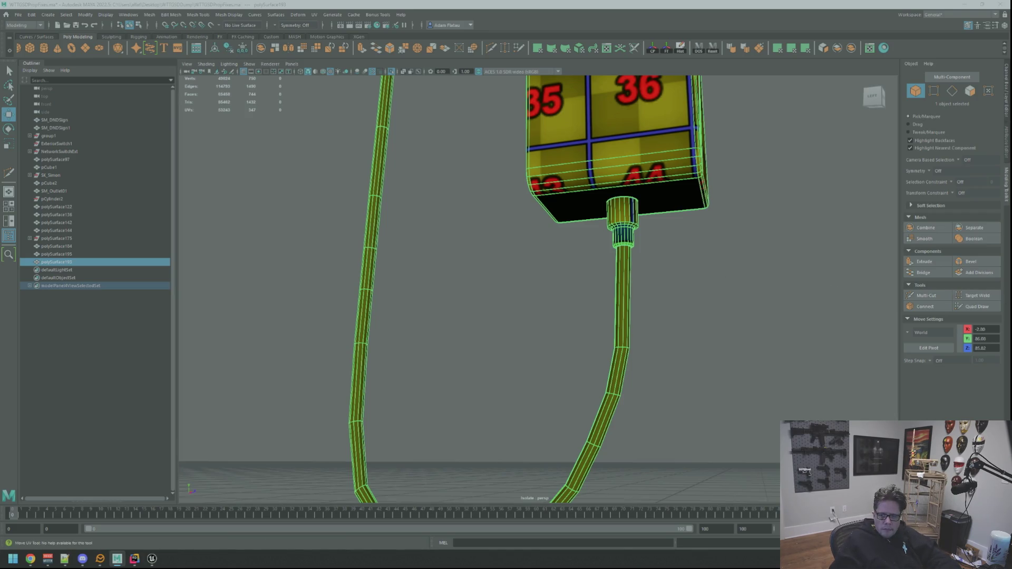
{"action": "mouse_move", "coordinate": [871, 267]}
{"action": "left_mouse_down", "text": "alt"}
{"action": "mouse_move", "coordinate": [588, 226]}
{"action": "mouse_move", "coordinate": [632, 353]}
{"action": "mouse_move", "coordinate": [591, 331]}
{"action": "mouse_move", "coordinate": [601, 278]}
{"action": "mouse_move", "coordinate": [552, 240]}
{"action": "mouse_move", "coordinate": [552, 275]}
{"action": "left_mouse_up", "text": "alt"}
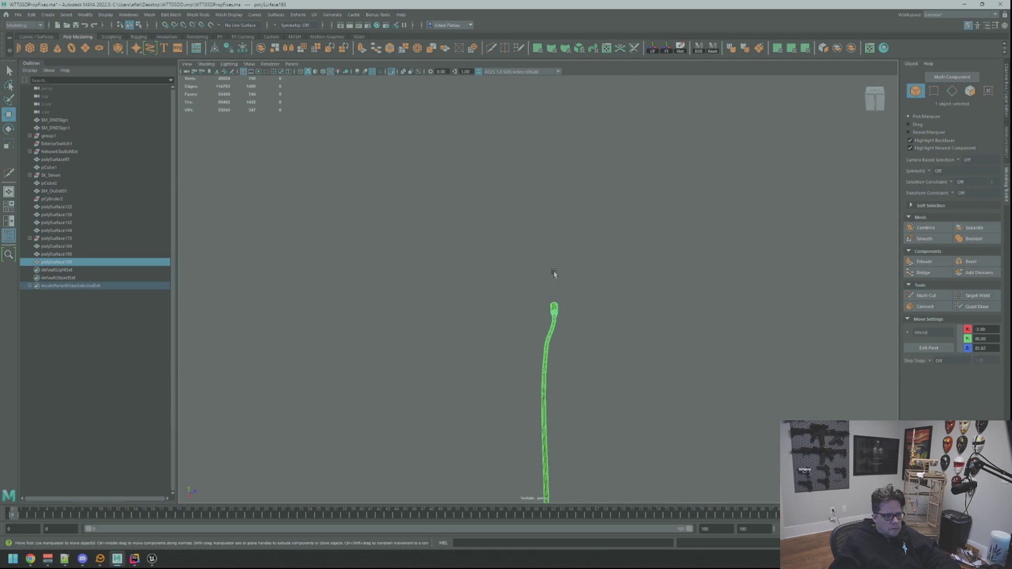
{"action": "key", "text": "F9"}
{"action": "mouse_move", "coordinate": [585, 319]}
{"action": "left_mouse_down", "text": "alt"}
{"action": "mouse_move", "coordinate": [642, 404]}
{"action": "mouse_move", "coordinate": [615, 283]}
{"action": "mouse_move", "coordinate": [530, 256]}
{"action": "mouse_move", "coordinate": [606, 301]}
{"action": "mouse_move", "coordinate": [655, 350]}
{"action": "mouse_move", "coordinate": [615, 321]}
{"action": "mouse_move", "coordinate": [525, 389]}
{"action": "mouse_move", "coordinate": [520, 414]}
{"action": "mouse_move", "coordinate": [554, 327]}
{"action": "mouse_move", "coordinate": [600, 348]}
{"action": "left_mouse_up", "text": "alt"}
{"action": "key", "text": "f"}
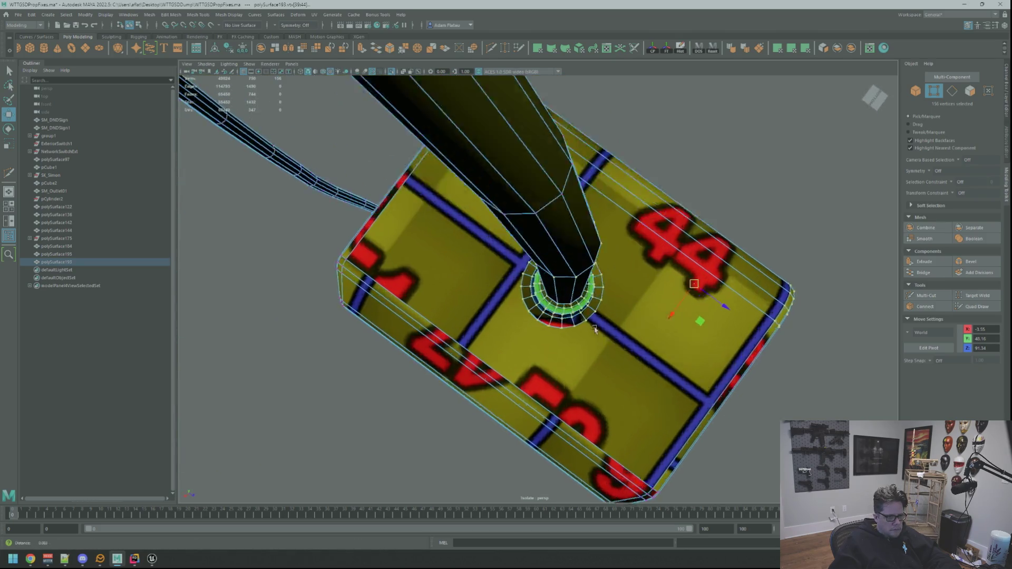
{"action": "scroll", "coordinate": [600, 348], "scroll_direction": "up", "scroll_amount": 10}
{"action": "scroll", "coordinate": [568, 342], "scroll_direction": "down", "scroll_amount": 10}
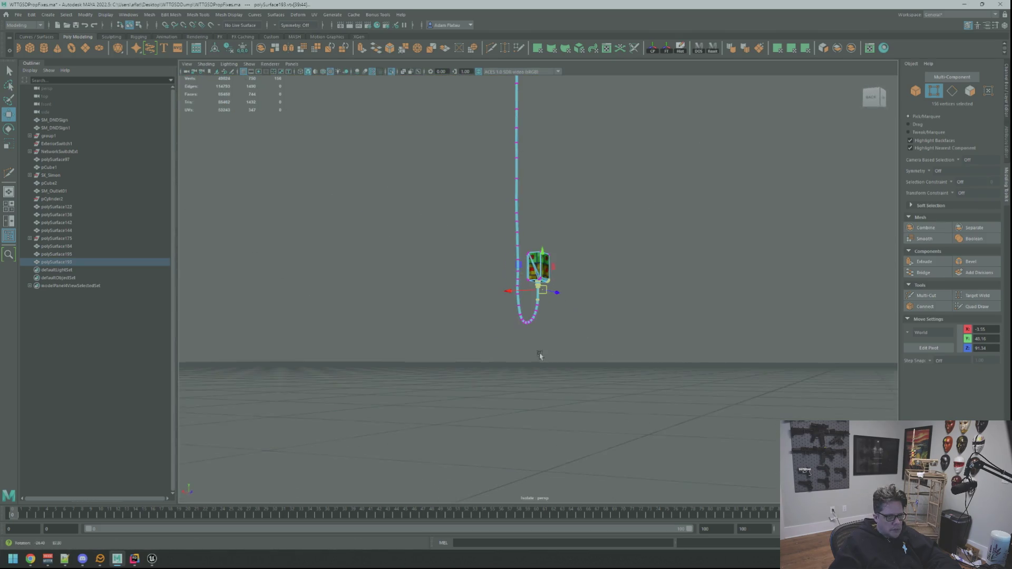
{"action": "mouse_move", "coordinate": [513, 260]}
{"action": "left_mouse_down", "text": "alt"}
{"action": "mouse_move", "coordinate": [499, 217]}
{"action": "mouse_move", "coordinate": [548, 325]}
{"action": "left_mouse_up", "text": "alt"}
{"action": "left_click_drag", "start_coordinate": [517, 130], "coordinate": [538, 154]}
{"action": "key", "text": "f"}
{"action": "scroll", "coordinate": [626, 282], "scroll_direction": "down", "scroll_amount": 2}
{"action": "scroll", "coordinate": [588, 280], "scroll_direction": "up", "scroll_amount": 8}
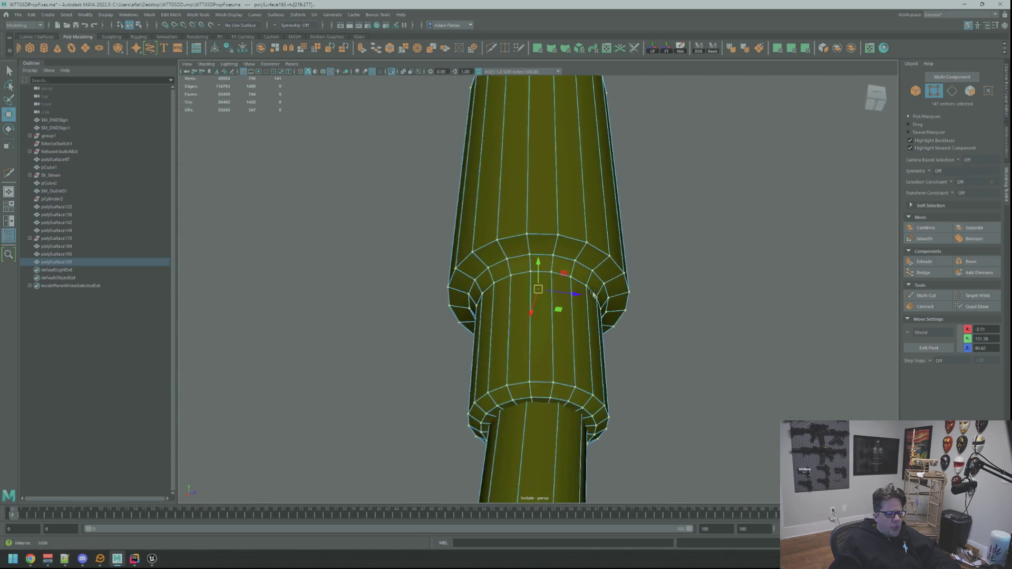
{"action": "scroll", "coordinate": [596, 293], "scroll_direction": "down", "scroll_amount": 5}
{"action": "left_click_drag", "start_coordinate": [601, 290], "coordinate": [679, 278], "text": "alt"}
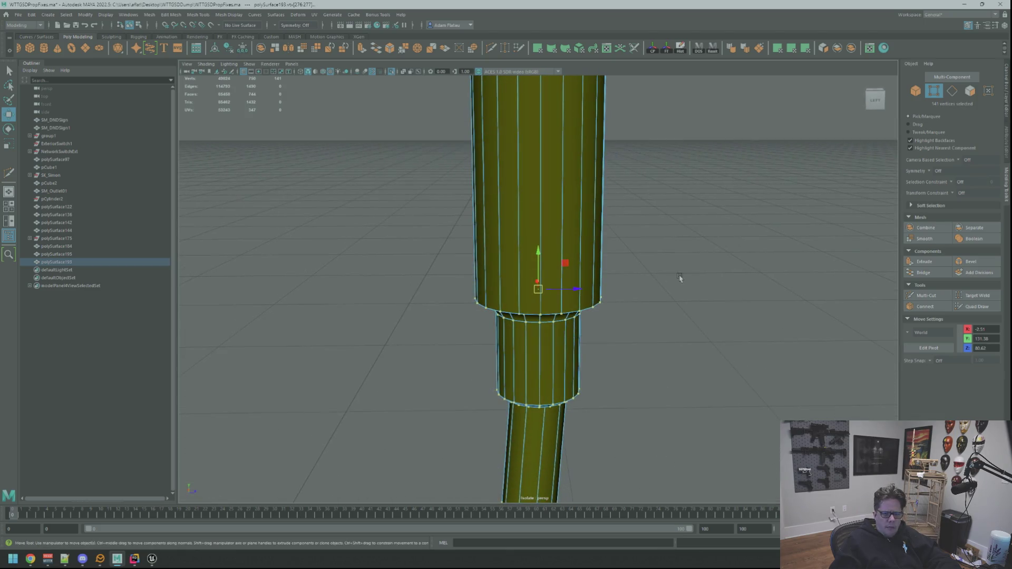
Try a face selection on the plug cable, then return to object mode.
{"action": "key", "text": "q"}
{"action": "right_click_drag", "start_coordinate": [617, 279], "coordinate": [610, 302]}
{"action": "double_click", "coordinate": [570, 289]}
{"action": "scroll", "coordinate": [570, 290], "scroll_direction": "down", "scroll_amount": 10}
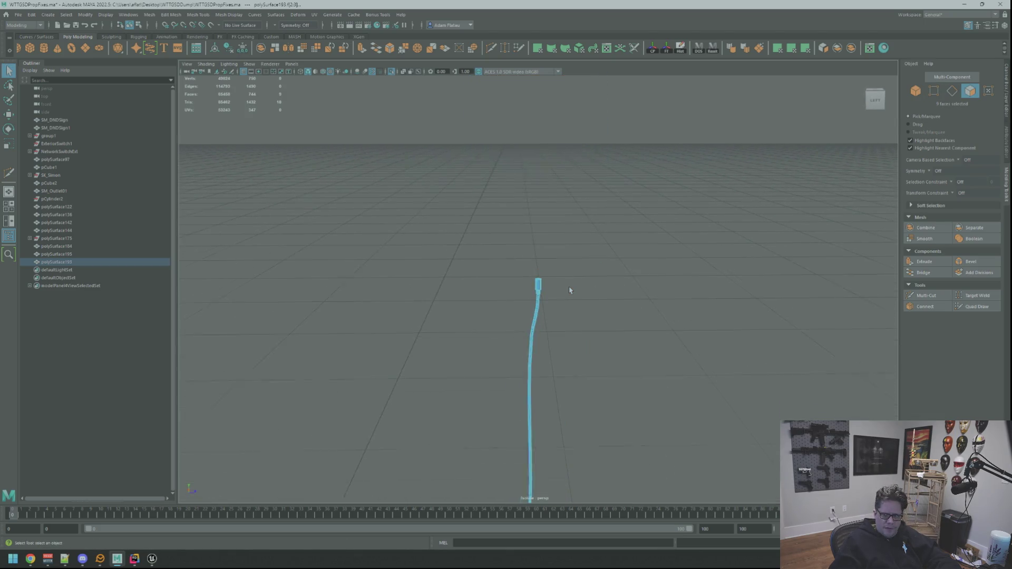
{"action": "scroll", "coordinate": [605, 321], "scroll_direction": "up", "scroll_amount": 5}
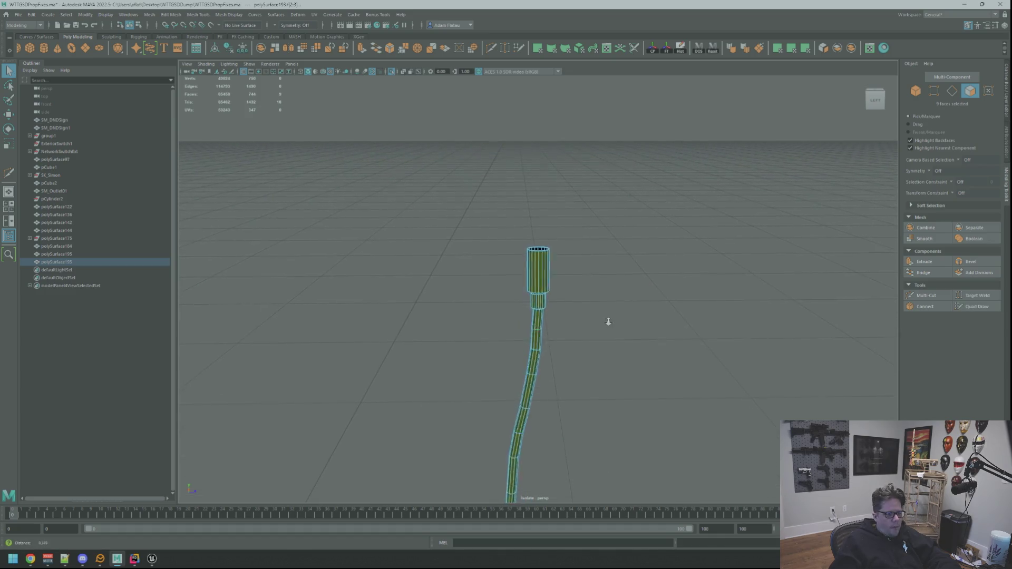
{"action": "scroll", "coordinate": [606, 321], "scroll_direction": "up", "scroll_amount": 6}
{"action": "mouse_move", "coordinate": [602, 283]}
{"action": "right_mouse_down"}
{"action": "mouse_move", "coordinate": [635, 288]}
{"action": "mouse_move", "coordinate": [631, 308]}
{"action": "mouse_move", "coordinate": [636, 285]}
{"action": "right_mouse_up"}
{"action": "left_click", "coordinate": [636, 285]}
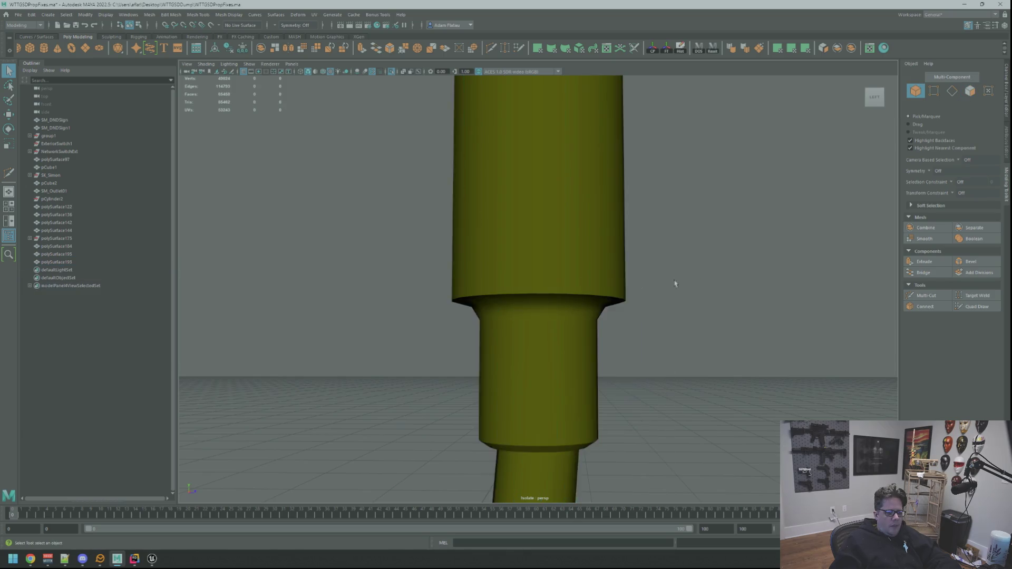
{"action": "scroll", "coordinate": [656, 301], "scroll_direction": "down", "scroll_amount": 6}
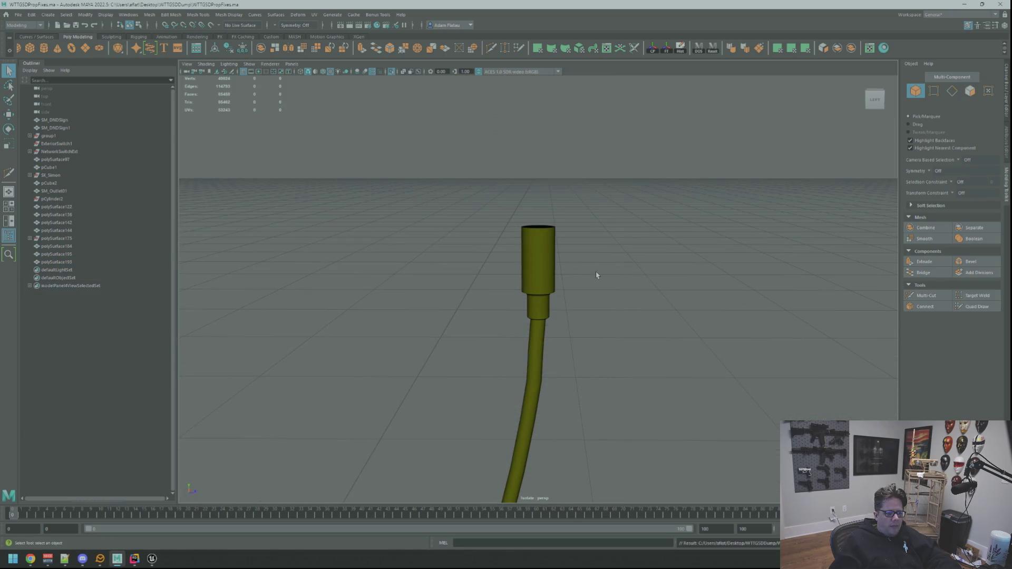
Reselect the cable in face mode and pick the 20 faces of the top plug head.
{"action": "key", "text": "F8"}
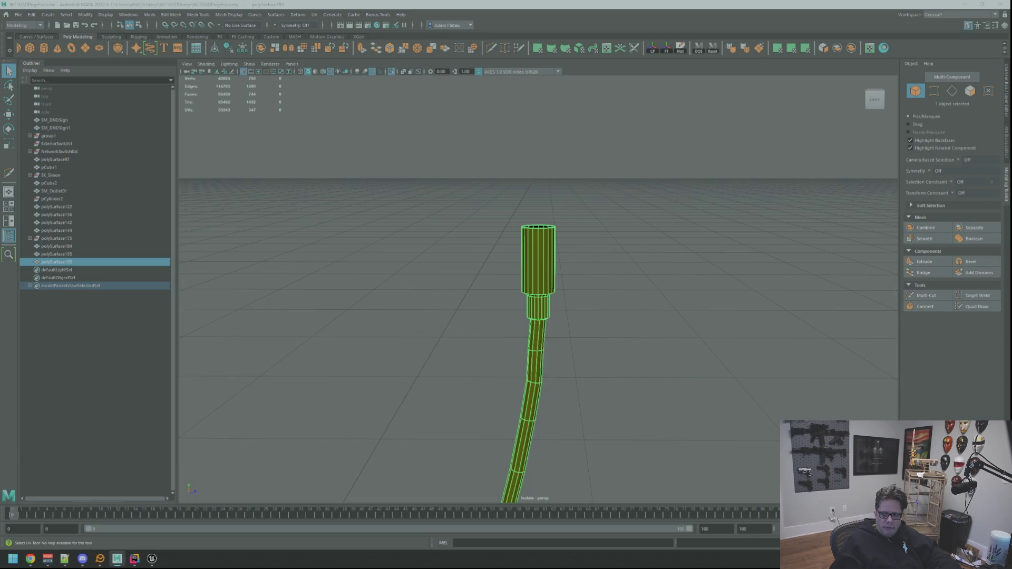
{"action": "scroll", "coordinate": [622, 237], "scroll_direction": "up", "scroll_amount": 5}
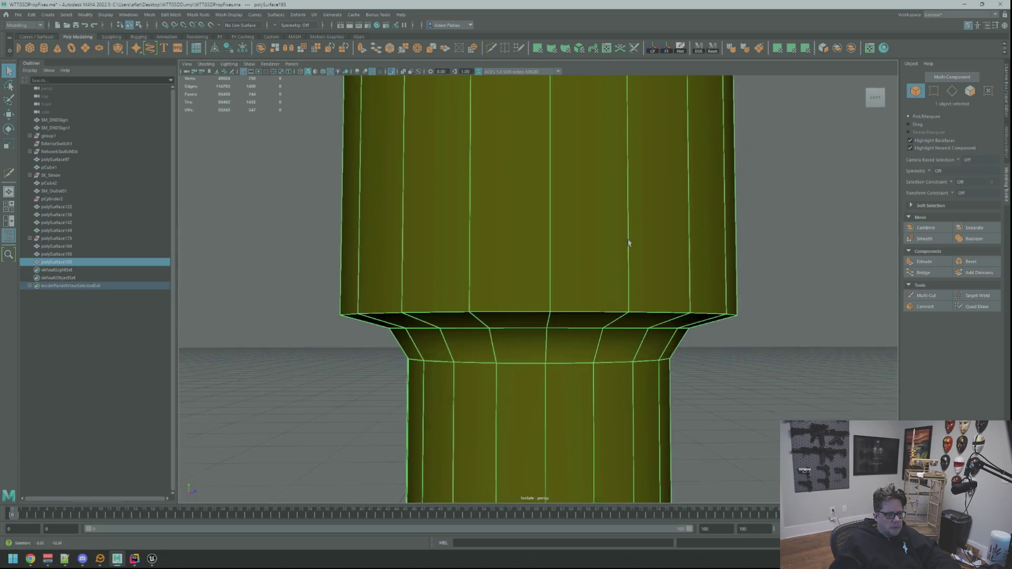
{"action": "scroll", "coordinate": [601, 242], "scroll_direction": "down", "scroll_amount": 3}
{"action": "key", "text": "F11"}
{"action": "scroll", "coordinate": [421, 213], "scroll_direction": "up", "scroll_amount": 5}
{"action": "scroll", "coordinate": [623, 280], "scroll_direction": "down", "scroll_amount": 6}
{"action": "mouse_move", "coordinate": [623, 280]}
{"action": "left_mouse_down", "text": "alt"}
{"action": "mouse_move", "coordinate": [756, 337]}
{"action": "mouse_move", "coordinate": [676, 298]}
{"action": "mouse_move", "coordinate": [606, 285]}
{"action": "mouse_move", "coordinate": [635, 312]}
{"action": "mouse_move", "coordinate": [725, 306]}
{"action": "mouse_move", "coordinate": [633, 338]}
{"action": "mouse_move", "coordinate": [539, 392]}
{"action": "mouse_move", "coordinate": [535, 417]}
{"action": "mouse_move", "coordinate": [545, 314]}
{"action": "left_mouse_up", "text": "alt"}
{"action": "scroll", "coordinate": [693, 308], "scroll_direction": "up", "scroll_amount": 5}
{"action": "scroll", "coordinate": [606, 284], "scroll_direction": "down", "scroll_amount": 3}
{"action": "scroll", "coordinate": [606, 284], "scroll_direction": "up", "scroll_amount": 4}
{"action": "key", "text": "w"}
{"action": "scroll", "coordinate": [599, 290], "scroll_direction": "down", "scroll_amount": 3}
Planar-map the plug-head faces and select their UVs to place the purple texture with green 25.
{"action": "right_click_drag", "start_coordinate": [544, 313], "coordinate": [610, 316], "text": "alt"}
{"action": "left_click_drag", "start_coordinate": [610, 317], "coordinate": [592, 262], "text": "alt"}
{"action": "key", "text": "ctrl+p"}
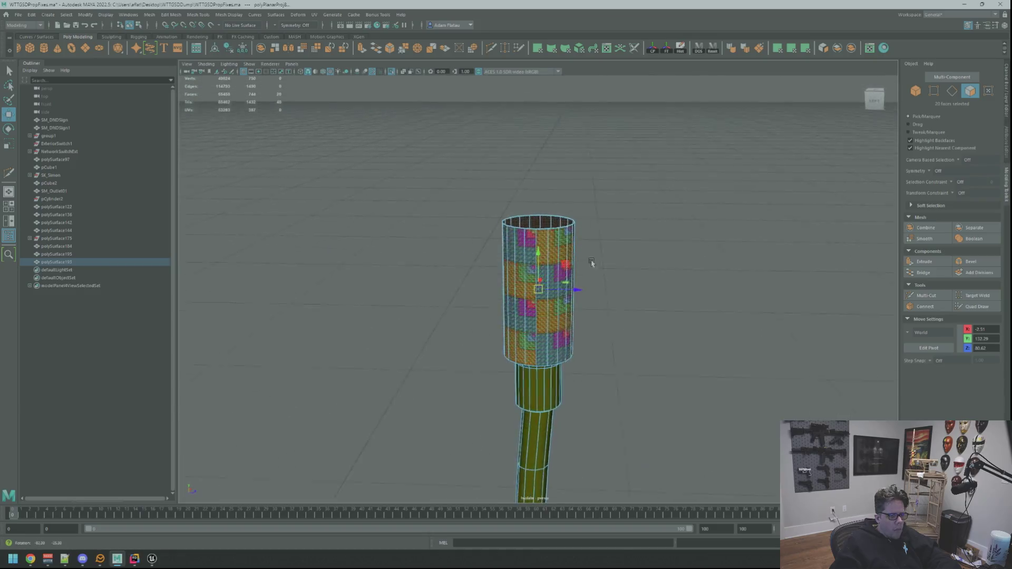
{"action": "key", "text": "q"}
{"action": "key", "text": "F10"}
{"action": "left_click", "coordinate": [533, 255]}
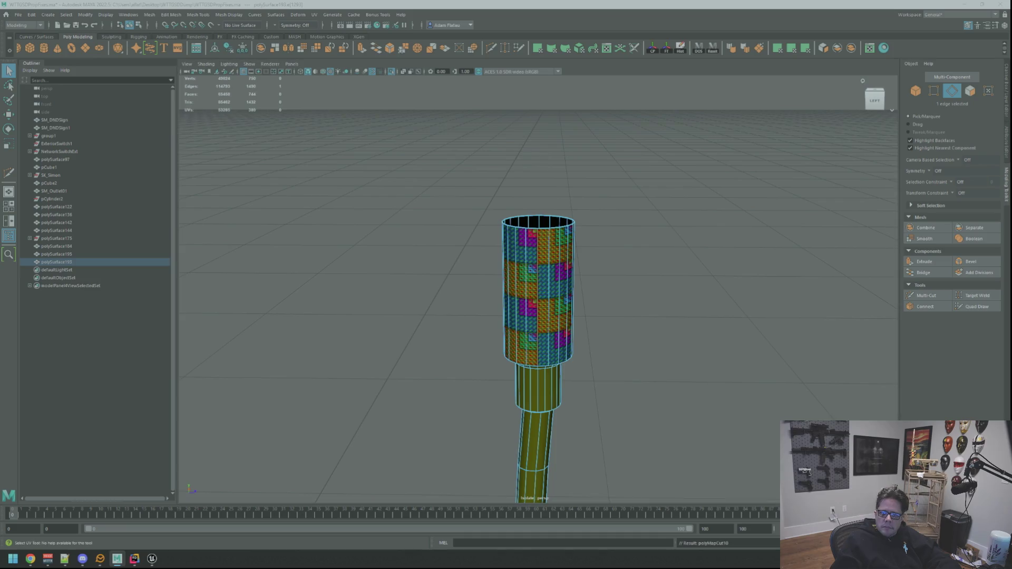
{"action": "key", "text": "F11"}
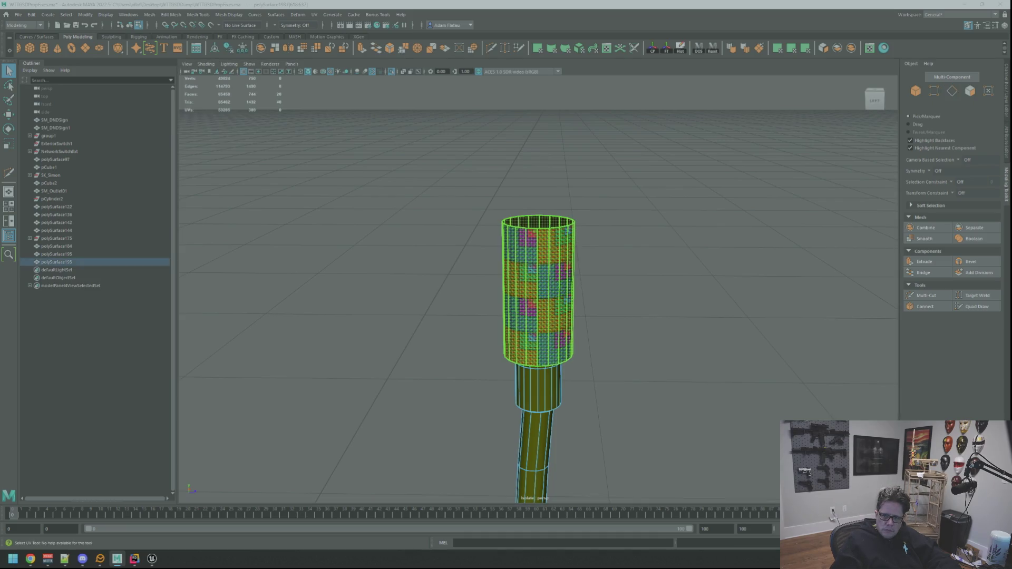
{"action": "key", "text": "w"}
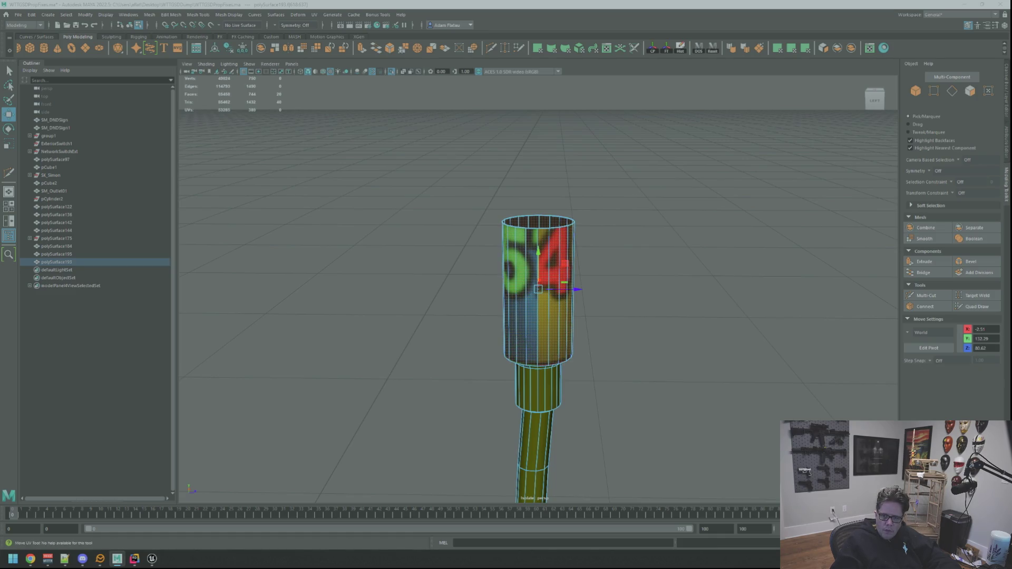
{"action": "key", "text": "F12"}
{"action": "left_click", "coordinate": [57, 262]}
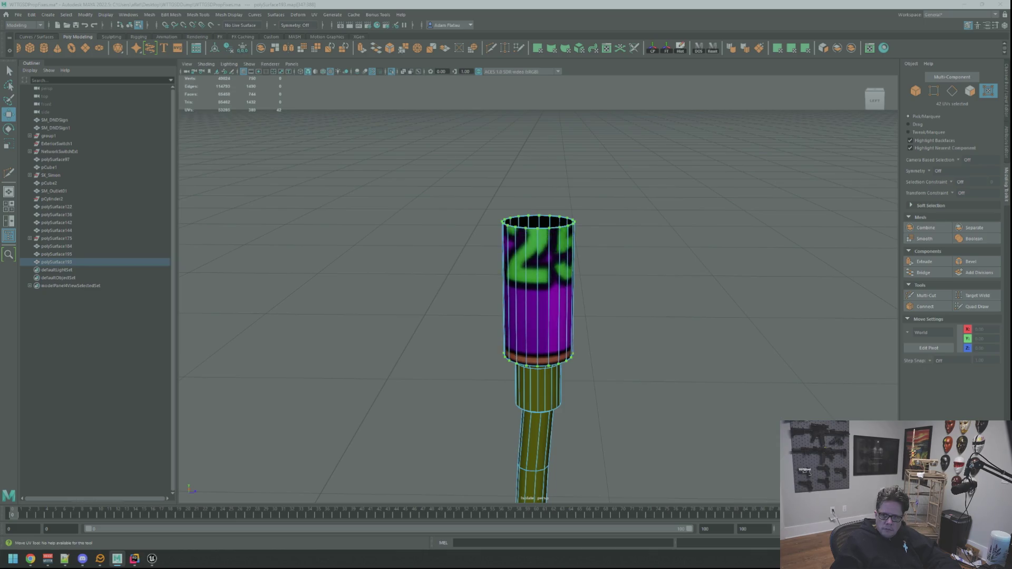
Select the full face loop around the plug's flange.
{"action": "scroll", "coordinate": [696, 262], "scroll_direction": "up", "scroll_amount": 3}
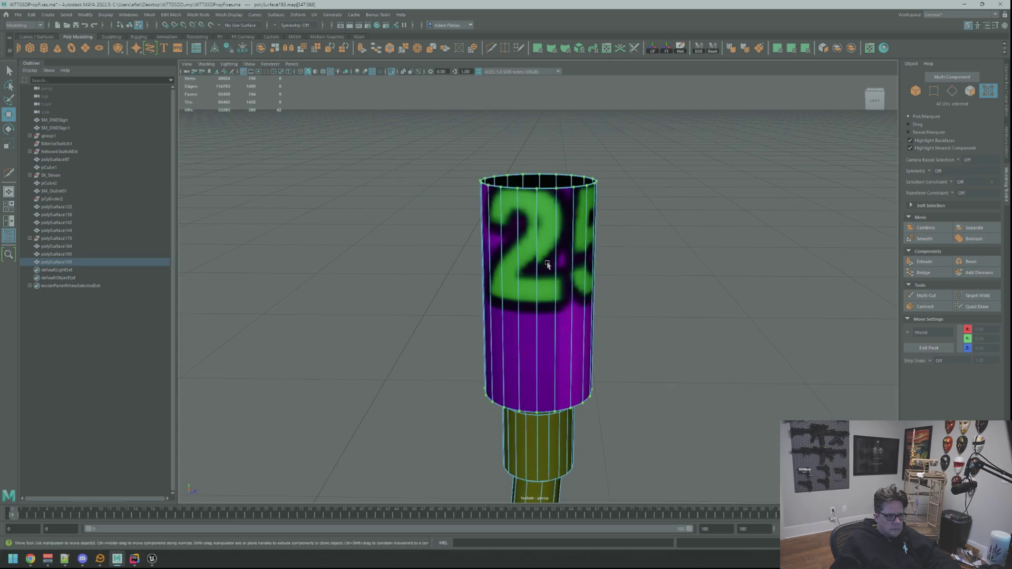
{"action": "scroll", "coordinate": [633, 269], "scroll_direction": "down", "scroll_amount": 5}
{"action": "mouse_move", "coordinate": [574, 222]}
{"action": "left_mouse_down", "text": "alt"}
{"action": "mouse_move", "coordinate": [571, 271]}
{"action": "mouse_move", "coordinate": [549, 292]}
{"action": "mouse_move", "coordinate": [567, 294]}
{"action": "left_mouse_up", "text": "alt"}
{"action": "scroll", "coordinate": [580, 280], "scroll_direction": "up", "scroll_amount": 4}
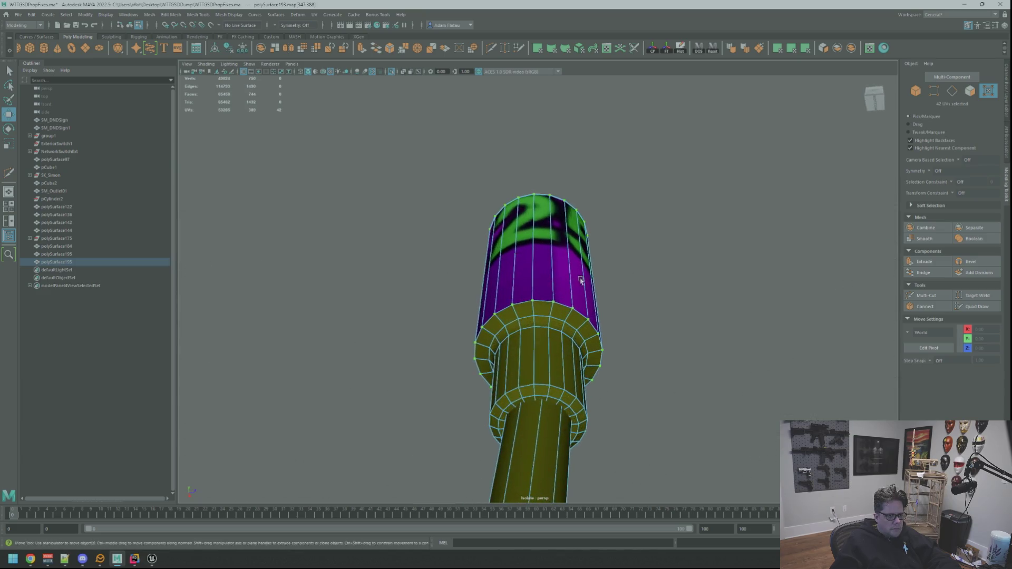
{"action": "scroll", "coordinate": [567, 284], "scroll_direction": "up", "scroll_amount": 4}
{"action": "scroll", "coordinate": [567, 288], "scroll_direction": "down", "scroll_amount": 5}
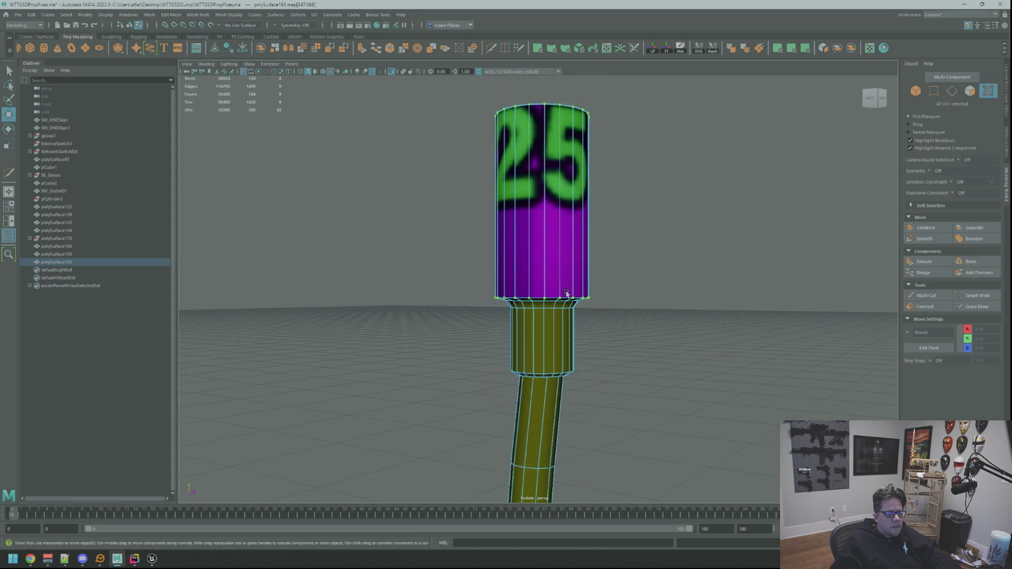
{"action": "scroll", "coordinate": [567, 293], "scroll_direction": "up", "scroll_amount": 6}
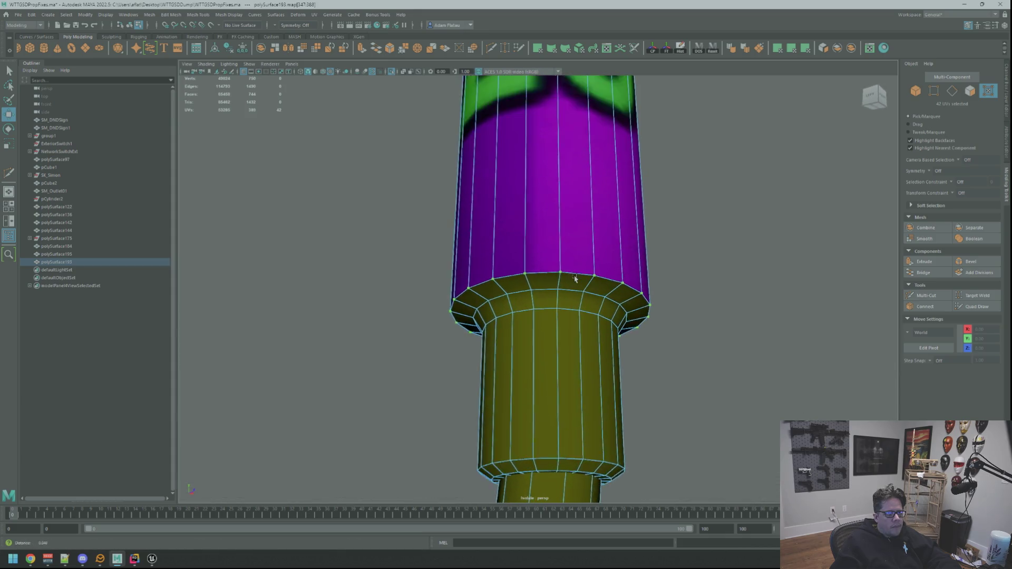
{"action": "scroll", "coordinate": [575, 280], "scroll_direction": "up", "scroll_amount": 2}
{"action": "right_click_drag", "start_coordinate": [578, 277], "coordinate": [596, 276]}
{"action": "left_click", "coordinate": [589, 275]}
{"action": "double_click", "coordinate": [573, 269]}
{"action": "mouse_move", "coordinate": [573, 269]}
{"action": "left_mouse_down", "text": "alt"}
{"action": "mouse_move", "coordinate": [640, 317]}
{"action": "mouse_move", "coordinate": [601, 296]}
{"action": "mouse_move", "coordinate": [598, 316]}
{"action": "mouse_move", "coordinate": [583, 327]}
{"action": "left_mouse_up", "text": "alt"}
{"action": "key", "text": "w"}
Planar-project the flange faces, then select and move the new UVs.
{"action": "scroll", "coordinate": [640, 317], "scroll_direction": "down", "scroll_amount": 4}
{"action": "scroll", "coordinate": [607, 314], "scroll_direction": "up", "scroll_amount": 2}
{"action": "scroll", "coordinate": [607, 314], "scroll_direction": "up", "scroll_amount": 2}
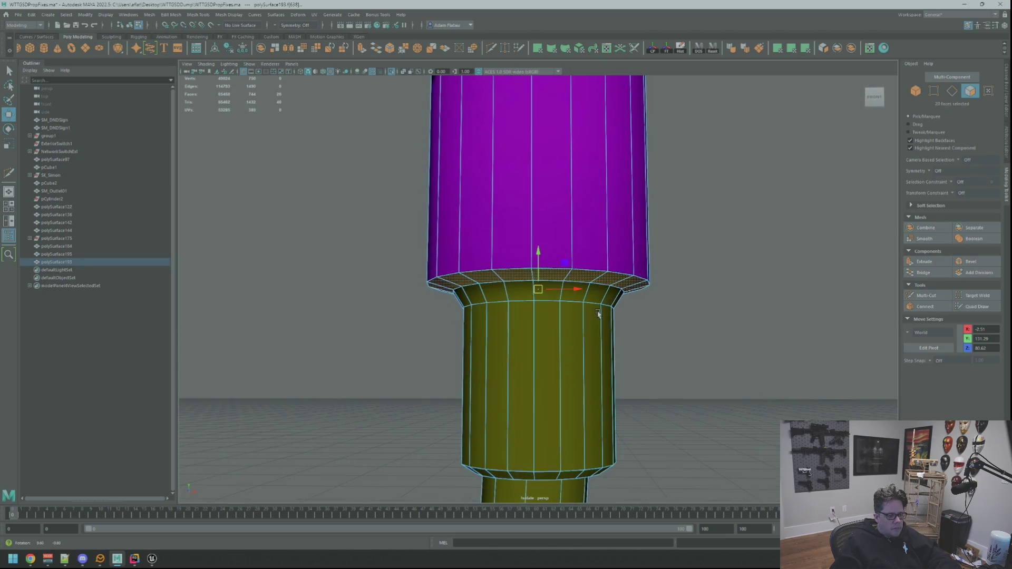
{"action": "scroll", "coordinate": [590, 318], "scroll_direction": "down", "scroll_amount": 2}
{"action": "scroll", "coordinate": [585, 321], "scroll_direction": "up", "scroll_amount": 2}
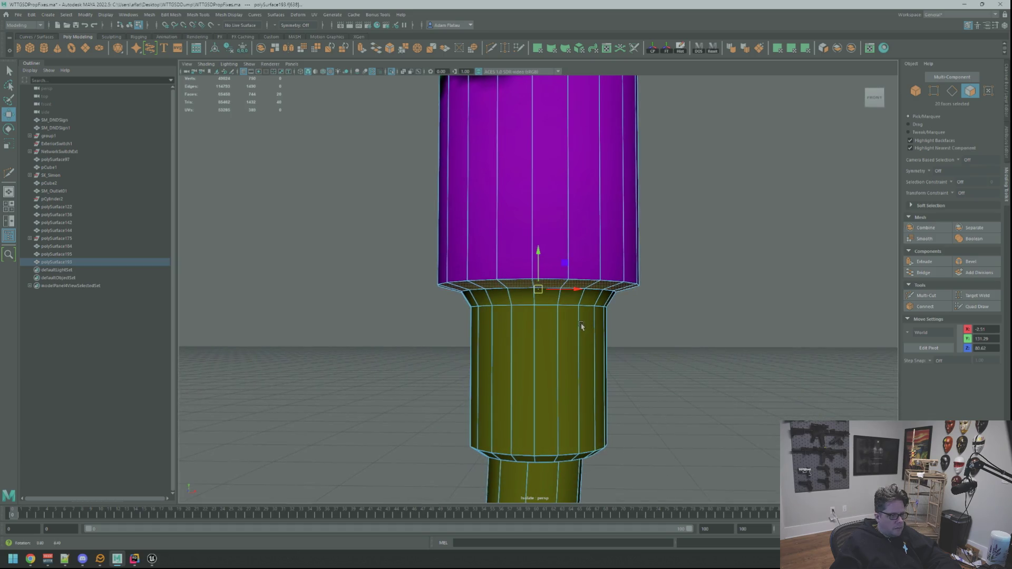
{"action": "left_click", "coordinate": [805, 52]}
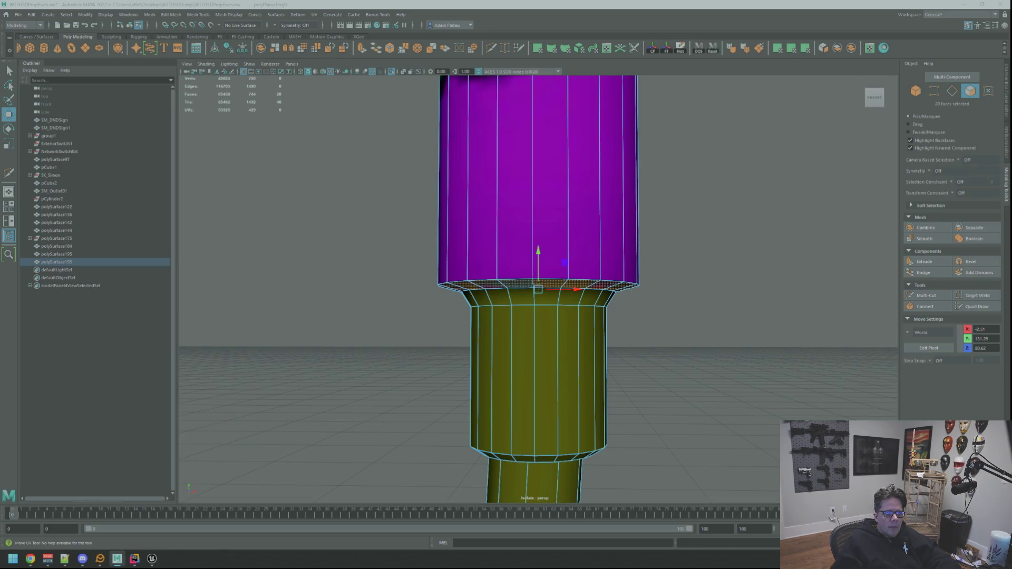
{"action": "key", "text": "q"}
{"action": "left_click", "coordinate": [614, 290]}
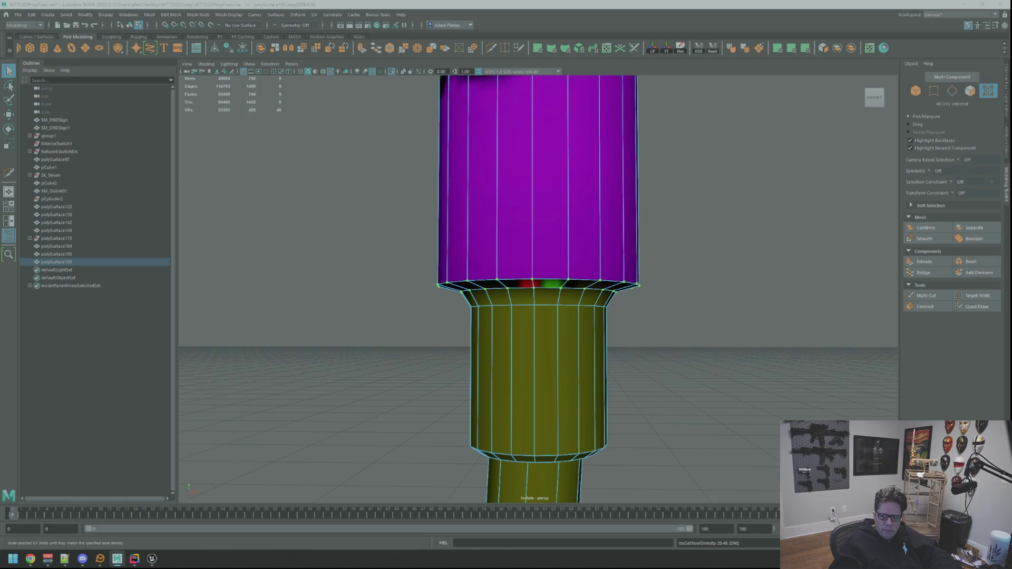
{"action": "key", "text": "w"}
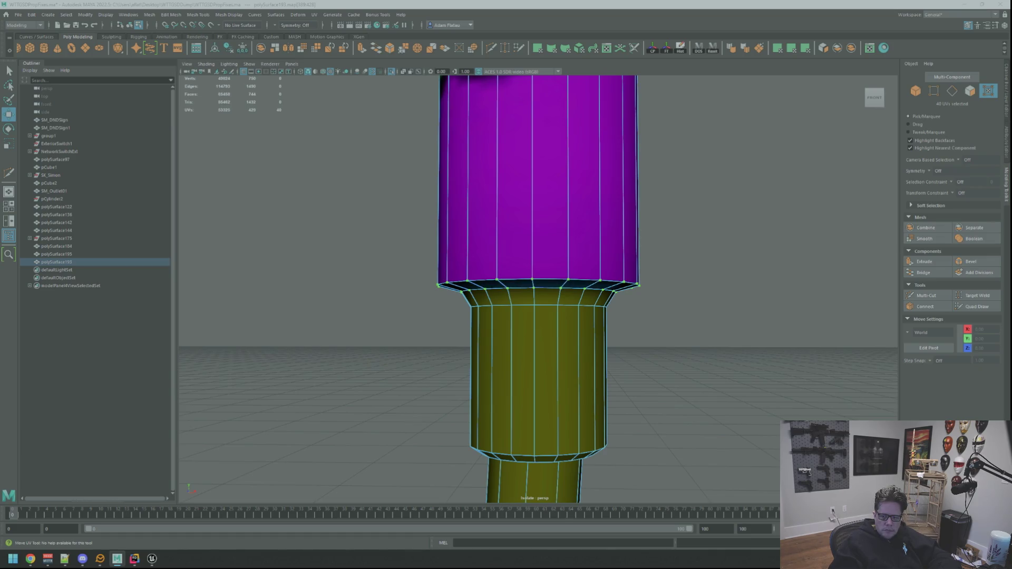
{"action": "mouse_move", "coordinate": [574, 317]}
{"action": "left_mouse_down", "text": "alt"}
{"action": "mouse_move", "coordinate": [585, 270]}
{"action": "mouse_move", "coordinate": [554, 299]}
{"action": "mouse_move", "coordinate": [574, 289]}
{"action": "left_mouse_up", "text": "alt"}
{"action": "scroll", "coordinate": [576, 291], "scroll_direction": "up", "scroll_amount": 3}
{"action": "scroll", "coordinate": [578, 293], "scroll_direction": "down", "scroll_amount": 3}
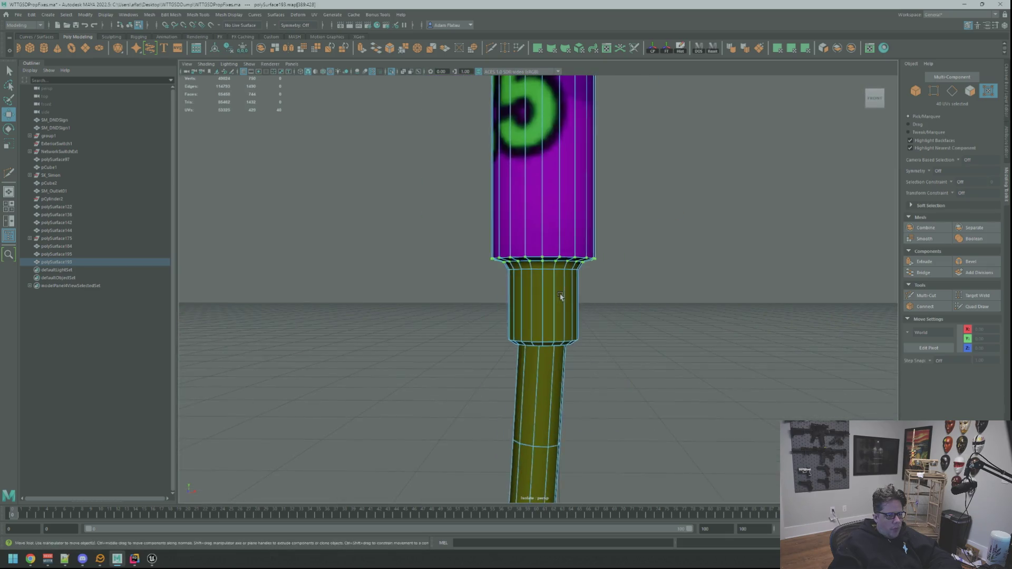
{"action": "scroll", "coordinate": [559, 293], "scroll_direction": "up", "scroll_amount": 2}
Select the face loops of the lower ring beneath the plug head and frame them.
{"action": "key", "text": "q"}
{"action": "key", "text": "F11"}
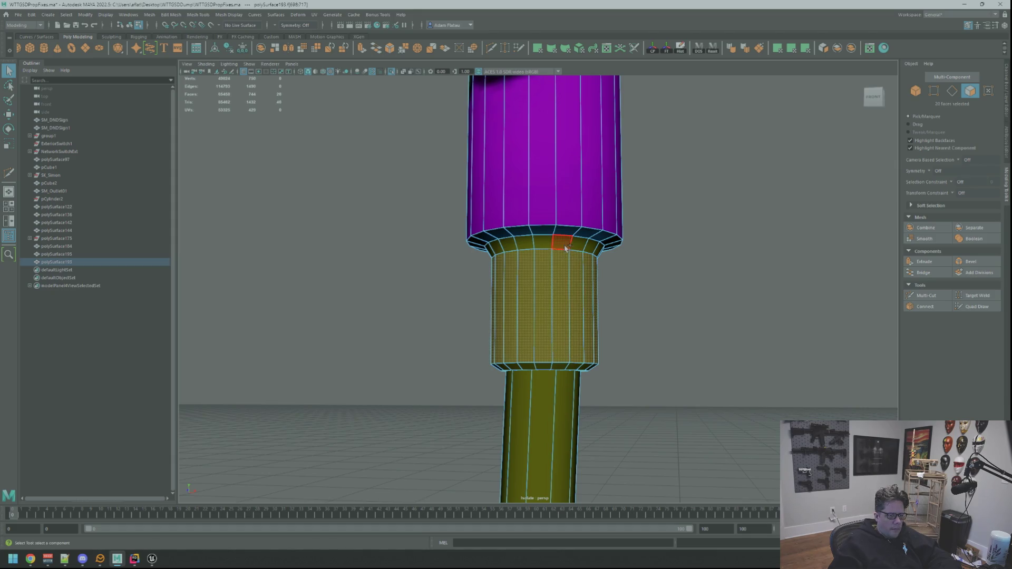
{"action": "double_click", "coordinate": [581, 249], "text": "shift"}
{"action": "key", "text": "f"}
{"action": "key", "text": "w"}
{"action": "scroll", "coordinate": [696, 312], "scroll_direction": "down", "scroll_amount": 5}
{"action": "mouse_move", "coordinate": [695, 311]}
{"action": "left_mouse_down", "text": "alt"}
{"action": "mouse_move", "coordinate": [585, 330]}
{"action": "mouse_move", "coordinate": [534, 359]}
{"action": "mouse_move", "coordinate": [463, 364]}
{"action": "mouse_move", "coordinate": [459, 343]}
{"action": "mouse_move", "coordinate": [418, 315]}
{"action": "mouse_move", "coordinate": [439, 303]}
{"action": "mouse_move", "coordinate": [459, 312]}
{"action": "mouse_move", "coordinate": [447, 316]}
{"action": "mouse_move", "coordinate": [445, 300]}
{"action": "mouse_move", "coordinate": [459, 307]}
{"action": "mouse_move", "coordinate": [465, 298]}
{"action": "mouse_move", "coordinate": [477, 308]}
{"action": "left_mouse_up", "text": "alt"}
{"action": "scroll", "coordinate": [469, 300], "scroll_direction": "down", "scroll_amount": 3}
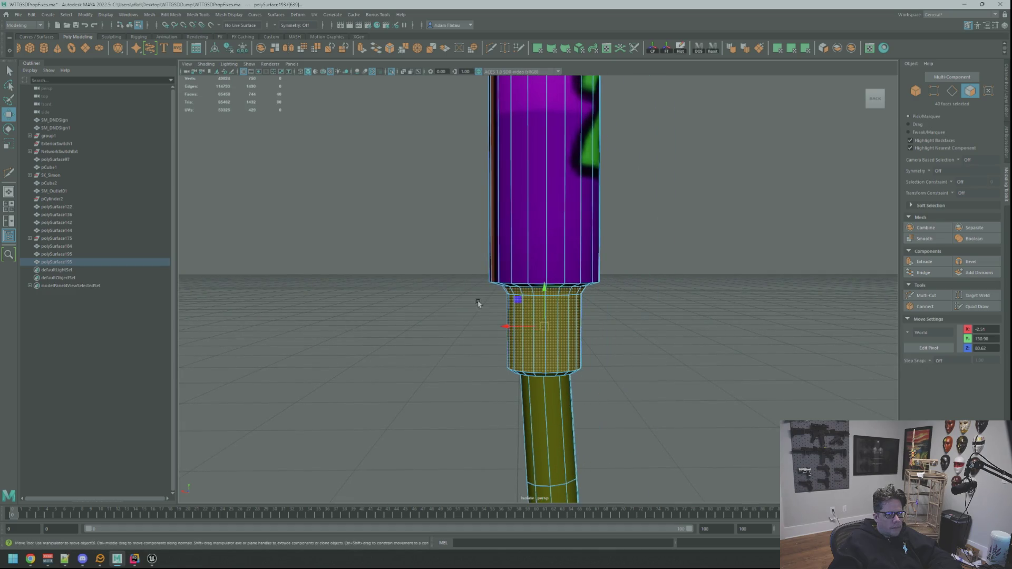
{"action": "scroll", "coordinate": [470, 305], "scroll_direction": "down", "scroll_amount": 3}
{"action": "scroll", "coordinate": [480, 305], "scroll_direction": "up", "scroll_amount": 4}
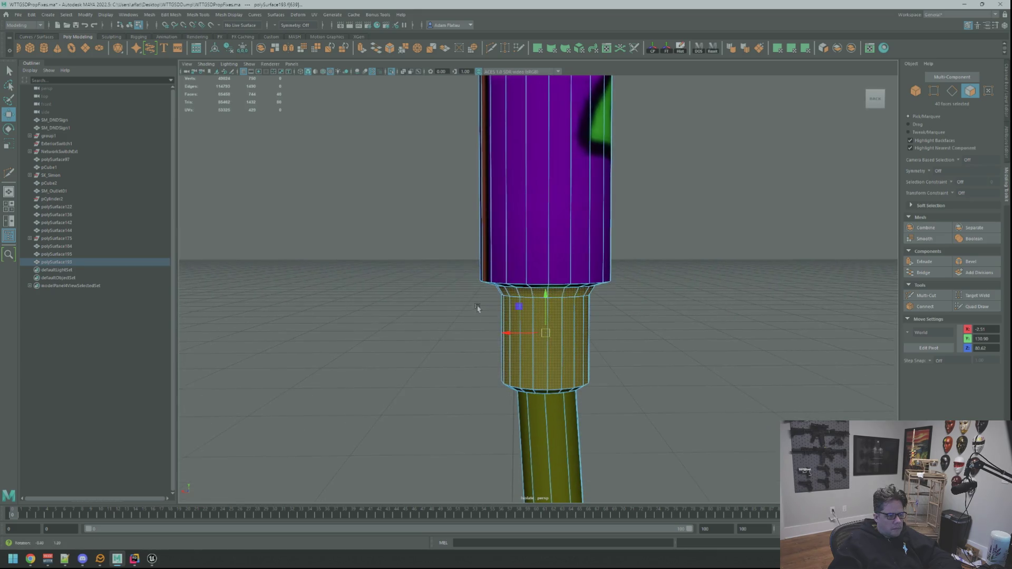
Planar-project the ring faces and cut their UVs along a seam edge.
{"action": "left_click", "coordinate": [791, 48]}
{"action": "mouse_move", "coordinate": [713, 289]}
{"action": "left_mouse_down", "text": "alt"}
{"action": "mouse_move", "coordinate": [591, 317]}
{"action": "mouse_move", "coordinate": [543, 343]}
{"action": "left_mouse_up", "text": "alt"}
{"action": "right_click_drag", "start_coordinate": [541, 343], "coordinate": [542, 321]}
{"action": "key", "text": "q"}
{"action": "left_click", "coordinate": [539, 288]}
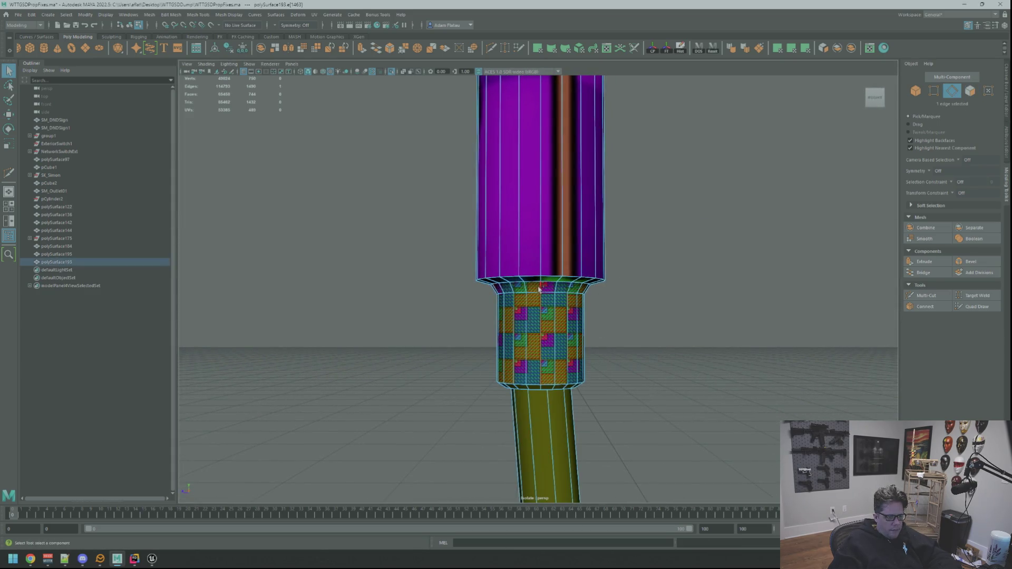
{"action": "key", "text": "ctrl+x"}
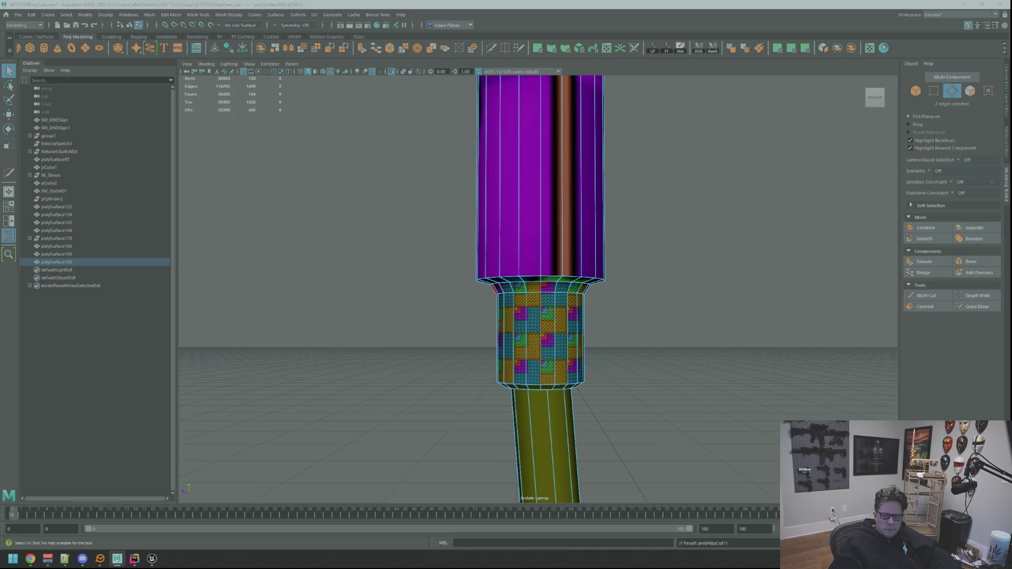
{"action": "key", "text": "ctrl+F12"}
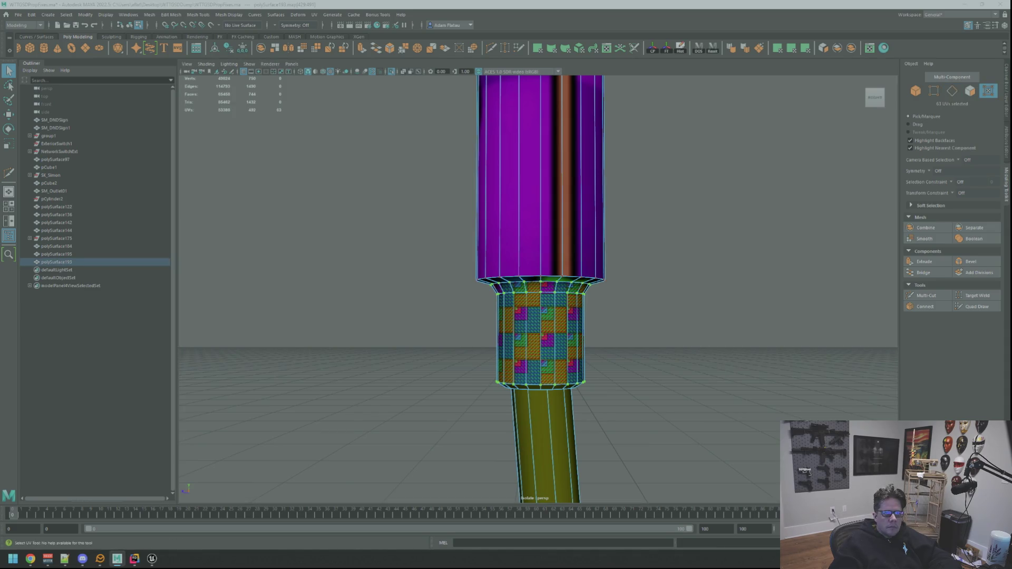
Unfold and orient the ring's UV shells, using undo/redo to settle the blue-and-orange layout.
{"action": "key", "text": "ctrl+u"}
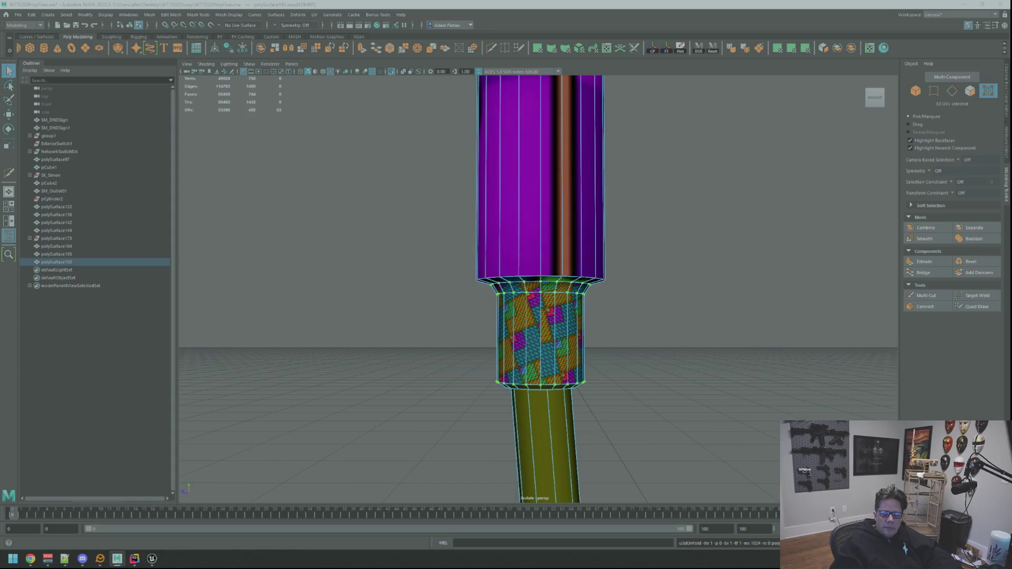
{"action": "key", "text": "w"}
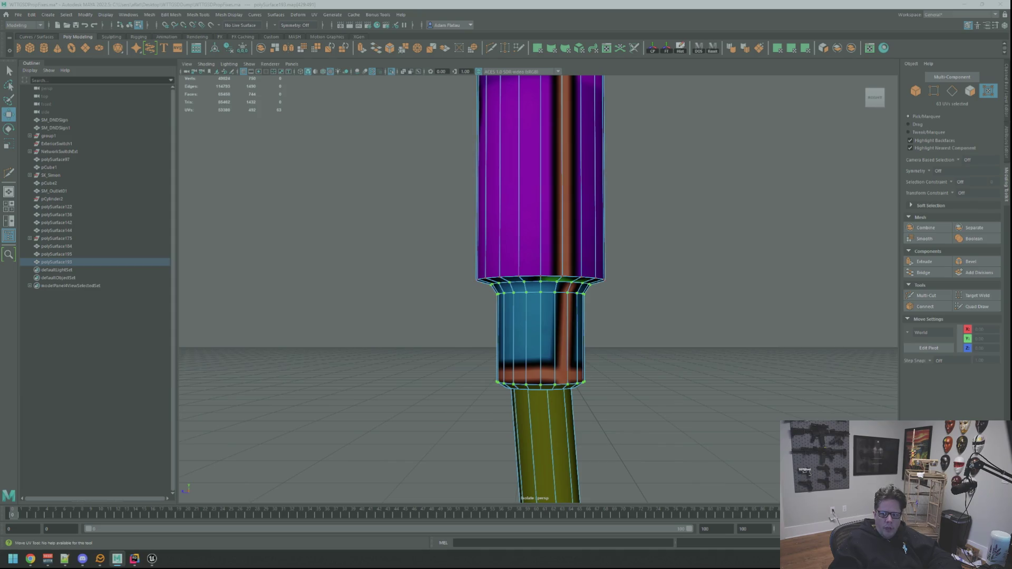
{"action": "key", "text": "w"}
{"action": "left_click", "coordinate": [540, 278]}
{"action": "key", "text": "Escape"}
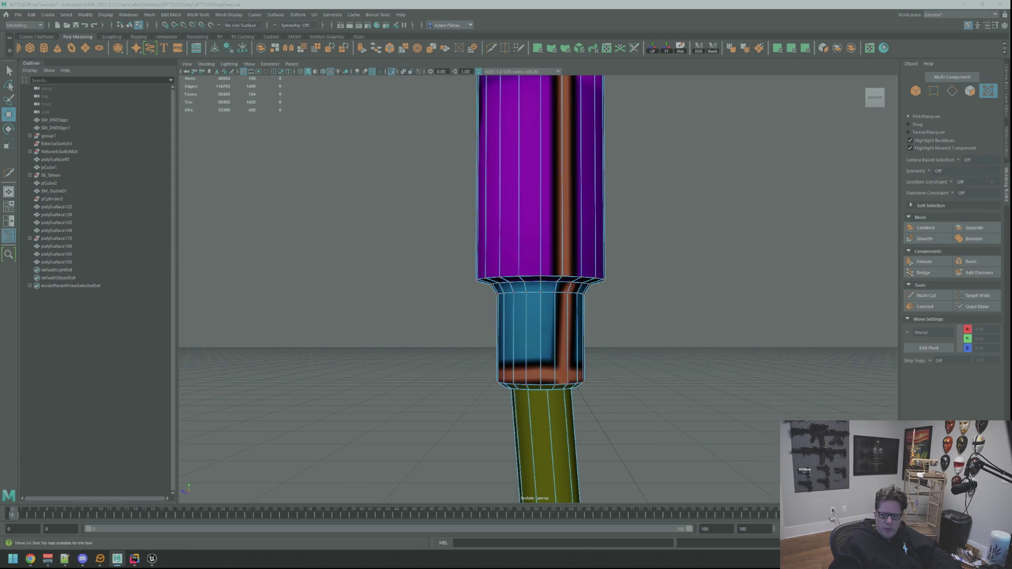
{"action": "key", "text": "ctrl+z"}
{"action": "key", "text": "ctrl+z"}
{"action": "key", "text": "ctrl+z"}
{"action": "key", "text": "ctrl+z"}
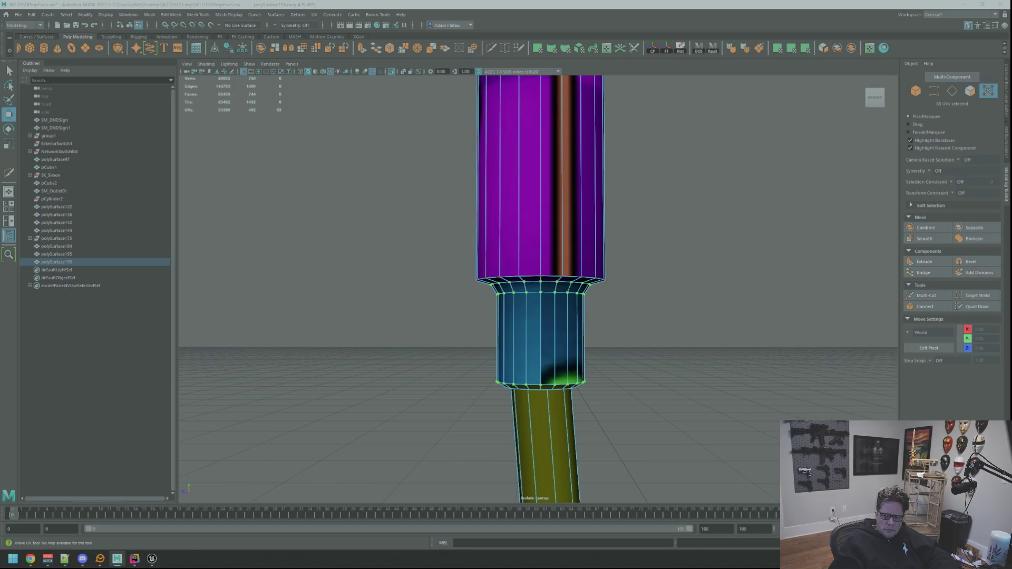
{"action": "key", "text": "ctrl+z"}
{"action": "key", "text": "ctrl+z"}
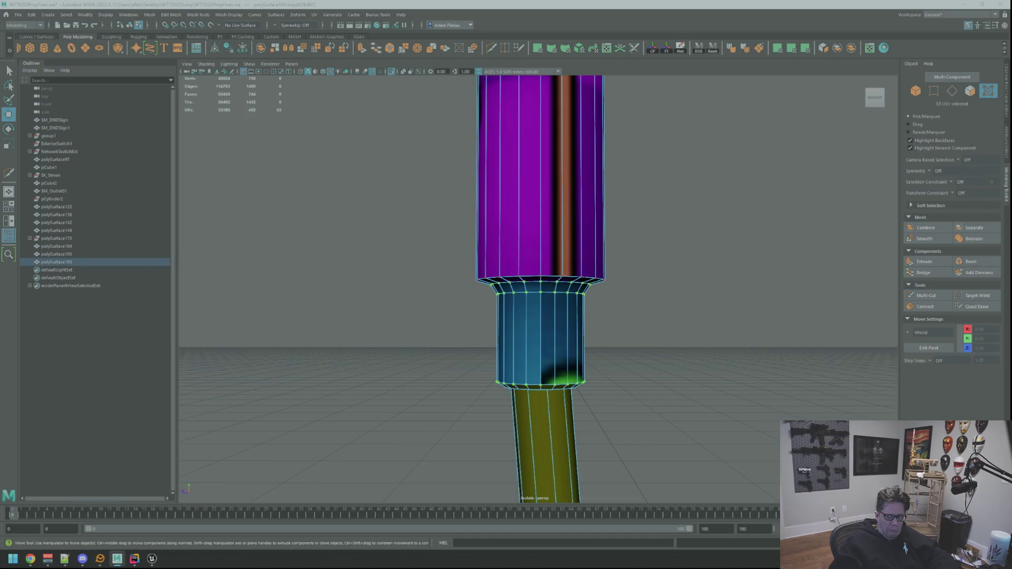
{"action": "key", "text": "ctrl+z"}
{"action": "key", "text": "ctrl+z"}
{"action": "key", "text": "ctrl+z"}
{"action": "key", "text": "ctrl+z"}
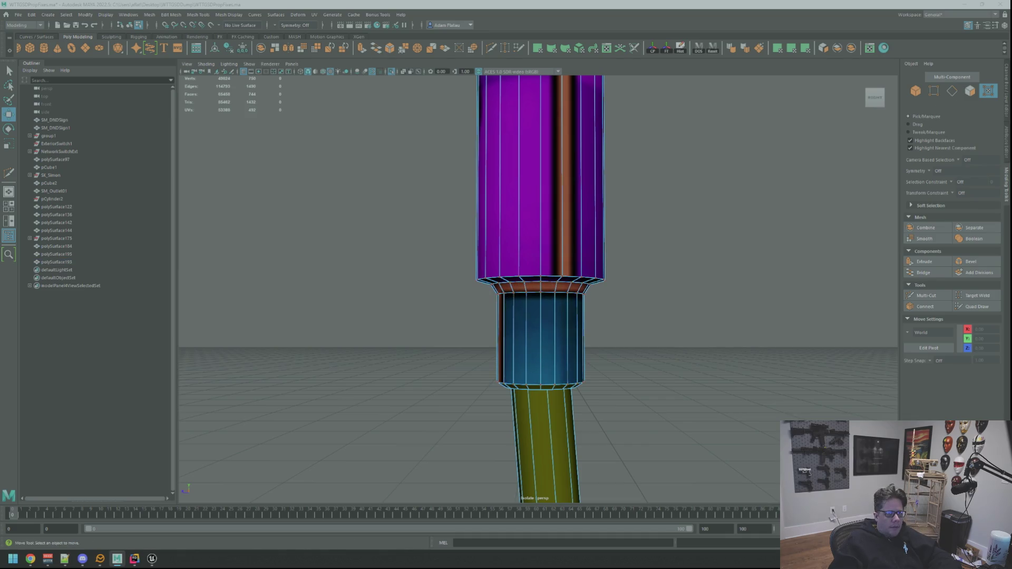
{"action": "left_click_drag", "start_coordinate": [743, 285], "coordinate": [572, 296], "text": "alt"}
{"action": "scroll", "coordinate": [583, 295], "scroll_direction": "up", "scroll_amount": 3}
{"action": "scroll", "coordinate": [583, 295], "scroll_direction": "down", "scroll_amount": 3}
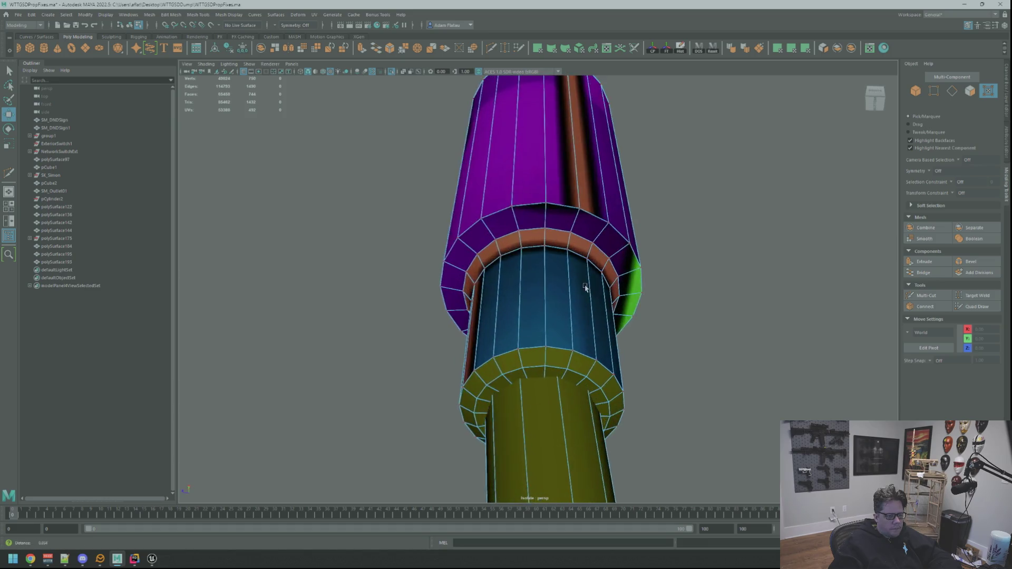
{"action": "right_click_drag", "start_coordinate": [553, 295], "coordinate": [540, 334]}
{"action": "left_click_drag", "start_coordinate": [541, 333], "coordinate": [558, 286], "text": "alt"}
{"action": "key", "text": "bracketleft"}
{"action": "key", "text": "bracketleft"}
{"action": "key", "text": "bracketleft"}
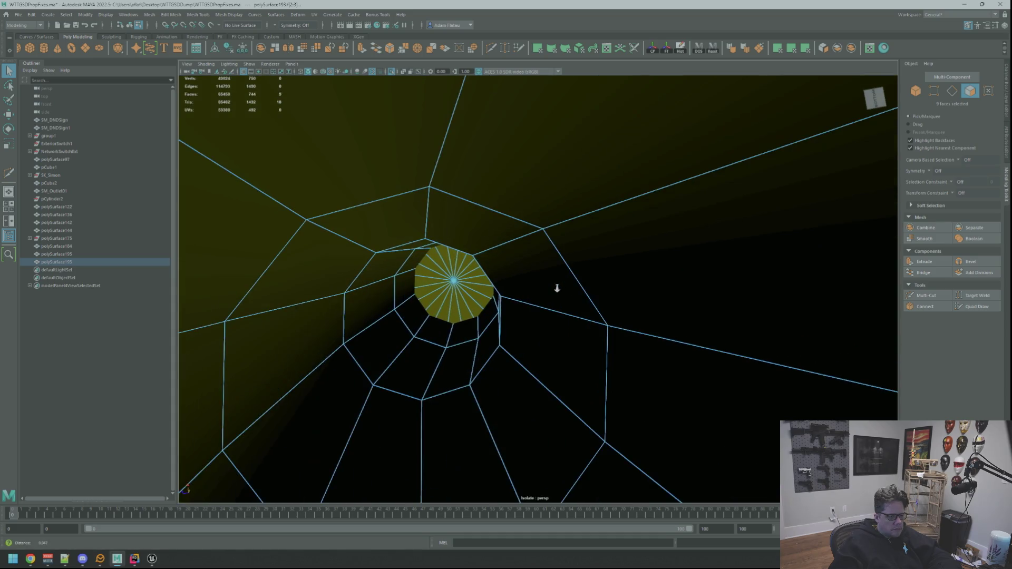
{"action": "mouse_move", "coordinate": [541, 310]}
{"action": "left_mouse_down", "text": "alt"}
{"action": "mouse_move", "coordinate": [529, 269]}
{"action": "mouse_move", "coordinate": [536, 307]}
{"action": "mouse_move", "coordinate": [548, 285]}
{"action": "left_mouse_up", "text": "alt"}
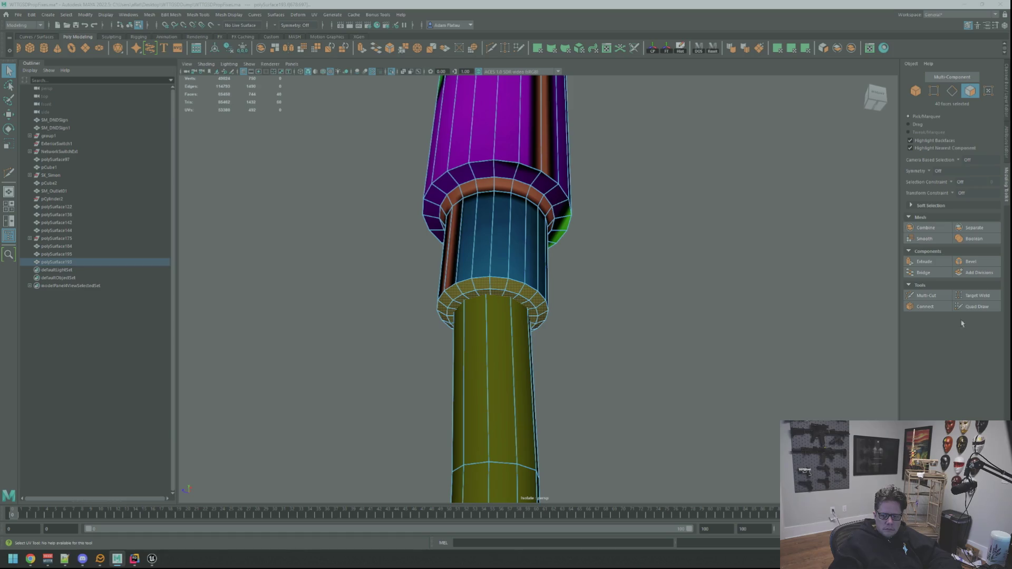
{"action": "key", "text": "w"}
{"action": "key", "text": "f"}
{"action": "right_click_drag", "start_coordinate": [655, 317], "coordinate": [692, 301], "text": "alt"}
{"action": "mouse_move", "coordinate": [705, 307]}
{"action": "left_mouse_down", "text": "alt"}
{"action": "mouse_move", "coordinate": [671, 311]}
{"action": "mouse_move", "coordinate": [667, 361]}
{"action": "left_mouse_up", "text": "alt"}
{"action": "right_click_drag", "start_coordinate": [667, 362], "coordinate": [662, 334], "text": "alt"}
{"action": "mouse_move", "coordinate": [662, 335]}
{"action": "left_mouse_down", "text": "alt"}
{"action": "mouse_move", "coordinate": [663, 278]}
{"action": "mouse_move", "coordinate": [680, 310]}
{"action": "left_mouse_up", "text": "alt"}
{"action": "mouse_move", "coordinate": [679, 309]}
{"action": "right_mouse_down", "text": "alt"}
{"action": "mouse_move", "coordinate": [668, 296]}
{"action": "mouse_move", "coordinate": [662, 307]}
{"action": "right_mouse_up", "text": "alt"}
{"action": "left_click_drag", "start_coordinate": [663, 308], "coordinate": [665, 301], "text": "alt"}
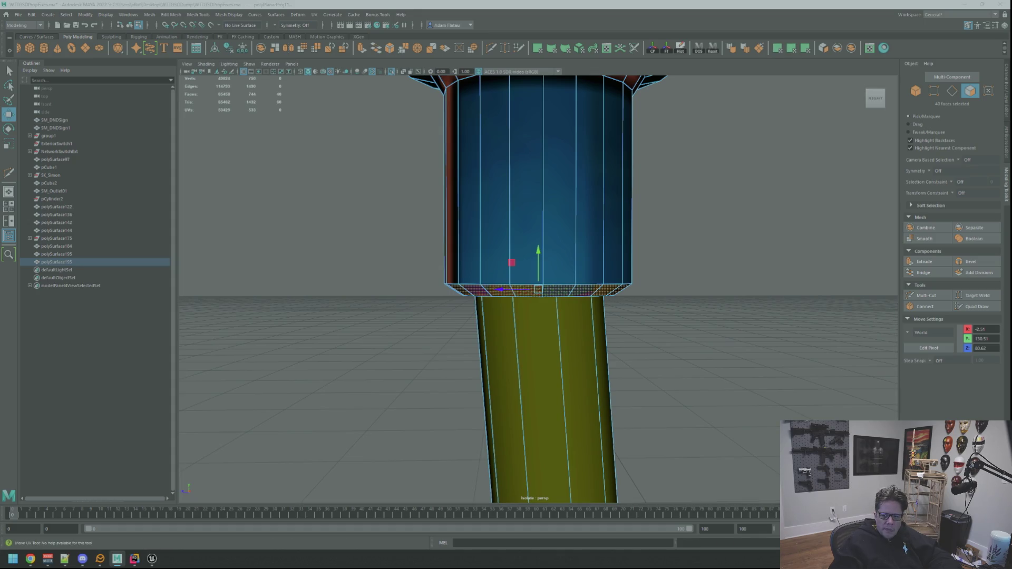
{"action": "left_click", "coordinate": [591, 296]}
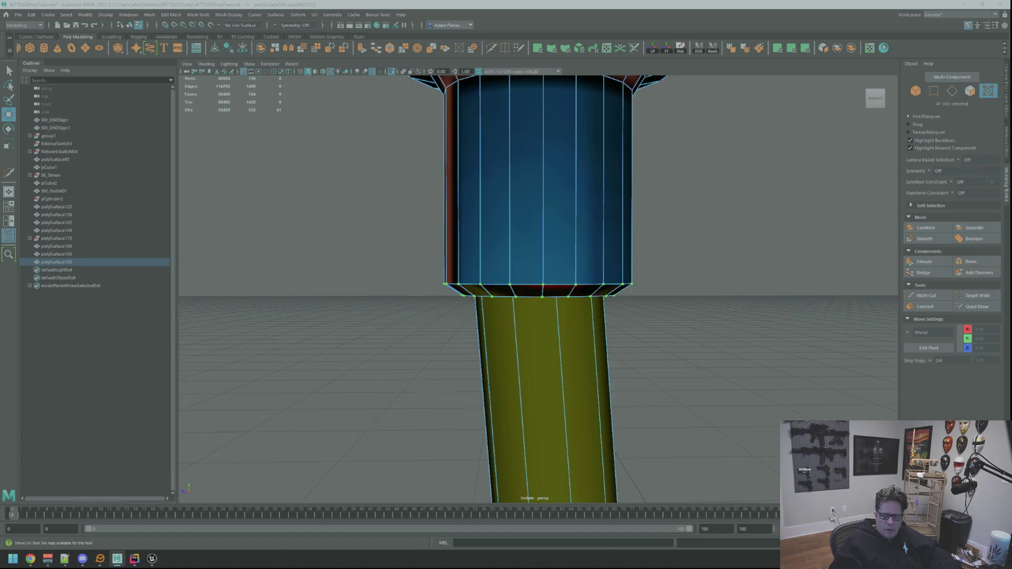
{"action": "mouse_move", "coordinate": [552, 263]}
{"action": "left_mouse_down", "text": "alt"}
{"action": "mouse_move", "coordinate": [561, 203]}
{"action": "mouse_move", "coordinate": [564, 248]}
{"action": "mouse_move", "coordinate": [567, 237]}
{"action": "left_mouse_up", "text": "alt"}
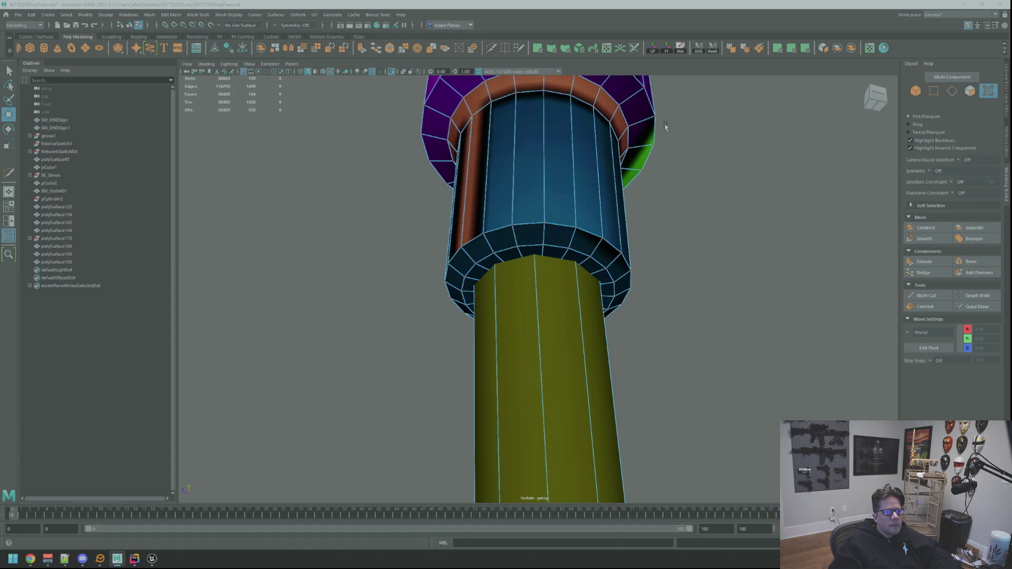
{"action": "key", "text": "f"}
{"action": "mouse_move", "coordinate": [574, 142]}
{"action": "left_mouse_down", "text": "alt"}
{"action": "mouse_move", "coordinate": [534, 174]}
{"action": "mouse_move", "coordinate": [569, 170]}
{"action": "left_mouse_up", "text": "alt"}
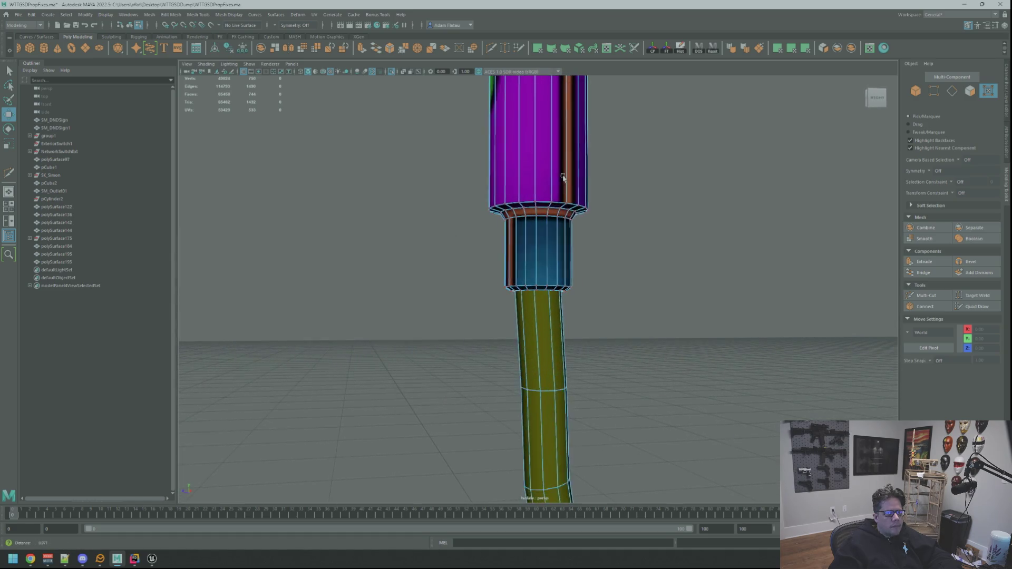
Orbit and zoom to frame the whole hanging router cable and outlet box.
{"action": "right_click_drag", "start_coordinate": [578, 183], "coordinate": [561, 184], "text": "alt"}
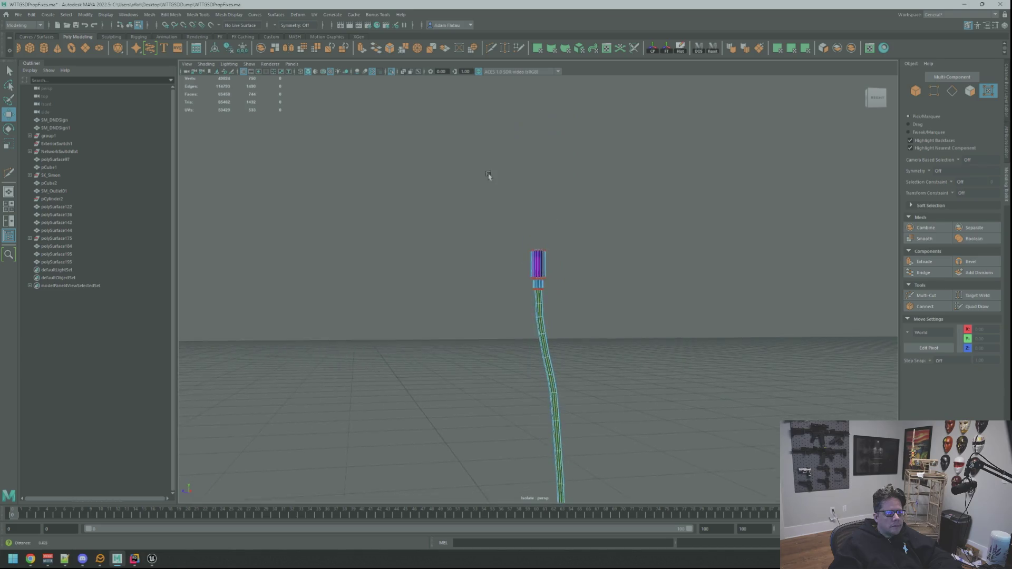
{"action": "left_click_drag", "start_coordinate": [572, 192], "coordinate": [568, 109], "text": "alt"}
{"action": "mouse_move", "coordinate": [568, 109]}
{"action": "right_mouse_down", "text": "alt"}
{"action": "mouse_move", "coordinate": [527, 126]}
{"action": "mouse_move", "coordinate": [614, 220]}
{"action": "right_mouse_up", "text": "alt"}
{"action": "right_click_drag", "start_coordinate": [606, 342], "coordinate": [589, 222], "text": "alt"}
{"action": "mouse_move", "coordinate": [583, 231]}
{"action": "left_mouse_down", "text": "alt"}
{"action": "mouse_move", "coordinate": [535, 219]}
{"action": "mouse_move", "coordinate": [561, 165]}
{"action": "mouse_move", "coordinate": [531, 173]}
{"action": "mouse_move", "coordinate": [587, 167]}
{"action": "mouse_move", "coordinate": [502, 185]}
{"action": "mouse_move", "coordinate": [512, 160]}
{"action": "mouse_move", "coordinate": [502, 186]}
{"action": "left_mouse_up", "text": "alt"}
{"action": "mouse_move", "coordinate": [501, 185]}
{"action": "right_mouse_down", "text": "alt"}
{"action": "mouse_move", "coordinate": [515, 204]}
{"action": "mouse_move", "coordinate": [546, 200]}
{"action": "right_mouse_up", "text": "alt"}
{"action": "mouse_move", "coordinate": [545, 201]}
{"action": "left_mouse_down", "text": "alt"}
{"action": "mouse_move", "coordinate": [513, 224]}
{"action": "mouse_move", "coordinate": [531, 251]}
{"action": "mouse_move", "coordinate": [501, 181]}
{"action": "mouse_move", "coordinate": [531, 328]}
{"action": "mouse_move", "coordinate": [523, 272]}
{"action": "left_mouse_up", "text": "alt"}
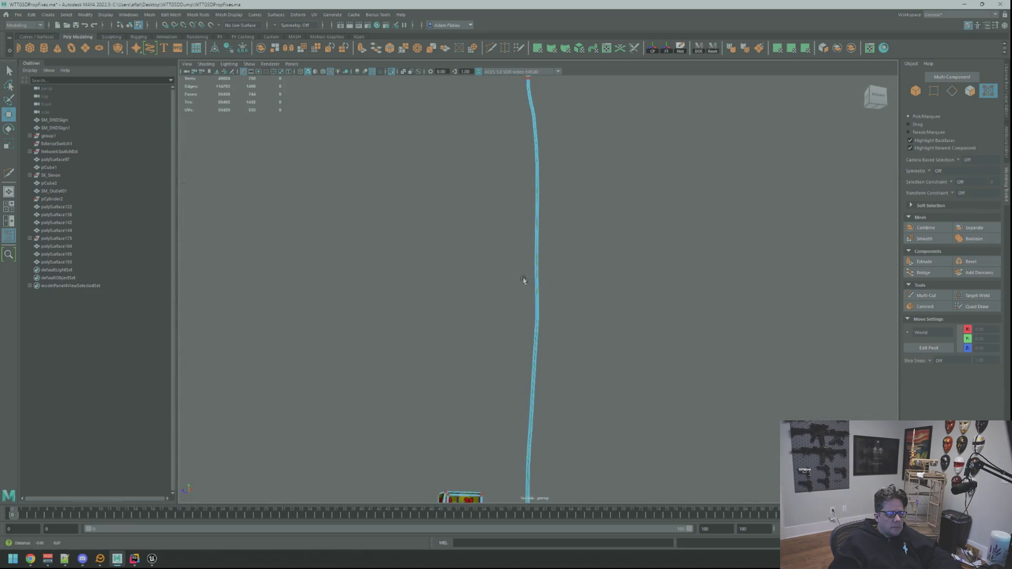
{"action": "middle_click_drag", "start_coordinate": [532, 187], "coordinate": [516, 298], "text": "alt"}
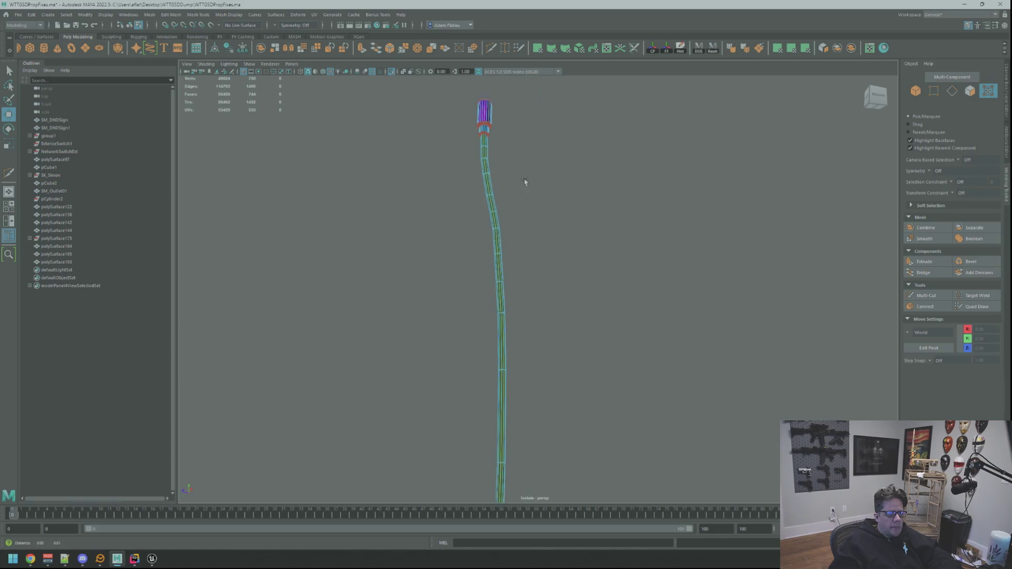
{"action": "mouse_move", "coordinate": [516, 220]}
{"action": "middle_mouse_down", "text": "alt"}
{"action": "mouse_move", "coordinate": [501, 223]}
{"action": "mouse_move", "coordinate": [500, 247]}
{"action": "middle_mouse_up", "text": "alt"}
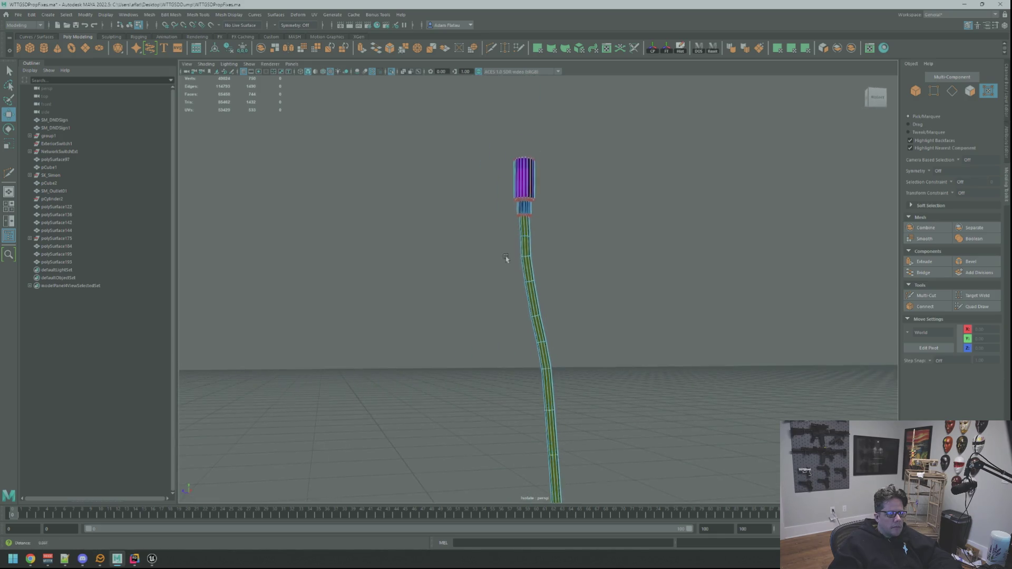
{"action": "mouse_move", "coordinate": [506, 258]}
{"action": "right_mouse_down", "text": "alt"}
{"action": "mouse_move", "coordinate": [549, 266]}
{"action": "mouse_move", "coordinate": [506, 258]}
{"action": "mouse_move", "coordinate": [554, 260]}
{"action": "mouse_move", "coordinate": [549, 267]}
{"action": "mouse_move", "coordinate": [564, 260]}
{"action": "mouse_move", "coordinate": [534, 257]}
{"action": "mouse_move", "coordinate": [565, 255]}
{"action": "mouse_move", "coordinate": [497, 248]}
{"action": "right_mouse_up", "text": "alt"}
{"action": "left_click_drag", "start_coordinate": [497, 249], "coordinate": [452, 262], "text": "alt"}
{"action": "middle_click_drag", "start_coordinate": [452, 263], "coordinate": [499, 152], "text": "alt"}
{"action": "right_click_drag", "start_coordinate": [499, 152], "coordinate": [533, 163], "text": "alt"}
{"action": "left_click_drag", "start_coordinate": [533, 163], "coordinate": [513, 221], "text": "alt"}
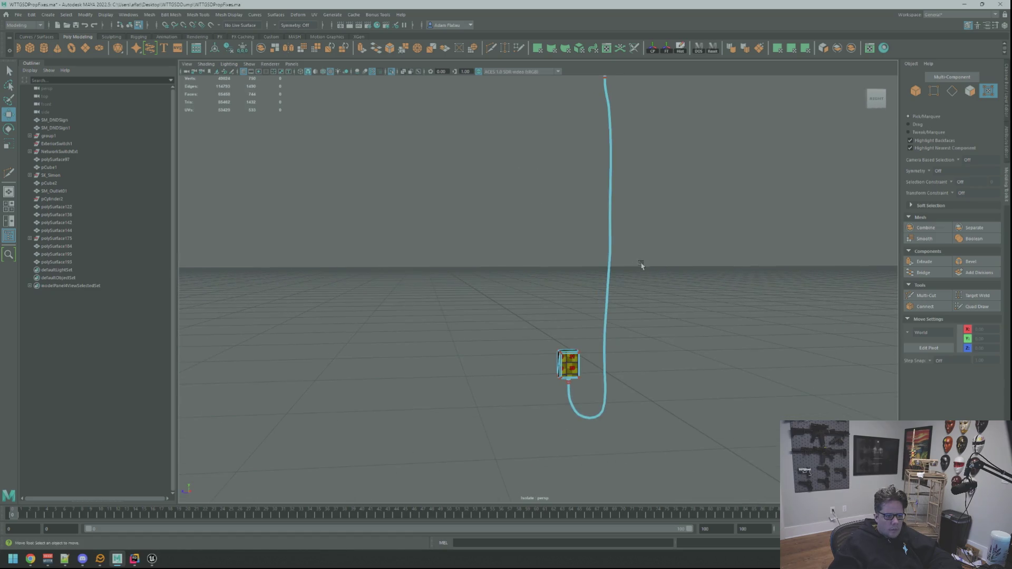
Select the cable faces and apply a planar UV projection to them.
{"action": "right_click_drag", "start_coordinate": [642, 265], "coordinate": [606, 285]}
{"action": "left_click", "coordinate": [605, 278]}
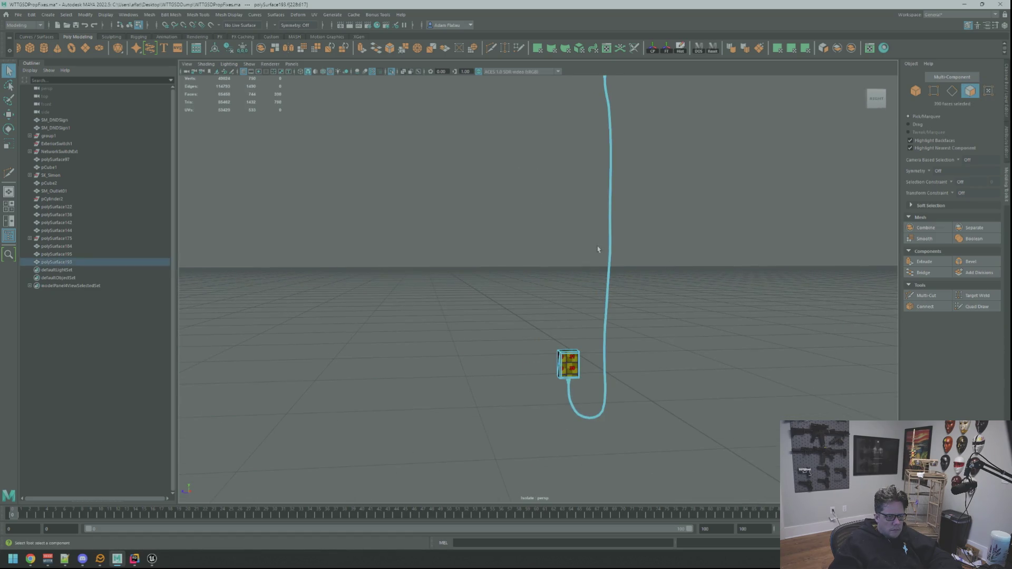
{"action": "mouse_move", "coordinate": [666, 304]}
{"action": "left_mouse_down", "text": "alt"}
{"action": "mouse_move", "coordinate": [655, 339]}
{"action": "mouse_move", "coordinate": [588, 334]}
{"action": "mouse_move", "coordinate": [626, 330]}
{"action": "mouse_move", "coordinate": [607, 326]}
{"action": "mouse_move", "coordinate": [617, 278]}
{"action": "mouse_move", "coordinate": [606, 300]}
{"action": "mouse_move", "coordinate": [643, 306]}
{"action": "left_mouse_up", "text": "alt"}
{"action": "scroll", "coordinate": [666, 309], "scroll_direction": "up", "scroll_amount": 5}
{"action": "middle_click_drag", "start_coordinate": [666, 309], "coordinate": [614, 285], "text": "alt"}
{"action": "mouse_move", "coordinate": [615, 285]}
{"action": "right_mouse_down", "text": "alt"}
{"action": "mouse_move", "coordinate": [588, 291]}
{"action": "mouse_move", "coordinate": [682, 301]}
{"action": "mouse_move", "coordinate": [498, 291]}
{"action": "mouse_move", "coordinate": [569, 280]}
{"action": "right_mouse_up", "text": "alt"}
{"action": "left_click", "coordinate": [778, 48]}
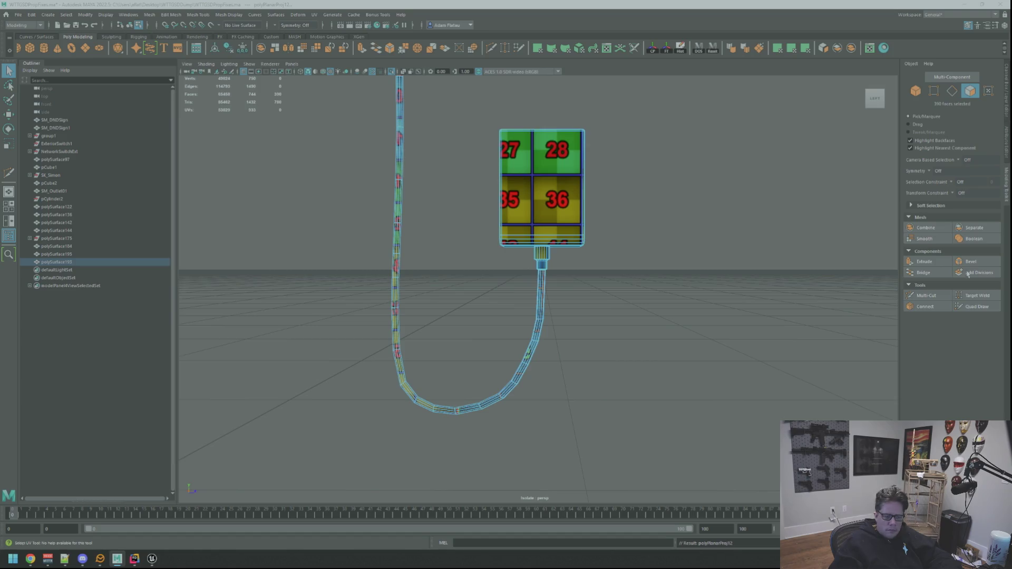
Cut the cable's UVs along the seam edges near the plug head.
{"action": "left_click_drag", "start_coordinate": [574, 296], "coordinate": [580, 271], "text": "alt"}
{"action": "scroll", "coordinate": [581, 271], "scroll_direction": "up", "scroll_amount": 10}
{"action": "right_click", "coordinate": [554, 240]}
{"action": "left_click", "coordinate": [561, 221]}
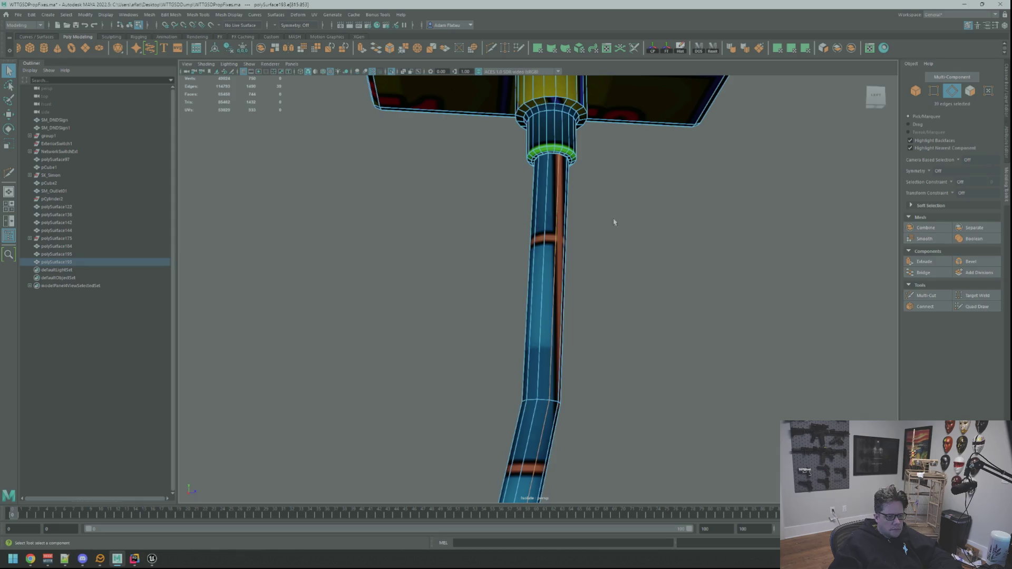
{"action": "left_click", "coordinate": [791, 48]}
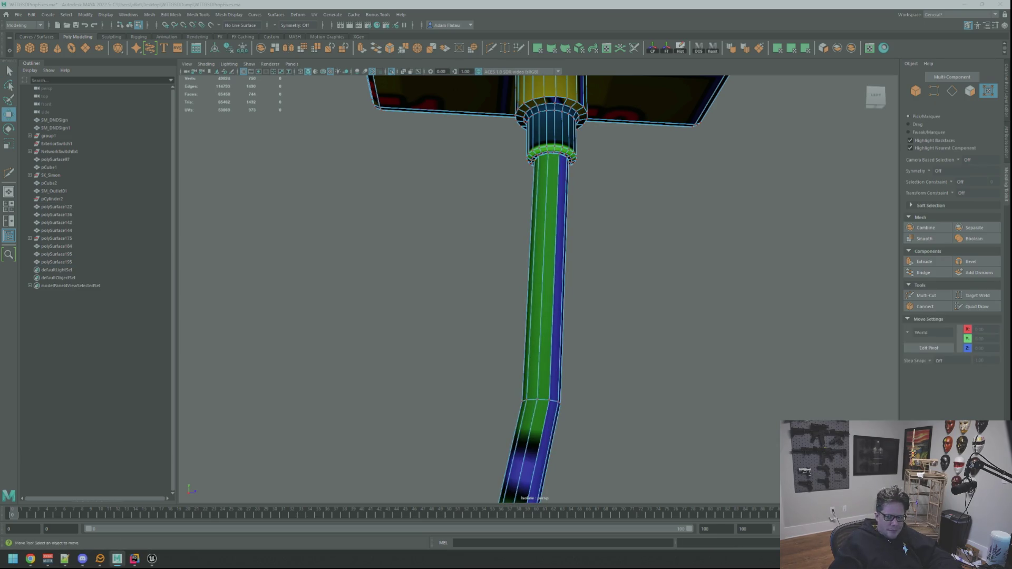
{"action": "key", "text": "F8"}
Save the scene file with Ctrl+S.
{"action": "key", "text": "q"}
{"action": "left_click_drag", "start_coordinate": [633, 222], "coordinate": [716, 250], "text": "alt"}
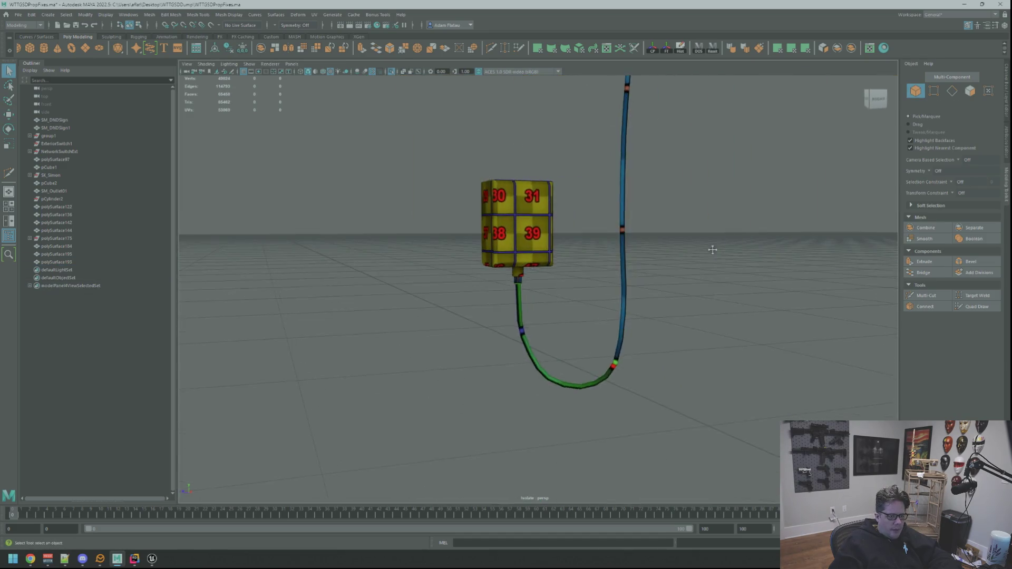
{"action": "middle_click_drag", "start_coordinate": [716, 250], "coordinate": [724, 252], "text": "alt"}
{"action": "key", "text": "ctrl+s"}
{"action": "left_click", "coordinate": [610, 238]}
{"action": "mouse_move", "coordinate": [610, 238]}
{"action": "left_mouse_down", "text": "alt"}
{"action": "mouse_move", "coordinate": [601, 211]}
{"action": "mouse_move", "coordinate": [637, 260]}
{"action": "mouse_move", "coordinate": [599, 294]}
{"action": "mouse_move", "coordinate": [628, 169]}
{"action": "mouse_move", "coordinate": [610, 260]}
{"action": "mouse_move", "coordinate": [638, 248]}
{"action": "mouse_move", "coordinate": [610, 214]}
{"action": "mouse_move", "coordinate": [545, 274]}
{"action": "mouse_move", "coordinate": [429, 278]}
{"action": "mouse_move", "coordinate": [503, 225]}
{"action": "mouse_move", "coordinate": [610, 278]}
{"action": "mouse_move", "coordinate": [554, 250]}
{"action": "mouse_move", "coordinate": [654, 253]}
{"action": "left_mouse_up", "text": "alt"}
{"action": "left_click", "coordinate": [621, 228]}
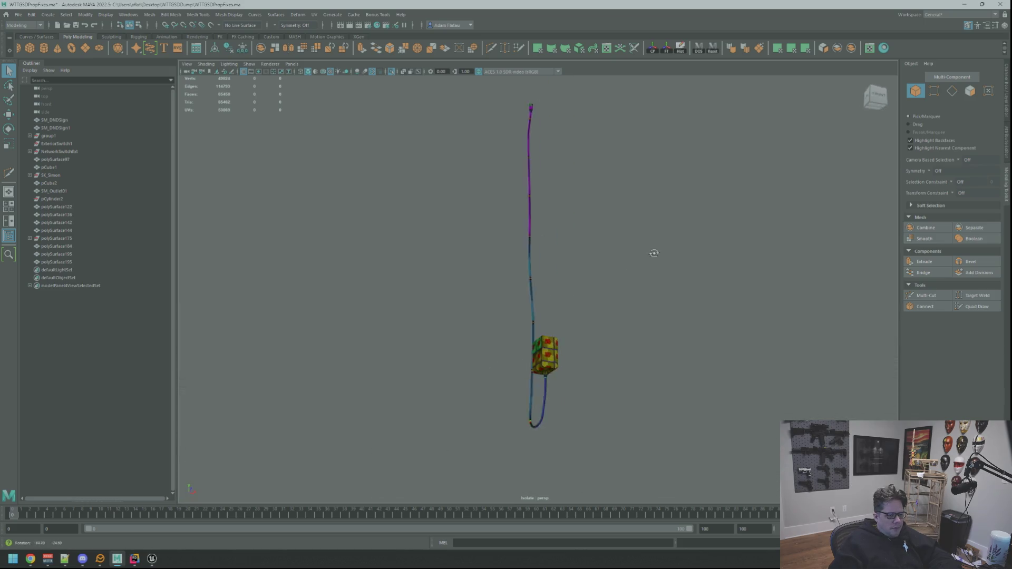
Turn off Isolate Select to show the whole scene again.
{"action": "mouse_move", "coordinate": [646, 326]}
{"action": "left_mouse_down", "text": "alt"}
{"action": "mouse_move", "coordinate": [587, 361]}
{"action": "mouse_move", "coordinate": [568, 280]}
{"action": "mouse_move", "coordinate": [547, 261]}
{"action": "mouse_move", "coordinate": [576, 246]}
{"action": "mouse_move", "coordinate": [529, 280]}
{"action": "left_mouse_up", "text": "alt"}
{"action": "left_click", "coordinate": [572, 253]}
{"action": "scroll", "coordinate": [584, 255], "scroll_direction": "up", "scroll_amount": 2}
{"action": "right_click_drag", "start_coordinate": [529, 280], "coordinate": [562, 271], "text": "alt"}
{"action": "mouse_move", "coordinate": [562, 272]}
{"action": "left_mouse_down", "text": "alt"}
{"action": "mouse_move", "coordinate": [745, 264]}
{"action": "mouse_move", "coordinate": [634, 297]}
{"action": "left_mouse_up", "text": "alt"}
{"action": "right_click_drag", "start_coordinate": [634, 296], "coordinate": [543, 334], "text": "alt"}
{"action": "mouse_move", "coordinate": [542, 334]}
{"action": "left_mouse_down", "text": "alt"}
{"action": "mouse_move", "coordinate": [560, 303]}
{"action": "mouse_move", "coordinate": [578, 337]}
{"action": "mouse_move", "coordinate": [580, 327]}
{"action": "mouse_move", "coordinate": [550, 298]}
{"action": "left_mouse_up", "text": "alt"}
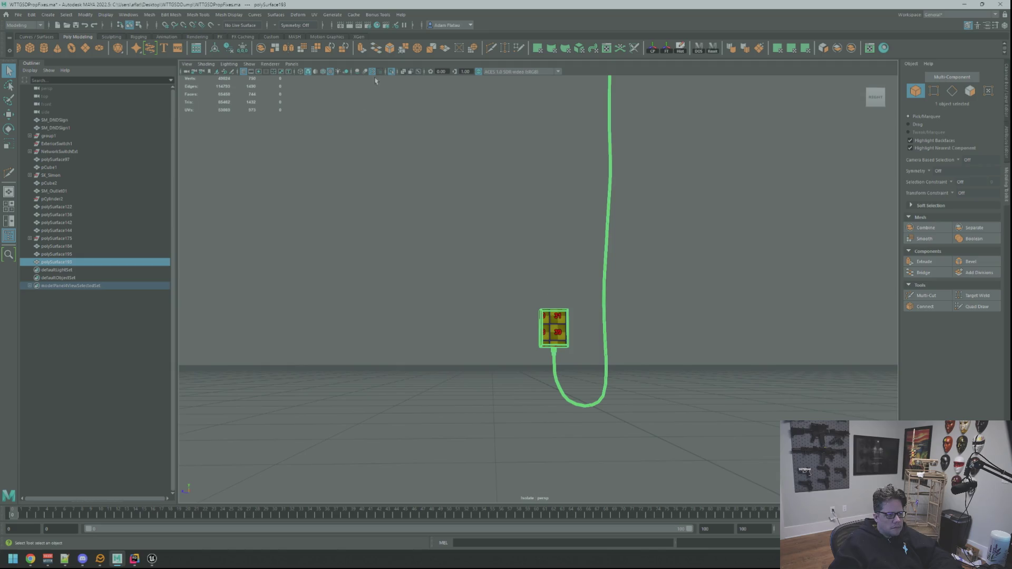
{"action": "left_click", "coordinate": [391, 71]}
Combine the two cords hanging under the wall box into one mesh, polySurface214.
{"action": "mouse_move", "coordinate": [610, 229]}
{"action": "left_mouse_down", "text": "alt"}
{"action": "mouse_move", "coordinate": [732, 250]}
{"action": "mouse_move", "coordinate": [691, 278]}
{"action": "mouse_move", "coordinate": [644, 288]}
{"action": "mouse_move", "coordinate": [599, 273]}
{"action": "mouse_move", "coordinate": [599, 343]}
{"action": "left_mouse_up", "text": "alt"}
{"action": "scroll", "coordinate": [599, 273], "scroll_direction": "up", "scroll_amount": 3}
{"action": "scroll", "coordinate": [554, 213], "scroll_direction": "up", "scroll_amount": 3}
{"action": "mouse_move", "coordinate": [554, 214]}
{"action": "left_mouse_down", "text": "alt"}
{"action": "mouse_move", "coordinate": [579, 279]}
{"action": "mouse_move", "coordinate": [432, 251]}
{"action": "mouse_move", "coordinate": [575, 271]}
{"action": "left_mouse_up", "text": "alt"}
{"action": "scroll", "coordinate": [579, 279], "scroll_direction": "up", "scroll_amount": 4}
{"action": "scroll", "coordinate": [574, 271], "scroll_direction": "up", "scroll_amount": 3}
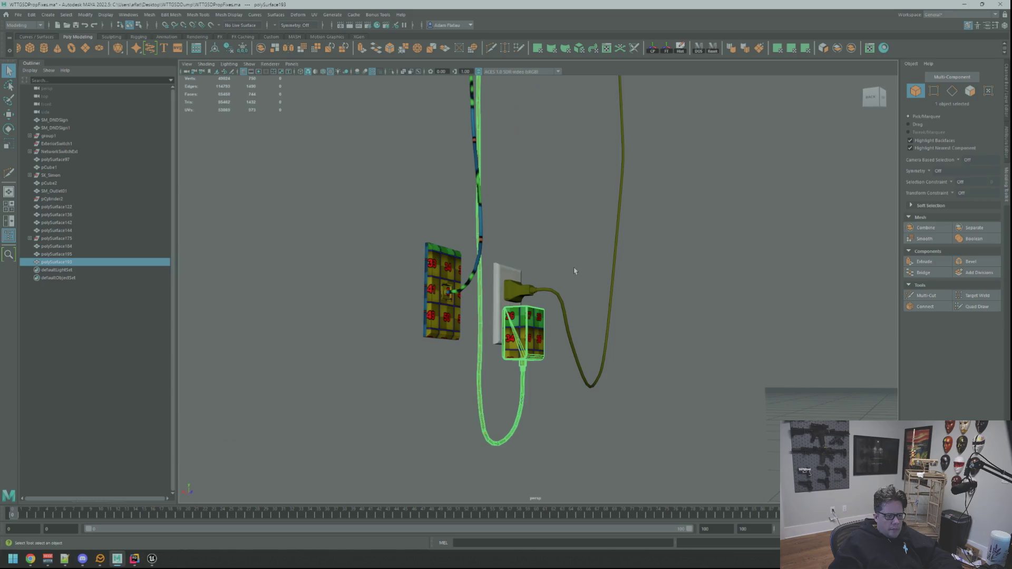
{"action": "mouse_move", "coordinate": [519, 242]}
{"action": "left_mouse_down", "text": "alt"}
{"action": "mouse_move", "coordinate": [545, 254]}
{"action": "mouse_move", "coordinate": [555, 222]}
{"action": "mouse_move", "coordinate": [600, 299]}
{"action": "mouse_move", "coordinate": [558, 230]}
{"action": "mouse_move", "coordinate": [579, 226]}
{"action": "mouse_move", "coordinate": [605, 296]}
{"action": "mouse_move", "coordinate": [622, 262]}
{"action": "mouse_move", "coordinate": [669, 292]}
{"action": "mouse_move", "coordinate": [560, 267]}
{"action": "mouse_move", "coordinate": [553, 213]}
{"action": "mouse_move", "coordinate": [562, 256]}
{"action": "mouse_move", "coordinate": [583, 262]}
{"action": "mouse_move", "coordinate": [585, 251]}
{"action": "mouse_move", "coordinate": [569, 273]}
{"action": "mouse_move", "coordinate": [600, 266]}
{"action": "mouse_move", "coordinate": [570, 334]}
{"action": "mouse_move", "coordinate": [580, 311]}
{"action": "mouse_move", "coordinate": [610, 334]}
{"action": "mouse_move", "coordinate": [628, 296]}
{"action": "mouse_move", "coordinate": [642, 330]}
{"action": "mouse_move", "coordinate": [766, 356]}
{"action": "mouse_move", "coordinate": [602, 318]}
{"action": "mouse_move", "coordinate": [535, 332]}
{"action": "mouse_move", "coordinate": [585, 314]}
{"action": "mouse_move", "coordinate": [592, 262]}
{"action": "mouse_move", "coordinate": [784, 190]}
{"action": "left_mouse_up", "text": "alt"}
{"action": "key", "text": "w"}
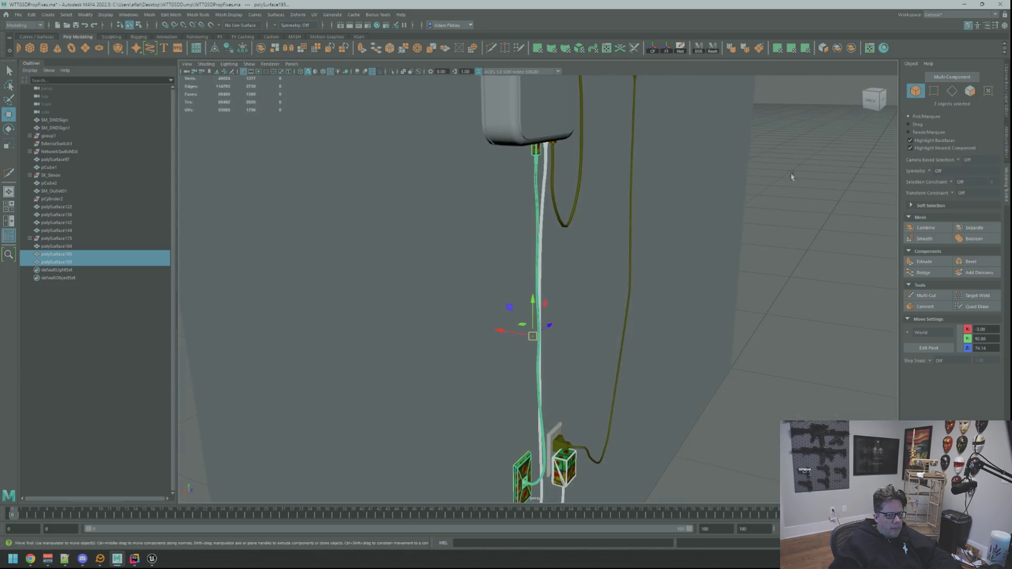
{"action": "left_click", "coordinate": [851, 48]}
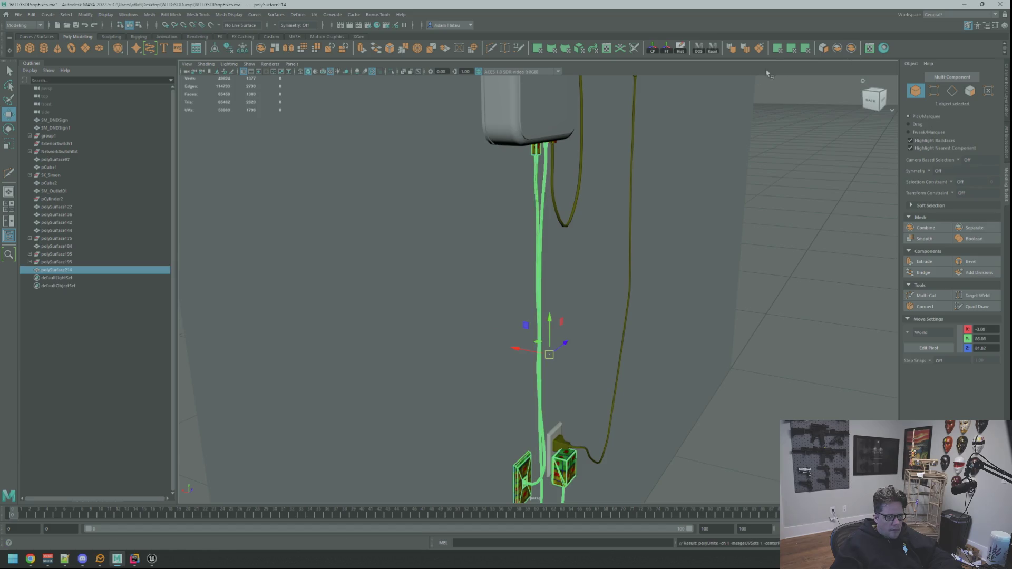
Clear the merged mesh's history and move the plug's UV shell down-left near the others.
{"action": "left_click", "coordinate": [667, 50]}
{"action": "mouse_move", "coordinate": [605, 153]}
{"action": "left_mouse_down", "text": "alt"}
{"action": "mouse_move", "coordinate": [587, 251]}
{"action": "mouse_move", "coordinate": [625, 263]}
{"action": "left_mouse_up", "text": "alt"}
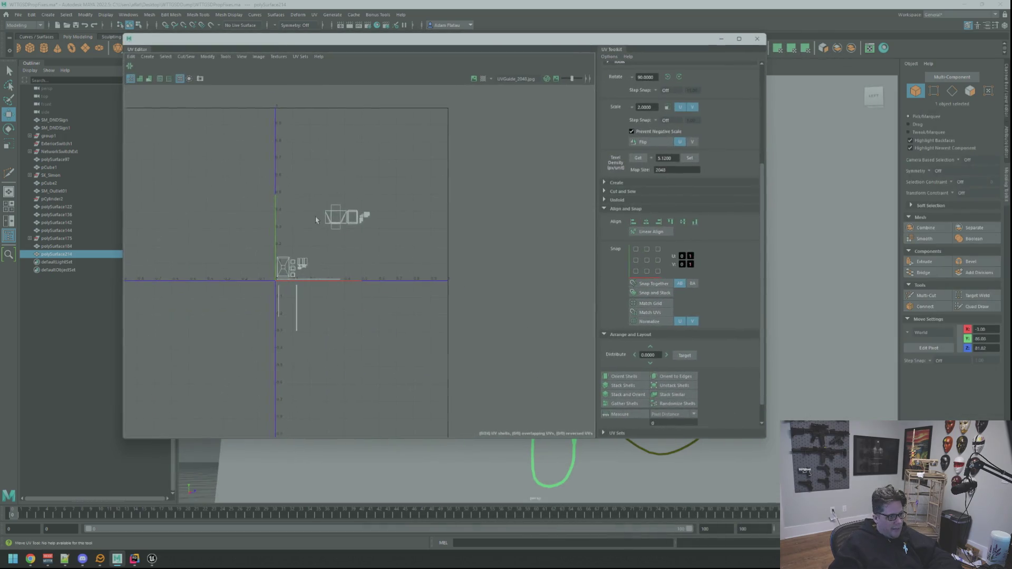
{"action": "scroll", "coordinate": [401, 205], "scroll_direction": "up", "scroll_amount": 5}
{"action": "scroll", "coordinate": [417, 217], "scroll_direction": "down", "scroll_amount": 5}
{"action": "scroll", "coordinate": [418, 217], "scroll_direction": "up", "scroll_amount": 2}
{"action": "right_click_drag", "start_coordinate": [418, 217], "coordinate": [387, 208]}
{"action": "right_click_drag", "start_coordinate": [364, 164], "coordinate": [367, 132]}
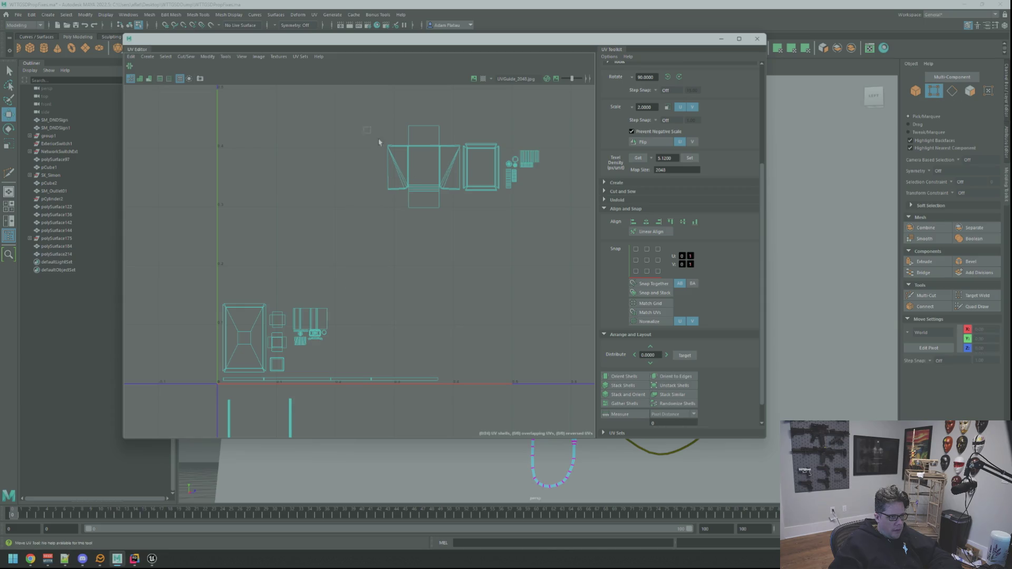
{"action": "right_click_drag", "start_coordinate": [428, 209], "coordinate": [427, 205]}
{"action": "left_click", "coordinate": [422, 174]}
{"action": "middle_click_drag", "start_coordinate": [426, 102], "coordinate": [366, 270]}
Orient the selected orange plug shell upright.
{"action": "scroll", "coordinate": [362, 255], "scroll_direction": "down", "scroll_amount": 3}
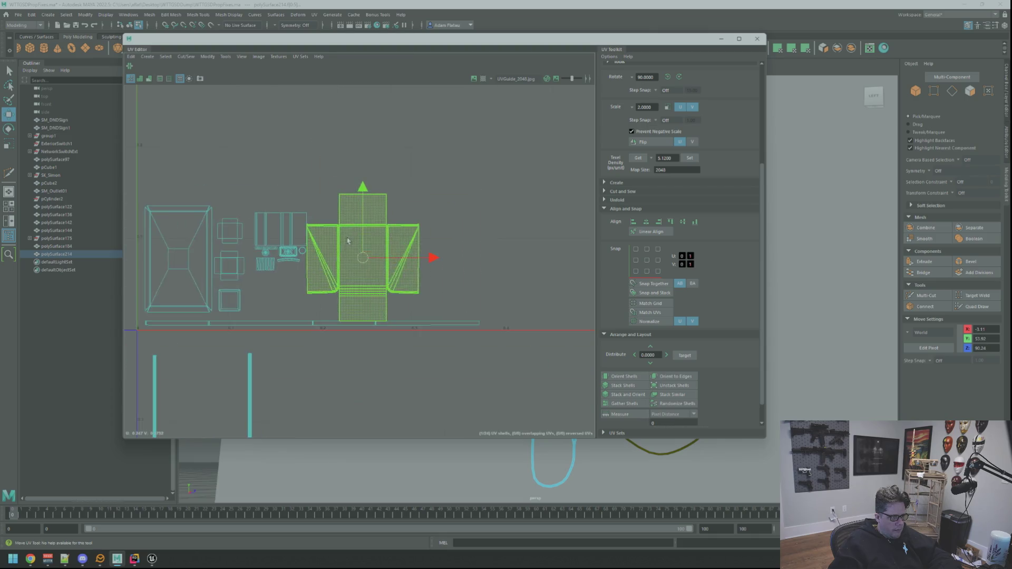
{"action": "middle_click_drag", "start_coordinate": [412, 264], "coordinate": [454, 266], "text": "alt"}
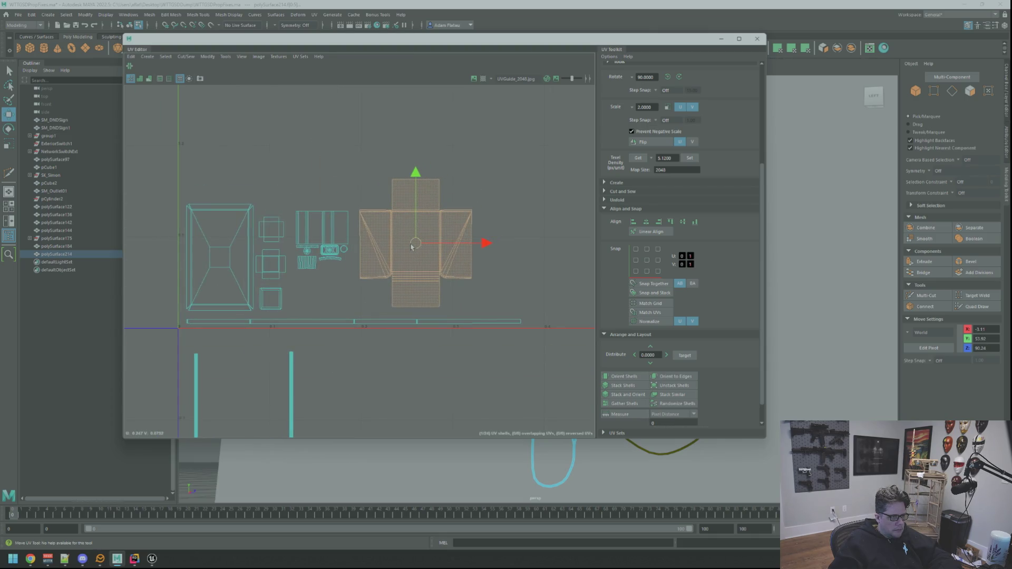
{"action": "scroll", "coordinate": [464, 209], "scroll_direction": "up", "scroll_amount": 3}
{"action": "middle_click_drag", "start_coordinate": [464, 208], "coordinate": [548, 209], "text": "alt"}
{"action": "scroll", "coordinate": [485, 208], "scroll_direction": "down", "scroll_amount": 3}
{"action": "middle_click_drag", "start_coordinate": [409, 208], "coordinate": [403, 213], "text": "alt"}
{"action": "right_click_drag", "start_coordinate": [403, 213], "coordinate": [413, 208]}
{"action": "left_click", "coordinate": [442, 237]}
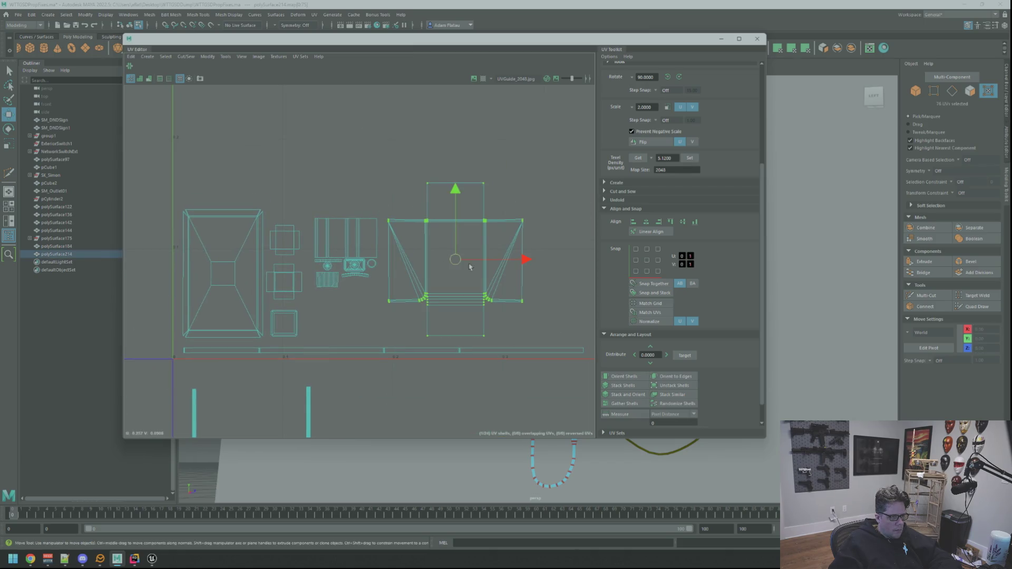
Select the trapezoid shell's UVs and the small square shell at upper right.
{"action": "left_click", "coordinate": [623, 377]}
{"action": "scroll", "coordinate": [526, 196], "scroll_direction": "down", "scroll_amount": 3}
{"action": "middle_click_drag", "start_coordinate": [526, 196], "coordinate": [475, 221], "text": "alt"}
{"action": "scroll", "coordinate": [481, 196], "scroll_direction": "down", "scroll_amount": 2}
{"action": "mouse_move", "coordinate": [458, 126]}
{"action": "left_mouse_down"}
{"action": "mouse_move", "coordinate": [485, 191]}
{"action": "mouse_move", "coordinate": [431, 235]}
{"action": "left_mouse_up"}
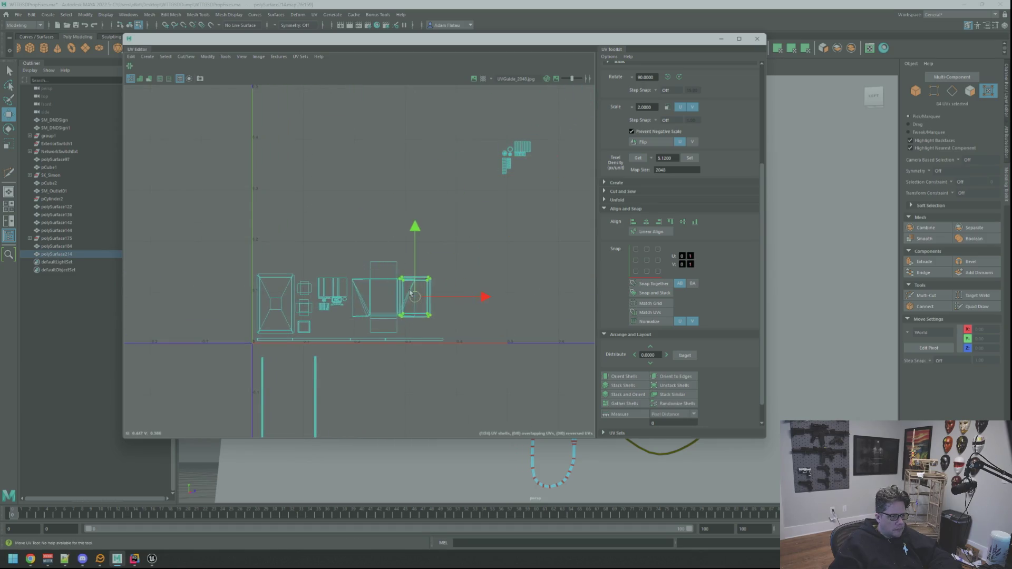
{"action": "scroll", "coordinate": [411, 292], "scroll_direction": "up", "scroll_amount": 3}
{"action": "scroll", "coordinate": [427, 262], "scroll_direction": "down", "scroll_amount": 2}
{"action": "mouse_move", "coordinate": [402, 264]}
{"action": "middle_mouse_down", "text": "alt"}
{"action": "mouse_move", "coordinate": [463, 258]}
{"action": "mouse_move", "coordinate": [396, 248]}
{"action": "middle_mouse_up", "text": "alt"}
{"action": "scroll", "coordinate": [457, 257], "scroll_direction": "down", "scroll_amount": 1}
{"action": "scroll", "coordinate": [458, 257], "scroll_direction": "up", "scroll_amount": 2}
Move the square shell clear of the trapezoid, nudging it slightly right.
{"action": "left_click_drag", "start_coordinate": [395, 248], "coordinate": [433, 235]}
{"action": "scroll", "coordinate": [452, 235], "scroll_direction": "up", "scroll_amount": 3}
{"action": "scroll", "coordinate": [367, 232], "scroll_direction": "down", "scroll_amount": 3}
{"action": "middle_click_drag", "start_coordinate": [367, 232], "coordinate": [500, 216], "text": "alt"}
{"action": "scroll", "coordinate": [500, 217], "scroll_direction": "down", "scroll_amount": 5}
{"action": "scroll", "coordinate": [542, 226], "scroll_direction": "up", "scroll_amount": 2}
Move the small upper UV shell below the U axis.
{"action": "right_click_drag", "start_coordinate": [497, 205], "coordinate": [470, 200]}
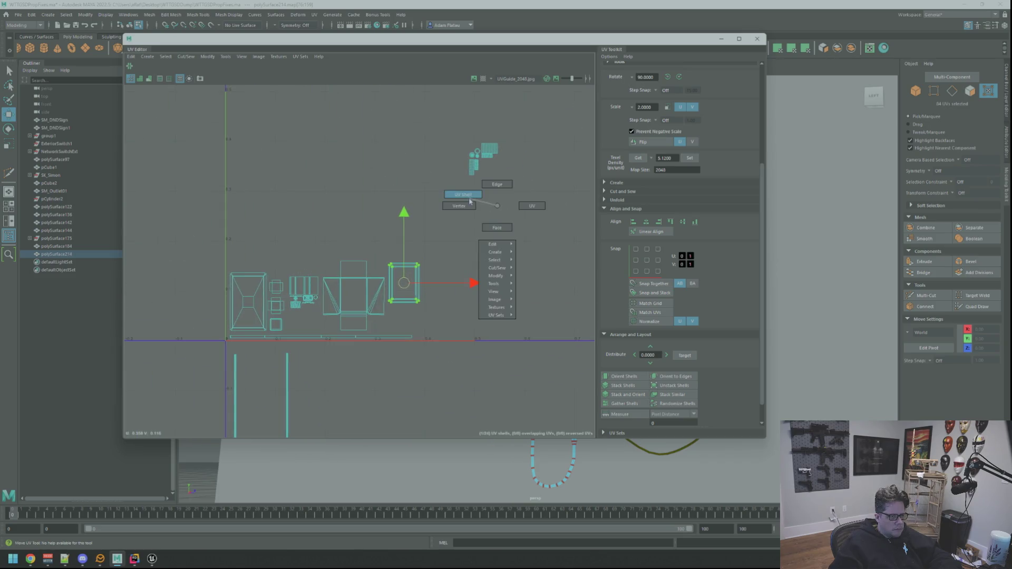
{"action": "left_click", "coordinate": [481, 155]}
{"action": "mouse_move", "coordinate": [481, 156]}
{"action": "left_mouse_down"}
{"action": "mouse_move", "coordinate": [327, 343]}
{"action": "mouse_move", "coordinate": [342, 360]}
{"action": "left_mouse_up"}
{"action": "scroll", "coordinate": [342, 360], "scroll_direction": "up", "scroll_amount": 3}
{"action": "scroll", "coordinate": [422, 316], "scroll_direction": "down", "scroll_amount": 3}
{"action": "scroll", "coordinate": [472, 285], "scroll_direction": "up", "scroll_amount": 3}
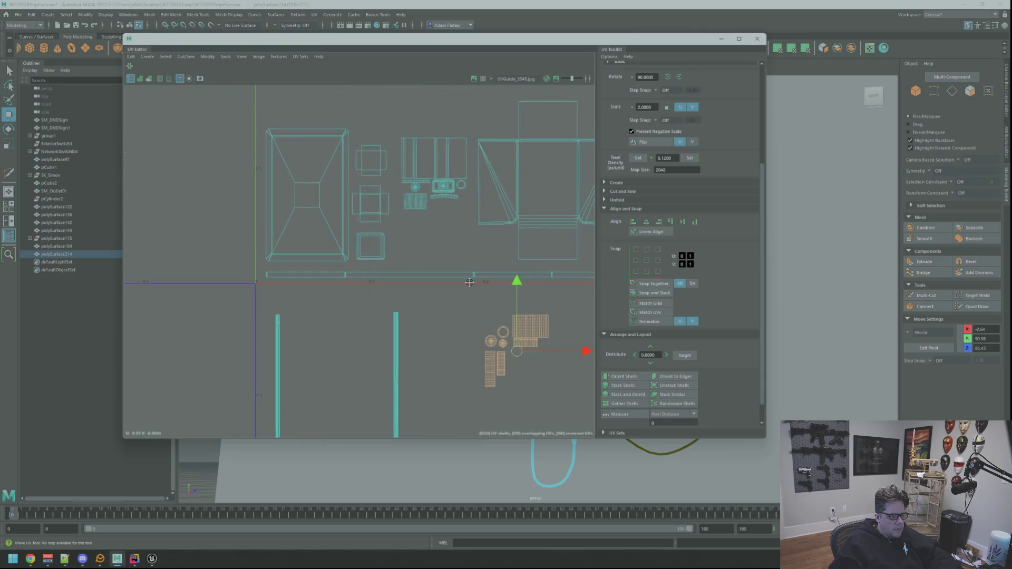
{"action": "scroll", "coordinate": [472, 285], "scroll_direction": "up", "scroll_amount": 1}
Move the large grid shell and the small striped shell up-left into the layout.
{"action": "left_click", "coordinate": [507, 291]}
{"action": "left_click", "coordinate": [514, 337]}
{"action": "left_click_drag", "start_coordinate": [514, 336], "coordinate": [400, 225]}
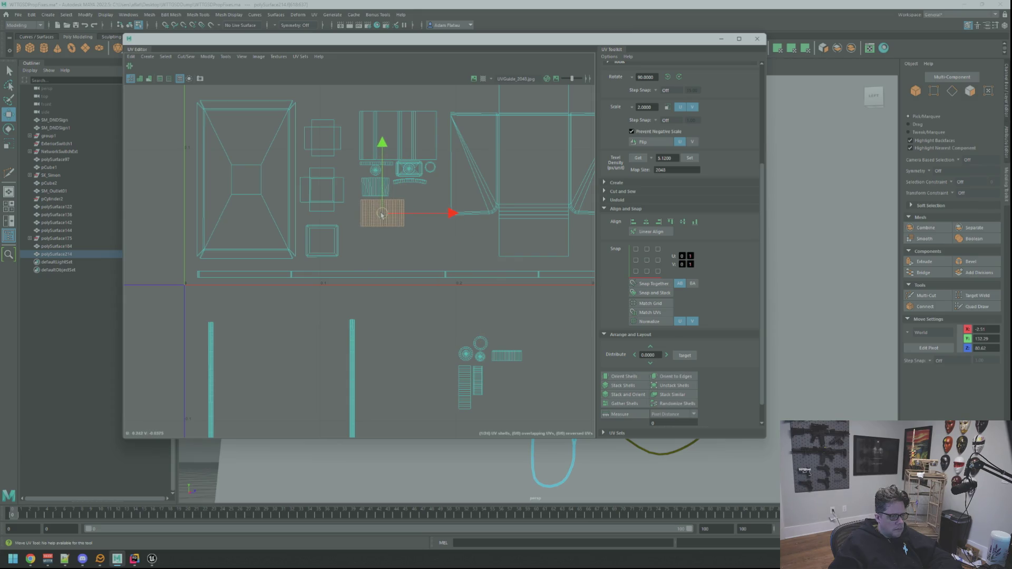
{"action": "left_click", "coordinate": [507, 356]}
{"action": "left_click_drag", "start_coordinate": [507, 357], "coordinate": [372, 241]}
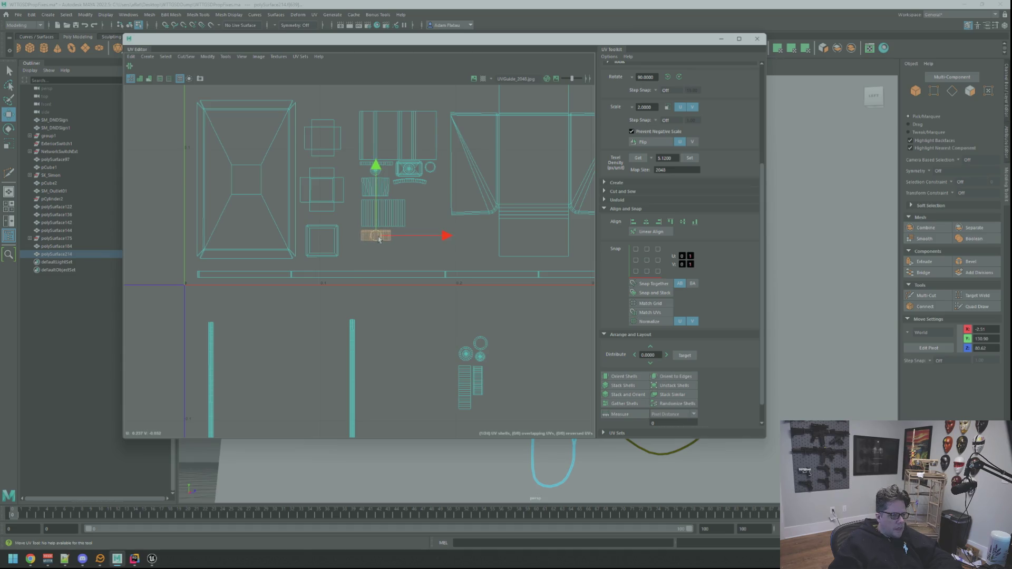
Move the small circular UV shell to the right.
{"action": "left_click", "coordinate": [387, 254]}
{"action": "scroll", "coordinate": [497, 295], "scroll_direction": "down", "scroll_amount": 3}
{"action": "scroll", "coordinate": [402, 271], "scroll_direction": "up", "scroll_amount": 5}
{"action": "scroll", "coordinate": [405, 280], "scroll_direction": "down", "scroll_amount": 3}
{"action": "scroll", "coordinate": [434, 300], "scroll_direction": "up", "scroll_amount": 3}
{"action": "left_click", "coordinate": [457, 374]}
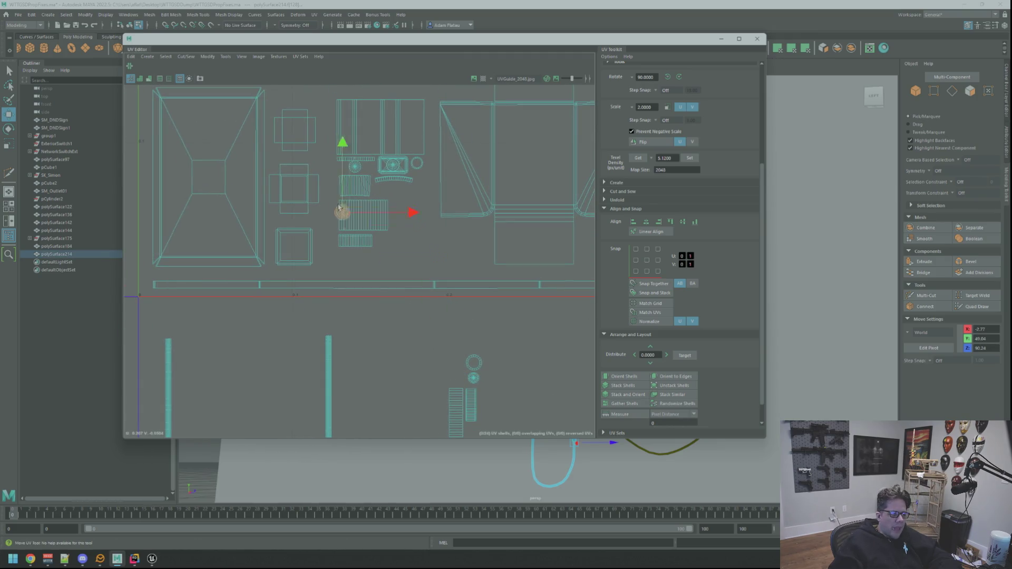
{"action": "scroll", "coordinate": [343, 215], "scroll_direction": "up", "scroll_amount": 5}
{"action": "scroll", "coordinate": [401, 248], "scroll_direction": "down", "scroll_amount": 1}
{"action": "mouse_move", "coordinate": [355, 305]}
{"action": "left_mouse_down"}
{"action": "mouse_move", "coordinate": [437, 284]}
{"action": "mouse_move", "coordinate": [340, 243]}
{"action": "mouse_move", "coordinate": [510, 309]}
{"action": "mouse_move", "coordinate": [481, 290]}
{"action": "left_mouse_up"}
{"action": "scroll", "coordinate": [477, 287], "scroll_direction": "down", "scroll_amount": 3}
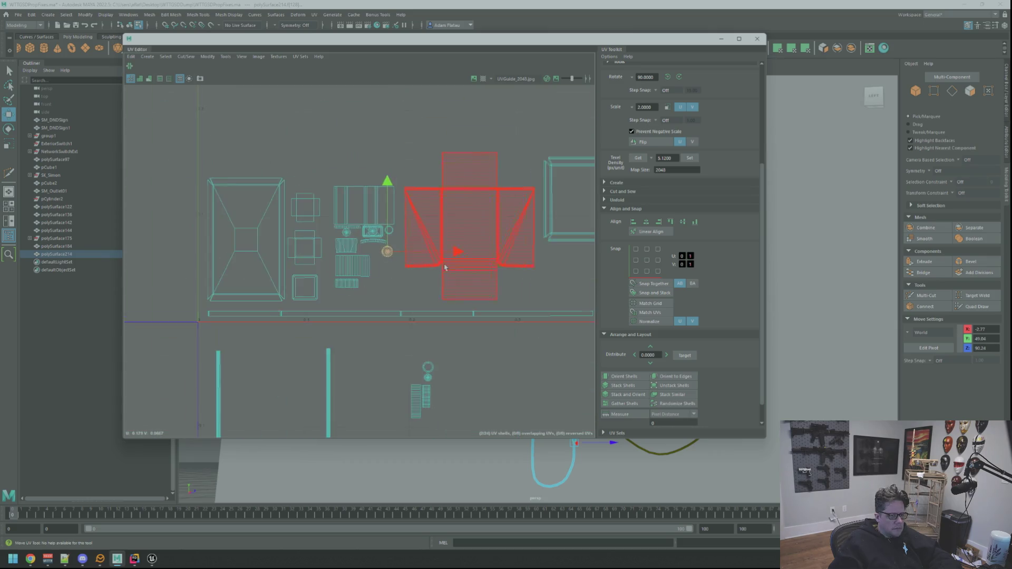
{"action": "scroll", "coordinate": [463, 265], "scroll_direction": "up", "scroll_amount": 10}
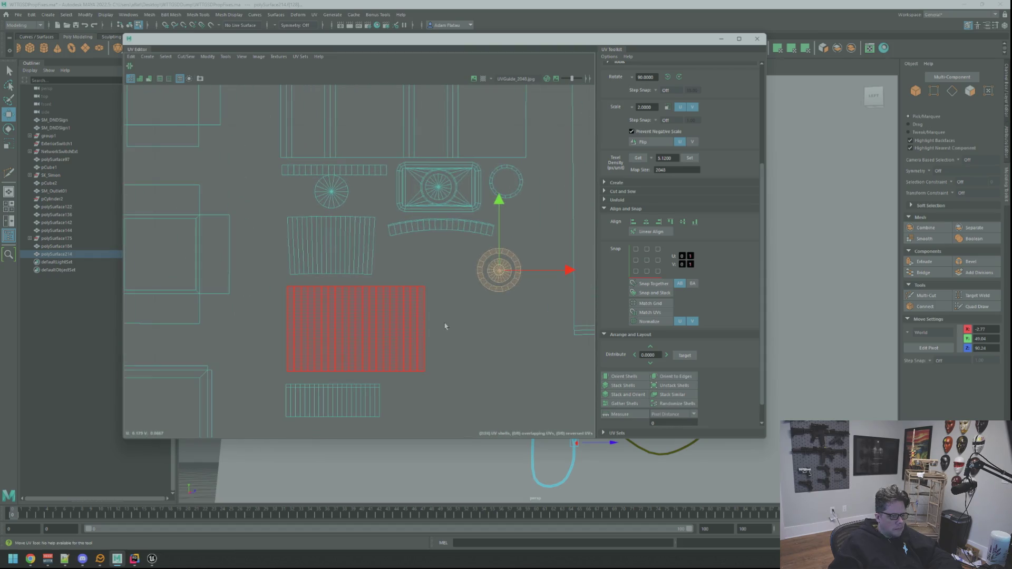
Lower the small and large striped shells slightly and shift the circular shell left.
{"action": "left_click", "coordinate": [390, 299]}
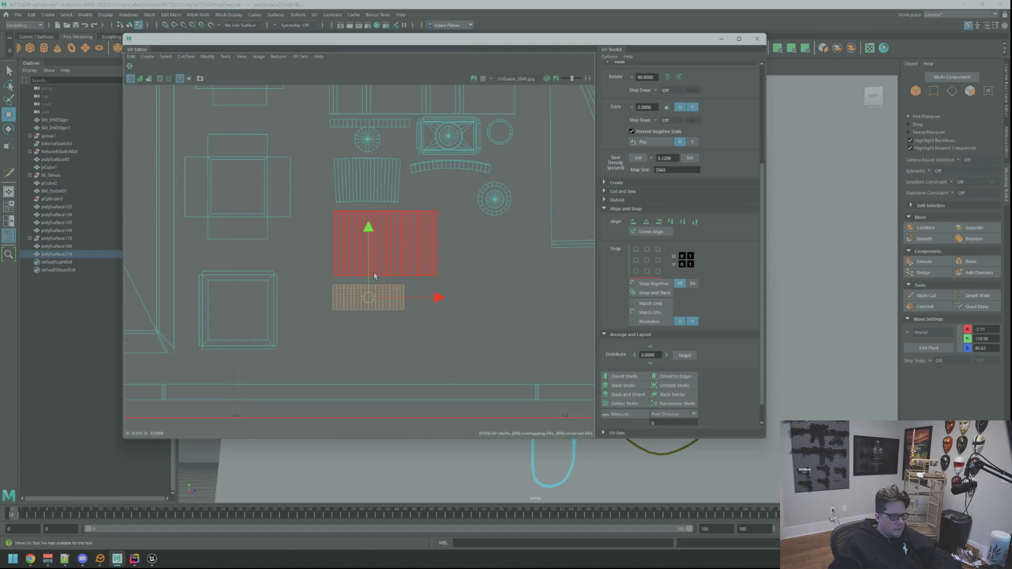
{"action": "left_click_drag", "start_coordinate": [371, 278], "coordinate": [370, 288]}
{"action": "left_click", "coordinate": [391, 232]}
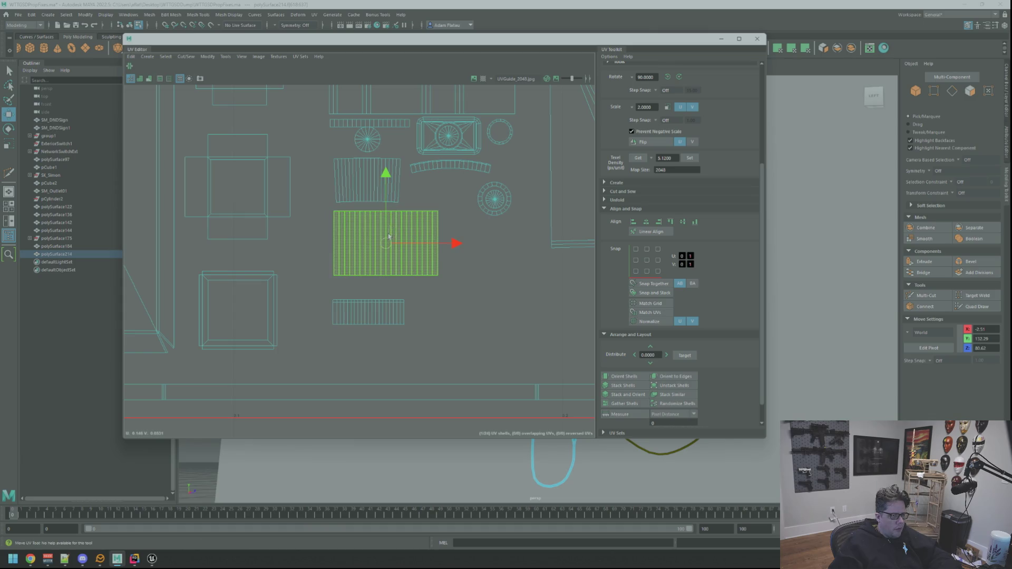
{"action": "left_click_drag", "start_coordinate": [389, 236], "coordinate": [389, 243]}
{"action": "middle_click_drag", "start_coordinate": [461, 187], "coordinate": [443, 230], "text": "alt"}
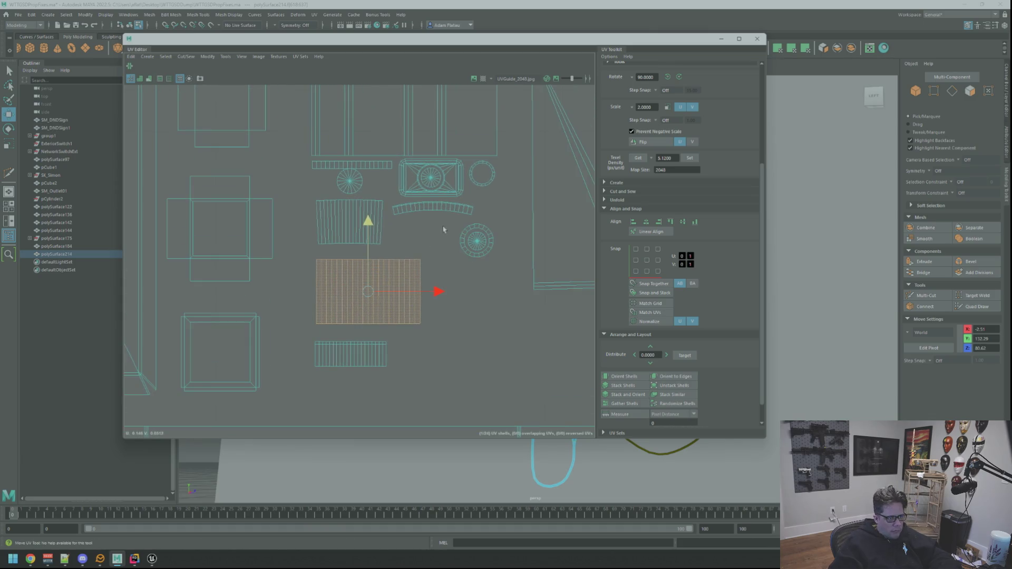
{"action": "left_click", "coordinate": [476, 241]}
{"action": "left_click_drag", "start_coordinate": [476, 241], "coordinate": [415, 236]}
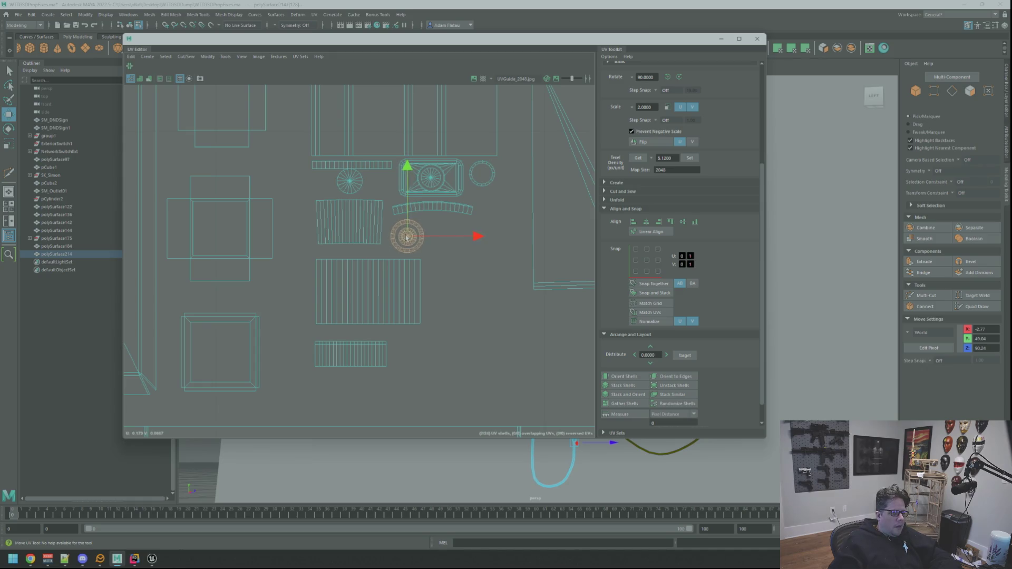
{"action": "left_click", "coordinate": [488, 265]}
{"action": "scroll", "coordinate": [489, 265], "scroll_direction": "down", "scroll_amount": 5}
{"action": "scroll", "coordinate": [418, 267], "scroll_direction": "up", "scroll_amount": 3}
{"action": "scroll", "coordinate": [452, 350], "scroll_direction": "down", "scroll_amount": 2}
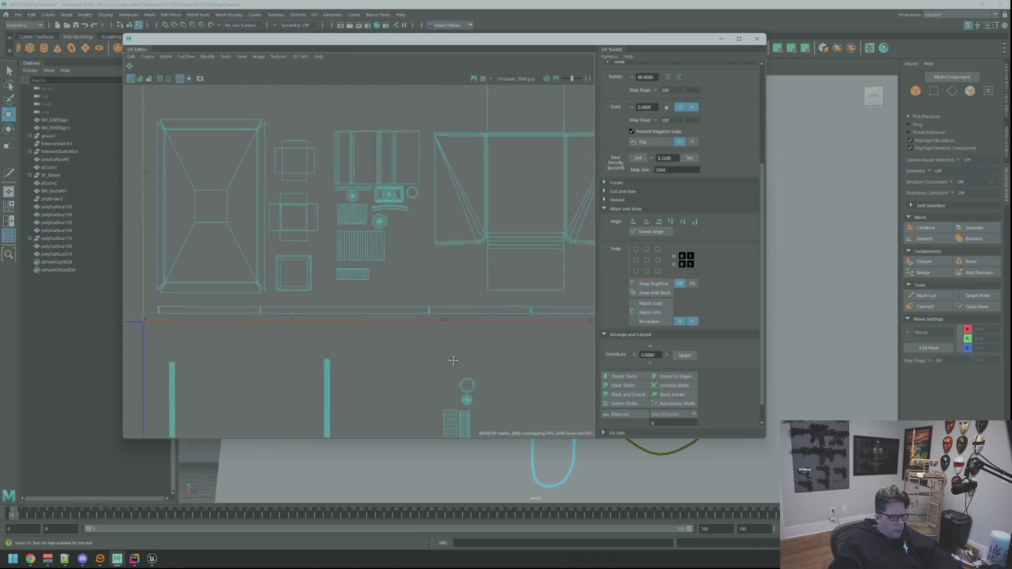
Frame the circular shell and move it up and to the left.
{"action": "left_click", "coordinate": [471, 395]}
{"action": "key", "text": "f"}
{"action": "scroll", "coordinate": [411, 253], "scroll_direction": "down", "scroll_amount": 3}
{"action": "middle_click_drag", "start_coordinate": [364, 220], "coordinate": [421, 304], "text": "alt"}
{"action": "scroll", "coordinate": [421, 303], "scroll_direction": "down", "scroll_amount": 1}
{"action": "scroll", "coordinate": [421, 304], "scroll_direction": "up", "scroll_amount": 1}
{"action": "left_click_drag", "start_coordinate": [426, 323], "coordinate": [414, 307]}
{"action": "scroll", "coordinate": [459, 328], "scroll_direction": "down", "scroll_amount": 3}
{"action": "mouse_move", "coordinate": [475, 332]}
{"action": "middle_mouse_down", "text": "alt"}
{"action": "mouse_move", "coordinate": [445, 282]}
{"action": "mouse_move", "coordinate": [420, 325]}
{"action": "middle_mouse_up", "text": "alt"}
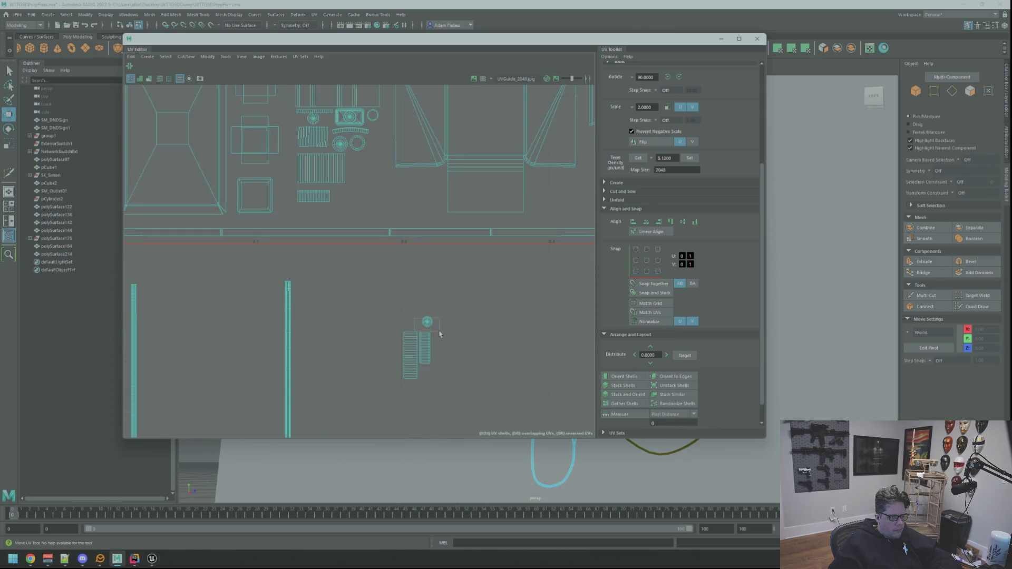
{"action": "scroll", "coordinate": [440, 333], "scroll_direction": "down", "scroll_amount": 3}
{"action": "mouse_move", "coordinate": [470, 282]}
{"action": "middle_mouse_down", "text": "alt"}
{"action": "mouse_move", "coordinate": [459, 321]}
{"action": "mouse_move", "coordinate": [479, 294]}
{"action": "mouse_move", "coordinate": [514, 315]}
{"action": "middle_mouse_up", "text": "alt"}
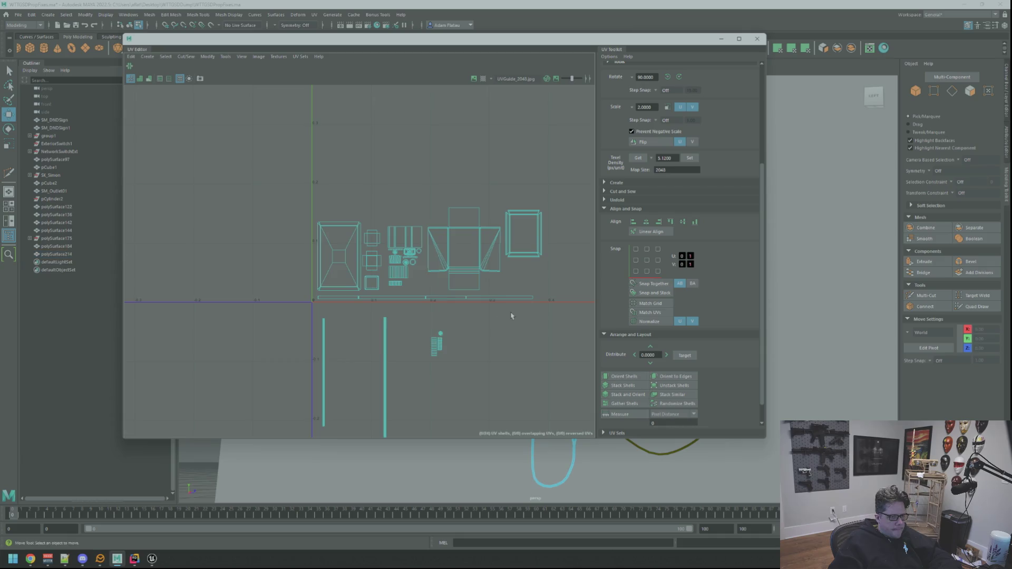
{"action": "scroll", "coordinate": [459, 327], "scroll_direction": "up", "scroll_amount": 3}
Place the circle shell beside the rectangular connector shell.
{"action": "left_click", "coordinate": [423, 372]}
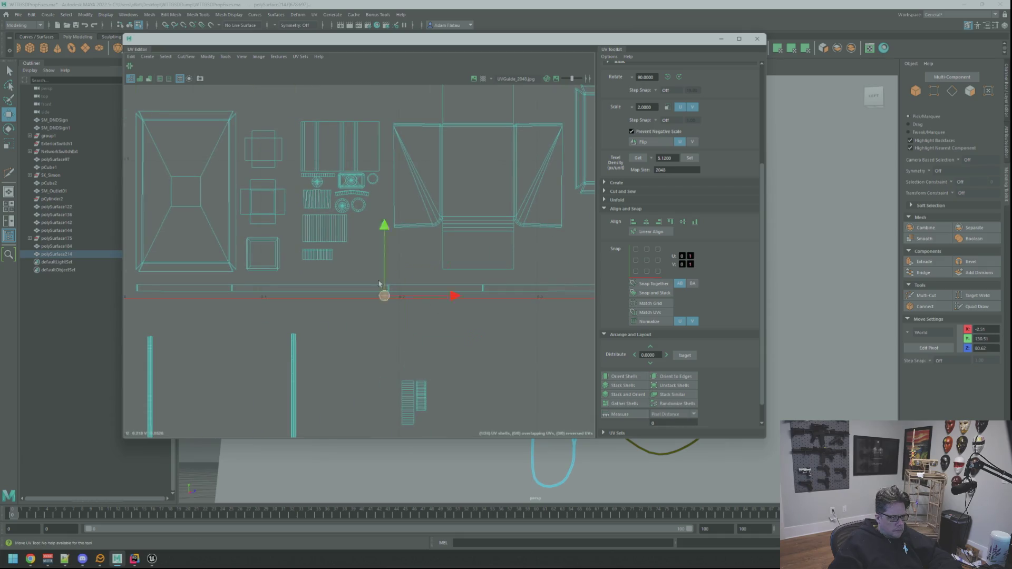
{"action": "key", "text": "f"}
{"action": "scroll", "coordinate": [403, 271], "scroll_direction": "down", "scroll_amount": 4}
{"action": "scroll", "coordinate": [403, 271], "scroll_direction": "up", "scroll_amount": 2}
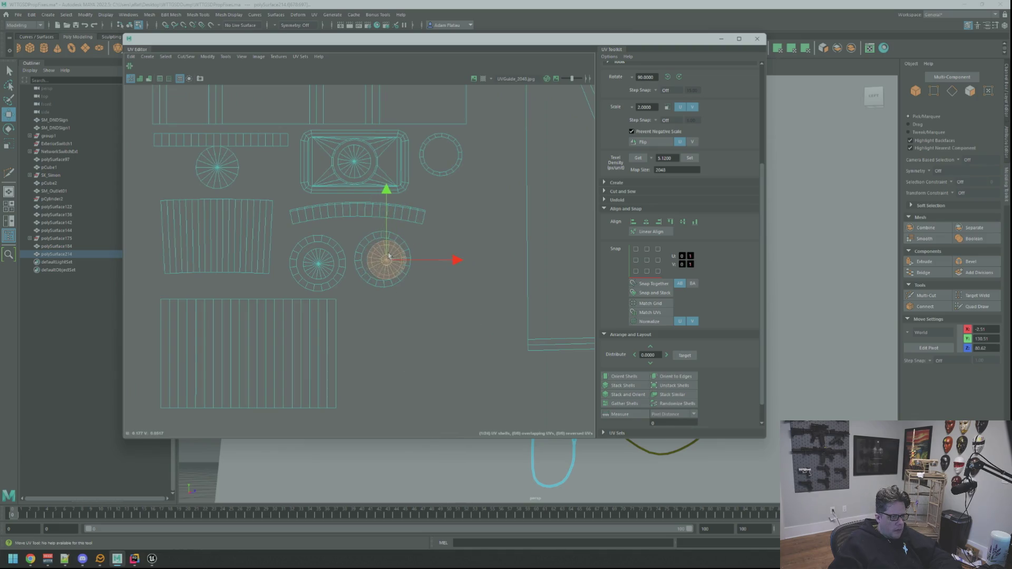
{"action": "scroll", "coordinate": [419, 291], "scroll_direction": "down", "scroll_amount": 3}
{"action": "scroll", "coordinate": [408, 304], "scroll_direction": "up", "scroll_amount": 2}
{"action": "mouse_move", "coordinate": [448, 330]}
{"action": "left_mouse_down"}
{"action": "mouse_move", "coordinate": [491, 251]}
{"action": "mouse_move", "coordinate": [476, 211]}
{"action": "mouse_move", "coordinate": [467, 319]}
{"action": "left_mouse_up"}
{"action": "scroll", "coordinate": [454, 305], "scroll_direction": "down", "scroll_amount": 5}
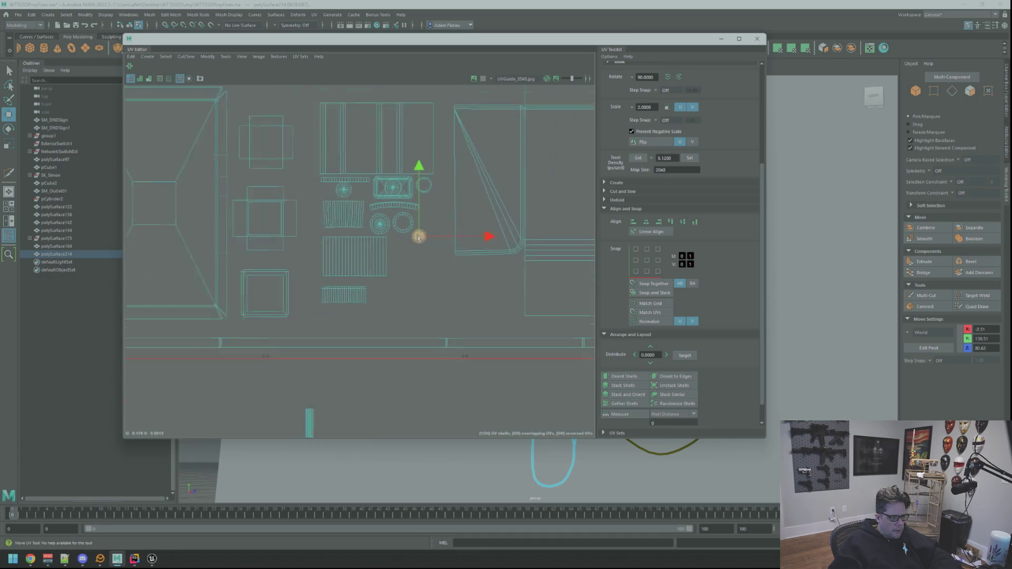
{"action": "scroll", "coordinate": [442, 293], "scroll_direction": "up", "scroll_amount": 5}
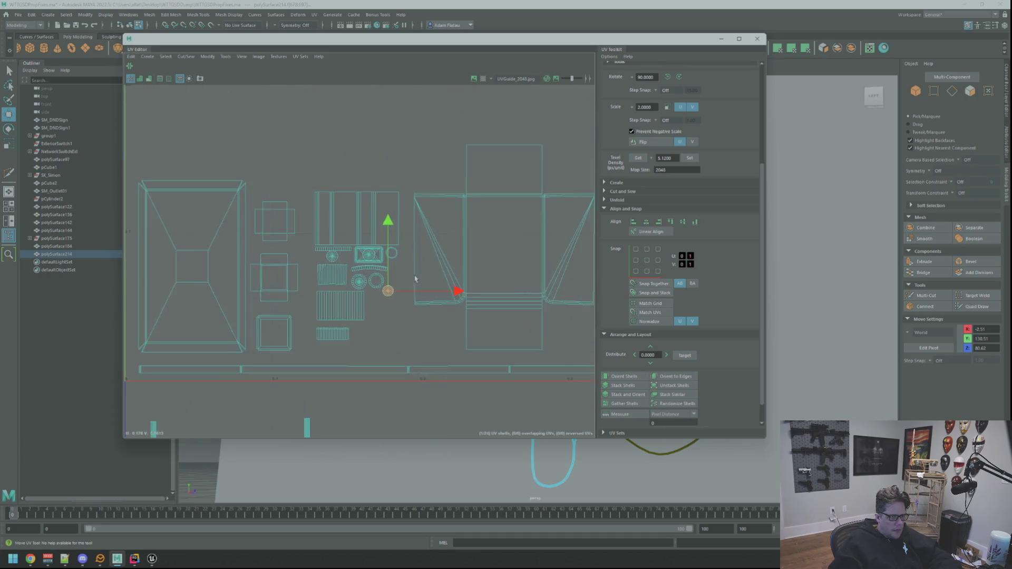
{"action": "middle_click_drag", "start_coordinate": [399, 245], "coordinate": [462, 278], "text": "alt"}
{"action": "scroll", "coordinate": [462, 278], "scroll_direction": "up", "scroll_amount": 2}
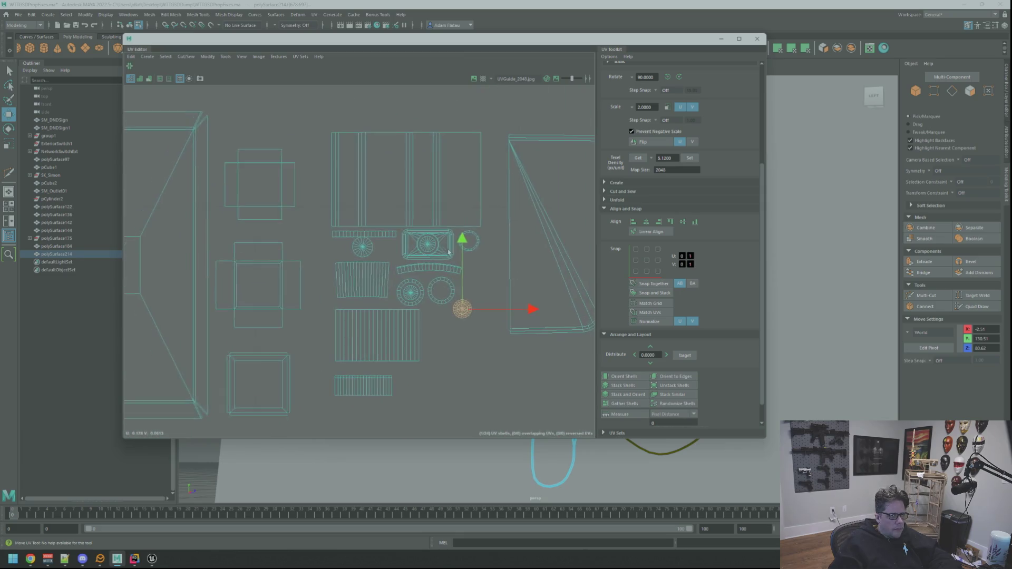
{"action": "scroll", "coordinate": [469, 261], "scroll_direction": "down", "scroll_amount": 2}
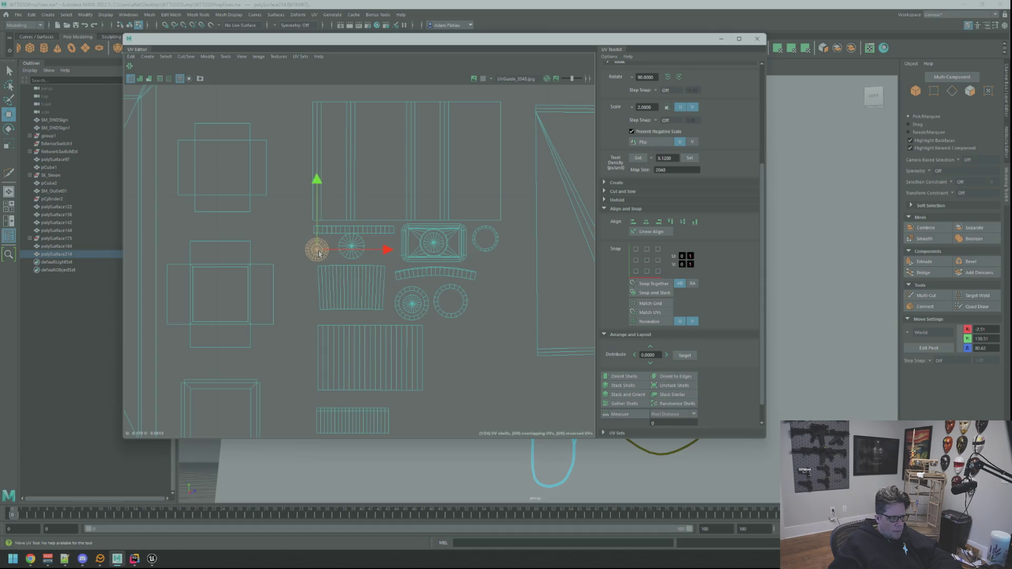
Move the circle shell up next to the other circles and straighten its orientation.
{"action": "left_click_drag", "start_coordinate": [319, 253], "coordinate": [290, 234]}
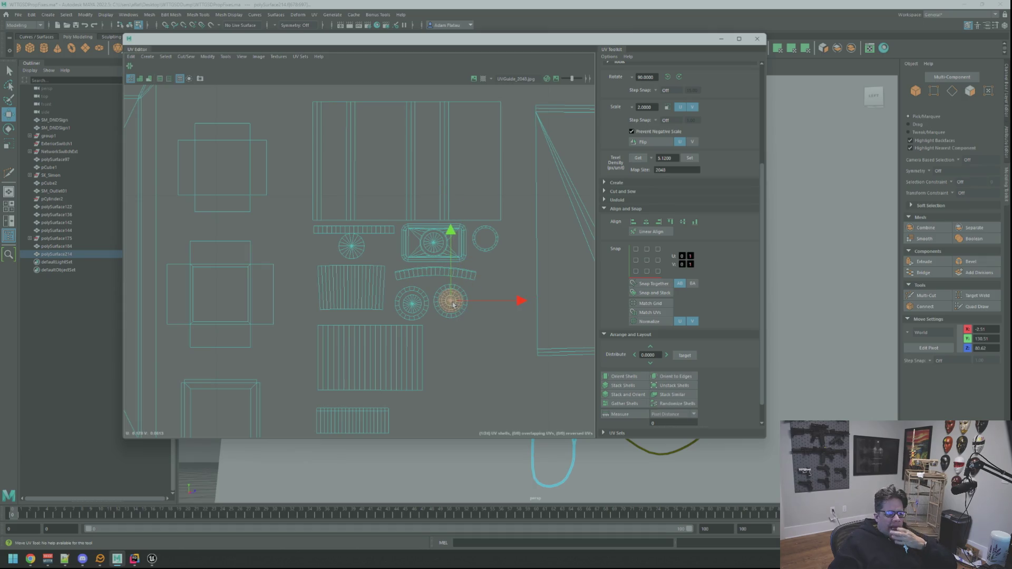
{"action": "key", "text": "f"}
{"action": "scroll", "coordinate": [535, 268], "scroll_direction": "down", "scroll_amount": 3}
{"action": "scroll", "coordinate": [535, 268], "scroll_direction": "up", "scroll_amount": 3}
{"action": "scroll", "coordinate": [468, 242], "scroll_direction": "up", "scroll_amount": 3}
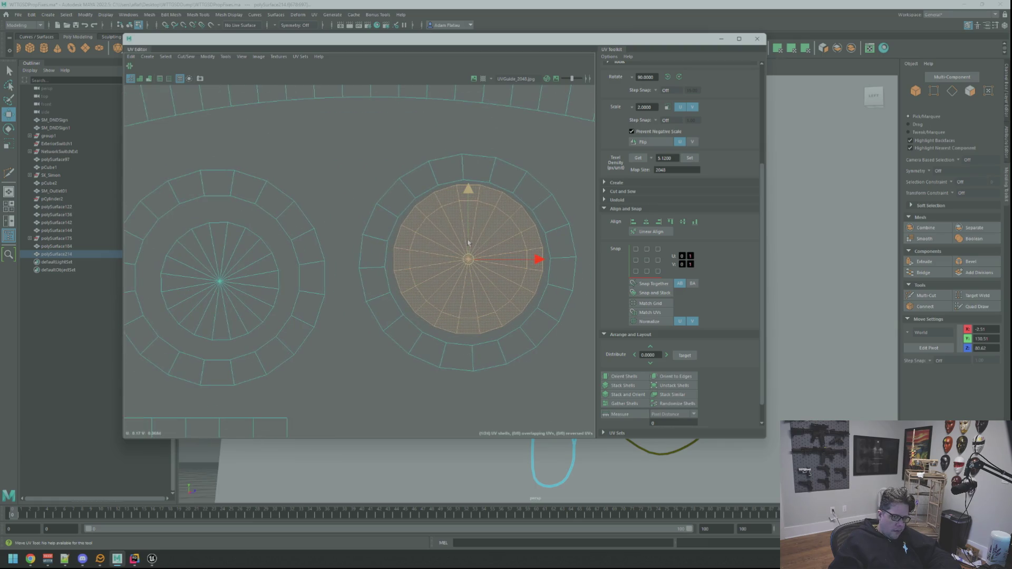
{"action": "left_click_drag", "start_coordinate": [467, 246], "coordinate": [471, 264]}
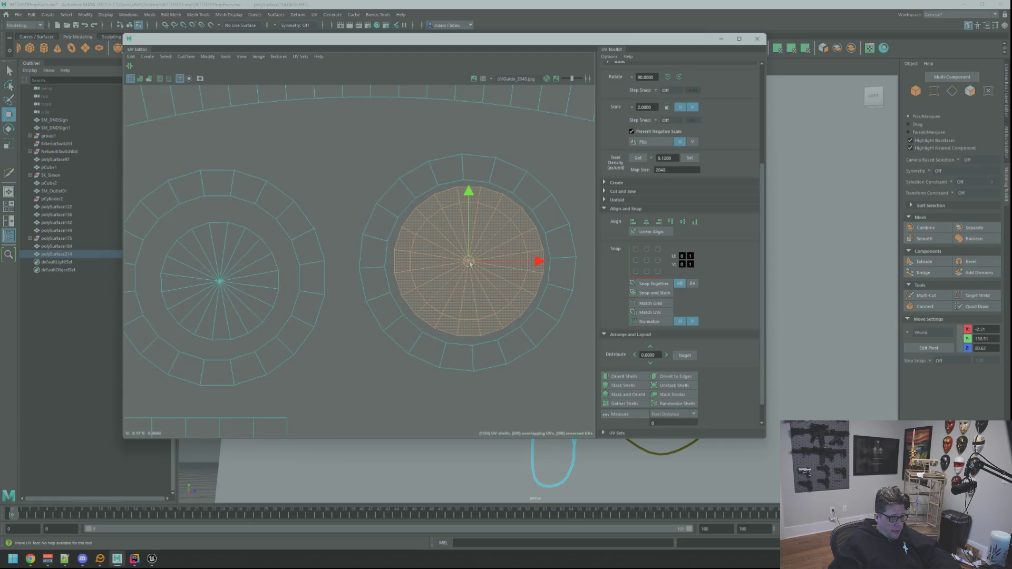
{"action": "left_click", "coordinate": [625, 377]}
Set the circle shell beside the other small circle in the layout.
{"action": "scroll", "coordinate": [514, 297], "scroll_direction": "down", "scroll_amount": 5}
{"action": "middle_click_drag", "start_coordinate": [506, 294], "coordinate": [407, 308], "text": "alt"}
{"action": "scroll", "coordinate": [413, 285], "scroll_direction": "up", "scroll_amount": 1}
{"action": "left_click_drag", "start_coordinate": [384, 310], "coordinate": [282, 235]}
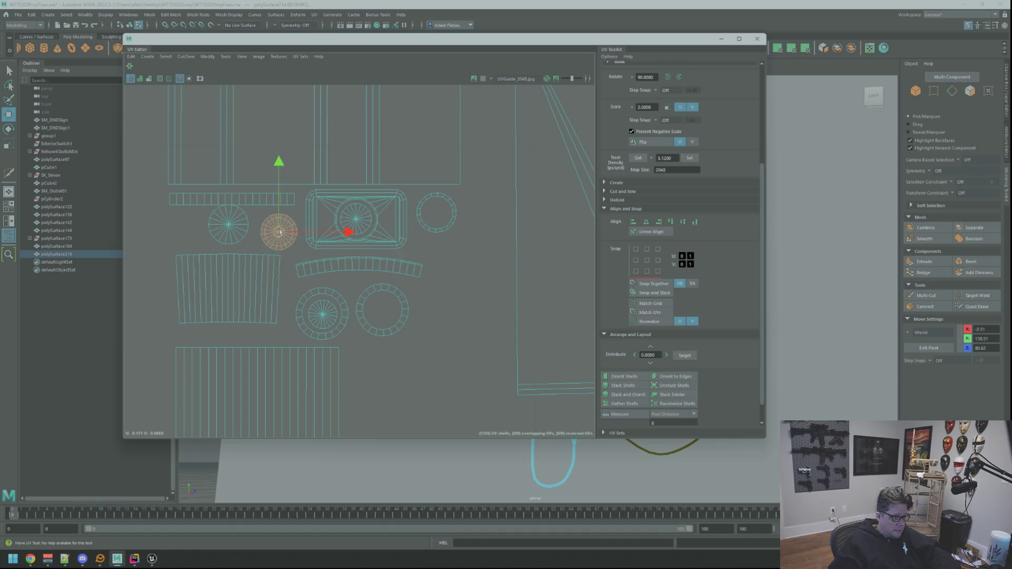
{"action": "scroll", "coordinate": [280, 233], "scroll_direction": "up", "scroll_amount": 3}
{"action": "scroll", "coordinate": [343, 242], "scroll_direction": "down", "scroll_amount": 3}
{"action": "middle_click_drag", "start_coordinate": [378, 264], "coordinate": [413, 283], "text": "alt"}
{"action": "scroll", "coordinate": [422, 281], "scroll_direction": "up", "scroll_amount": 2}
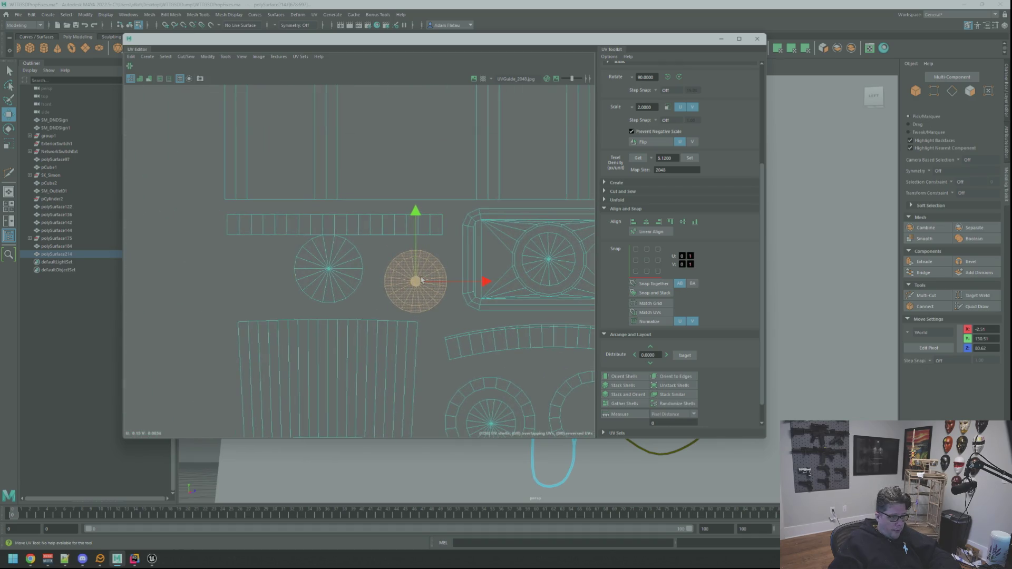
{"action": "scroll", "coordinate": [418, 278], "scroll_direction": "down", "scroll_amount": 4}
{"action": "middle_click_drag", "start_coordinate": [482, 407], "coordinate": [432, 350], "text": "alt"}
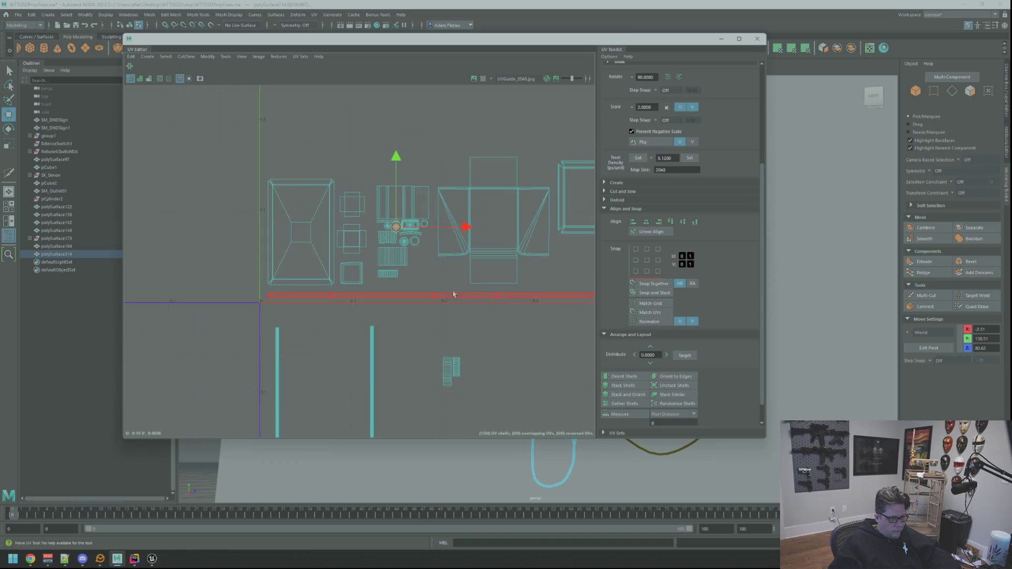
{"action": "left_click", "coordinate": [425, 342]}
Move the two ladder-shaped cable shells up into the main layout.
{"action": "scroll", "coordinate": [458, 333], "scroll_direction": "up", "scroll_amount": 2}
{"action": "right_click_drag", "start_coordinate": [486, 334], "coordinate": [484, 362]}
{"action": "left_click", "coordinate": [532, 332]}
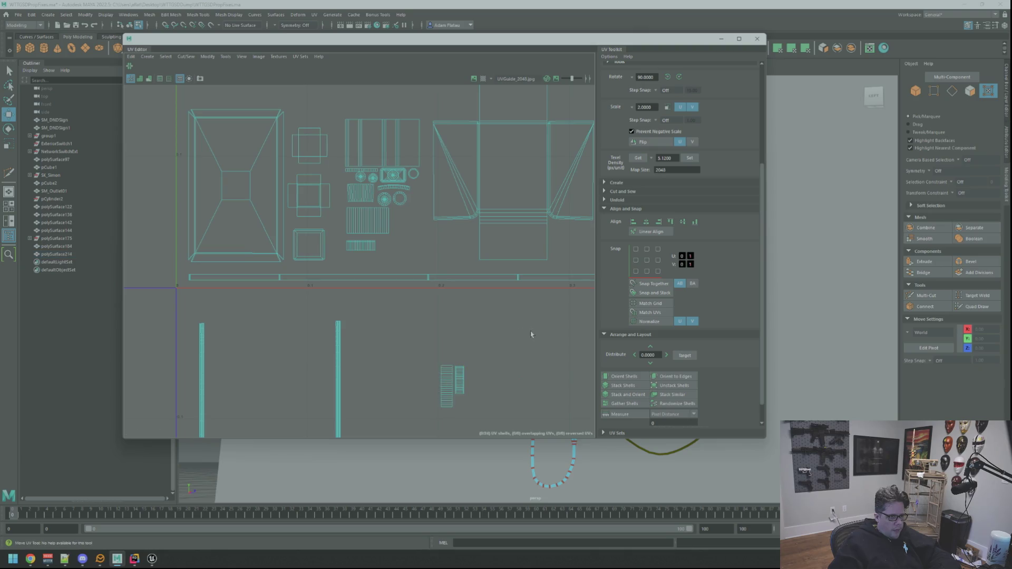
{"action": "mouse_move", "coordinate": [465, 380]}
{"action": "left_mouse_down"}
{"action": "mouse_move", "coordinate": [452, 311]}
{"action": "mouse_move", "coordinate": [417, 232]}
{"action": "mouse_move", "coordinate": [466, 312]}
{"action": "mouse_move", "coordinate": [403, 301]}
{"action": "left_mouse_up"}
{"action": "scroll", "coordinate": [453, 311], "scroll_direction": "up", "scroll_amount": 3}
{"action": "scroll", "coordinate": [422, 261], "scroll_direction": "down", "scroll_amount": 3}
{"action": "scroll", "coordinate": [467, 313], "scroll_direction": "up", "scroll_amount": 3}
{"action": "left_click", "coordinate": [437, 287]}
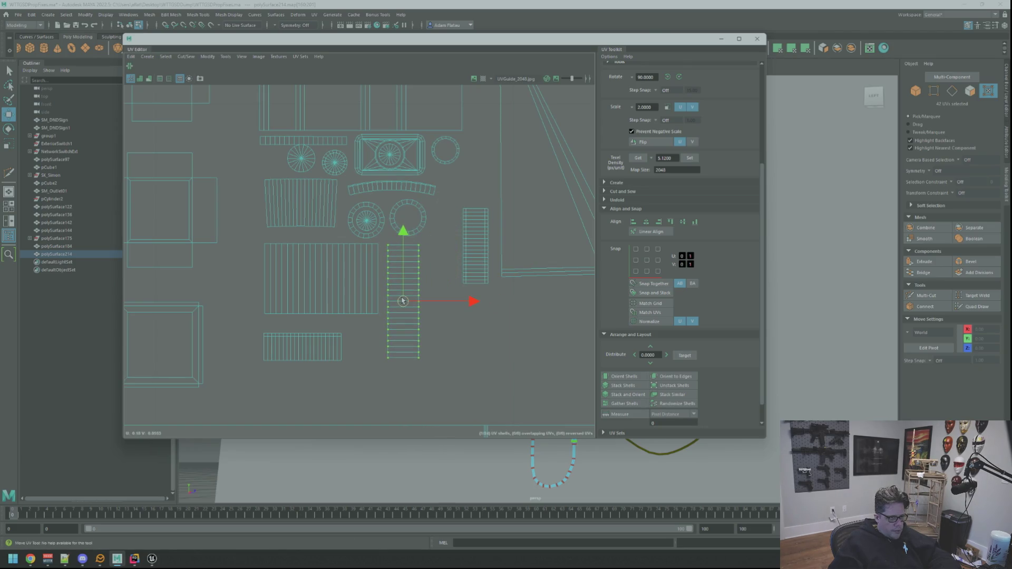
Move the right ladder shell up and beside the large striped shell.
{"action": "left_click", "coordinate": [449, 285]}
{"action": "left_click", "coordinate": [475, 247]}
{"action": "left_click_drag", "start_coordinate": [474, 246], "coordinate": [475, 193]}
{"action": "mouse_move", "coordinate": [509, 173]}
{"action": "middle_mouse_down", "text": "alt"}
{"action": "mouse_move", "coordinate": [479, 260]}
{"action": "mouse_move", "coordinate": [499, 241]}
{"action": "middle_mouse_up", "text": "alt"}
{"action": "scroll", "coordinate": [479, 260], "scroll_direction": "down", "scroll_amount": 3}
{"action": "scroll", "coordinate": [479, 260], "scroll_direction": "up", "scroll_amount": 2}
{"action": "left_click_drag", "start_coordinate": [509, 233], "coordinate": [316, 310]}
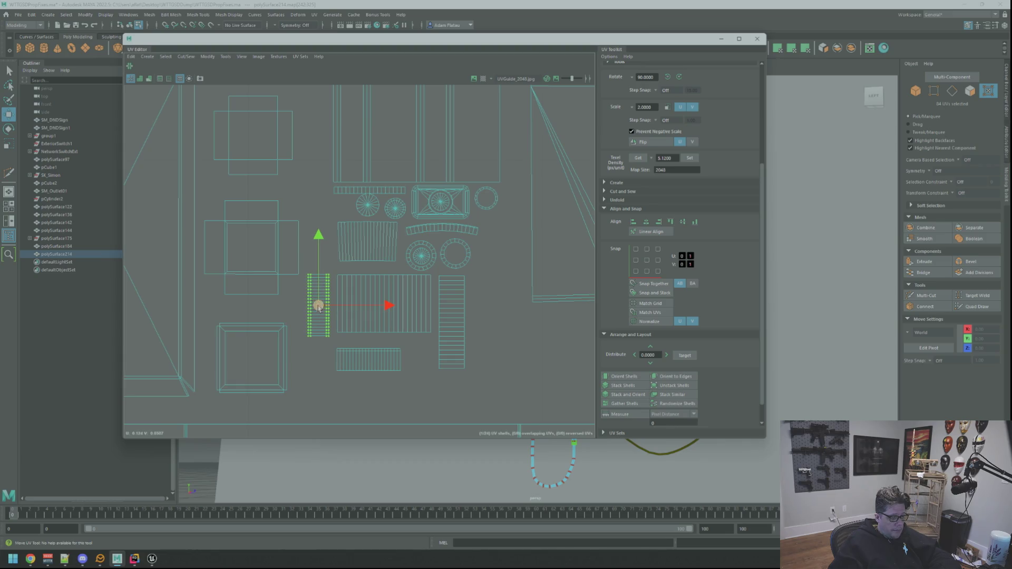
{"action": "middle_click_drag", "start_coordinate": [337, 236], "coordinate": [375, 268], "text": "alt"}
{"action": "mouse_move", "coordinate": [357, 328]}
{"action": "left_mouse_down"}
{"action": "mouse_move", "coordinate": [355, 158]}
{"action": "mouse_move", "coordinate": [343, 342]}
{"action": "left_mouse_up"}
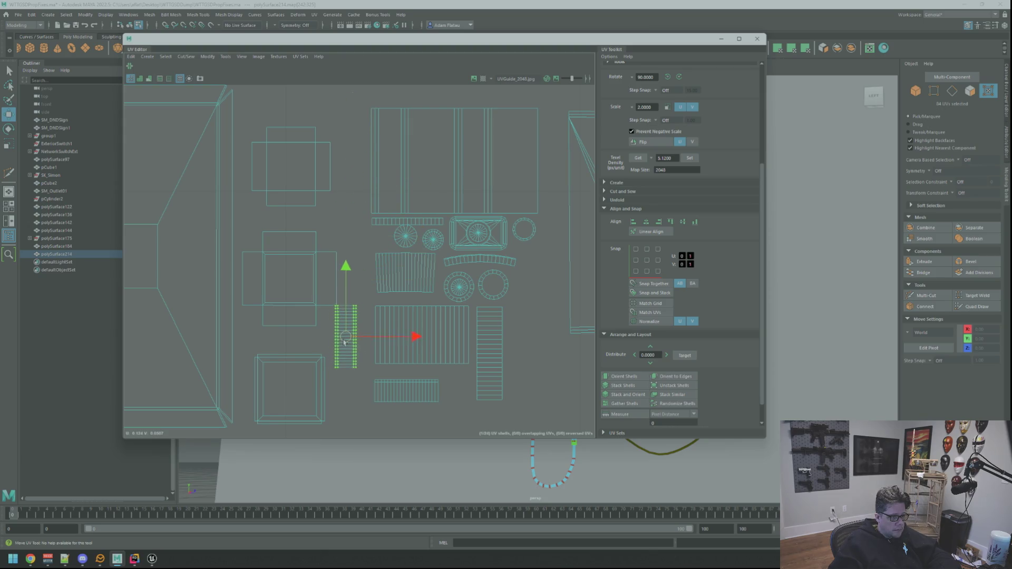
Rotate the ladder shell -90° to horizontal and place it below the striped shell.
{"action": "left_click", "coordinate": [679, 77]}
{"action": "mouse_move", "coordinate": [343, 348]}
{"action": "left_mouse_down"}
{"action": "mouse_move", "coordinate": [317, 344]}
{"action": "mouse_move", "coordinate": [415, 377]}
{"action": "left_mouse_up"}
{"action": "mouse_move", "coordinate": [415, 377]}
{"action": "middle_mouse_down", "text": "alt"}
{"action": "mouse_move", "coordinate": [406, 266]}
{"action": "mouse_move", "coordinate": [439, 304]}
{"action": "middle_mouse_up", "text": "alt"}
{"action": "scroll", "coordinate": [438, 304], "scroll_direction": "up", "scroll_amount": 2}
{"action": "mouse_move", "coordinate": [396, 335]}
{"action": "left_mouse_down"}
{"action": "mouse_move", "coordinate": [399, 387]}
{"action": "mouse_move", "coordinate": [367, 404]}
{"action": "left_mouse_up"}
Stack the other two ladder shells directly under the large striped shell.
{"action": "left_click", "coordinate": [378, 333]}
{"action": "left_click_drag", "start_coordinate": [378, 332], "coordinate": [377, 311]}
{"action": "left_click", "coordinate": [377, 375]}
{"action": "left_click_drag", "start_coordinate": [376, 375], "coordinate": [371, 347]}
{"action": "left_click", "coordinate": [402, 372]}
{"action": "scroll", "coordinate": [421, 236], "scroll_direction": "down", "scroll_amount": 5}
{"action": "scroll", "coordinate": [421, 237], "scroll_direction": "down", "scroll_amount": 5}
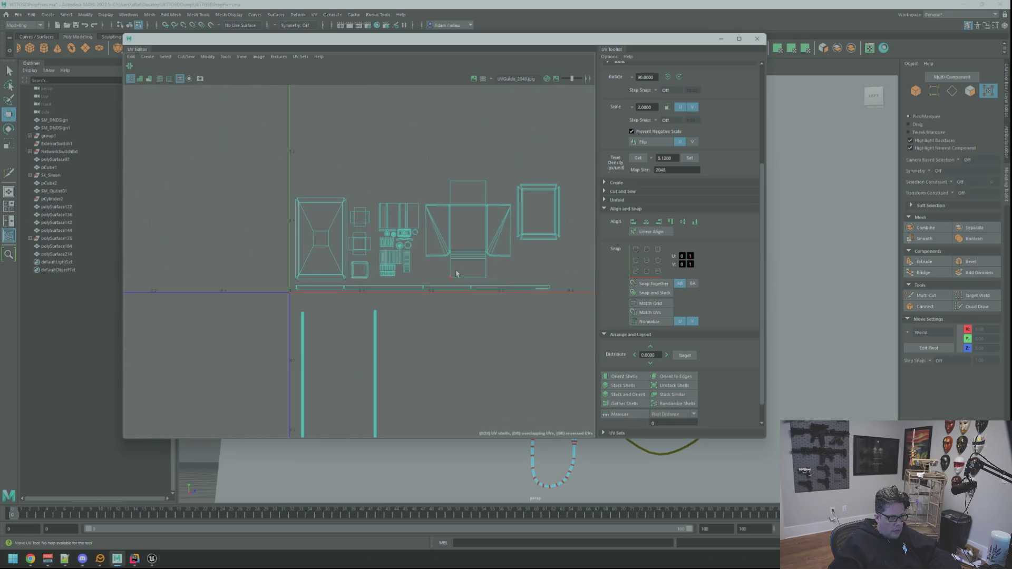
{"action": "scroll", "coordinate": [474, 263], "scroll_direction": "up", "scroll_amount": 5}
{"action": "scroll", "coordinate": [483, 268], "scroll_direction": "up", "scroll_amount": 3}
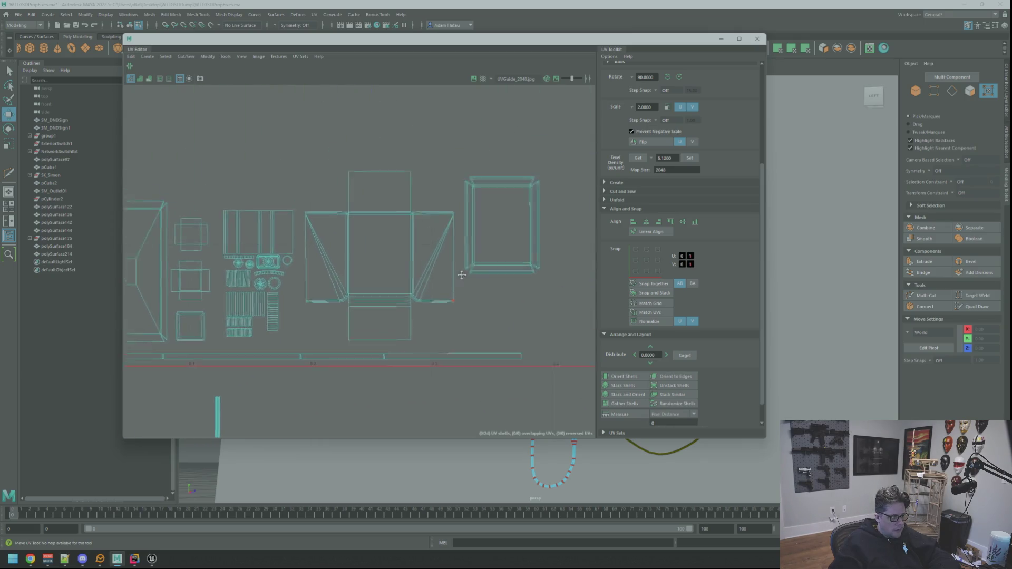
Move the frame UV shell down slightly.
{"action": "left_click", "coordinate": [467, 262]}
{"action": "right_click_drag", "start_coordinate": [443, 237], "coordinate": [430, 250]}
{"action": "left_click", "coordinate": [442, 234]}
{"action": "left_click_drag", "start_coordinate": [443, 234], "coordinate": [455, 292]}
{"action": "left_click", "coordinate": [459, 334]}
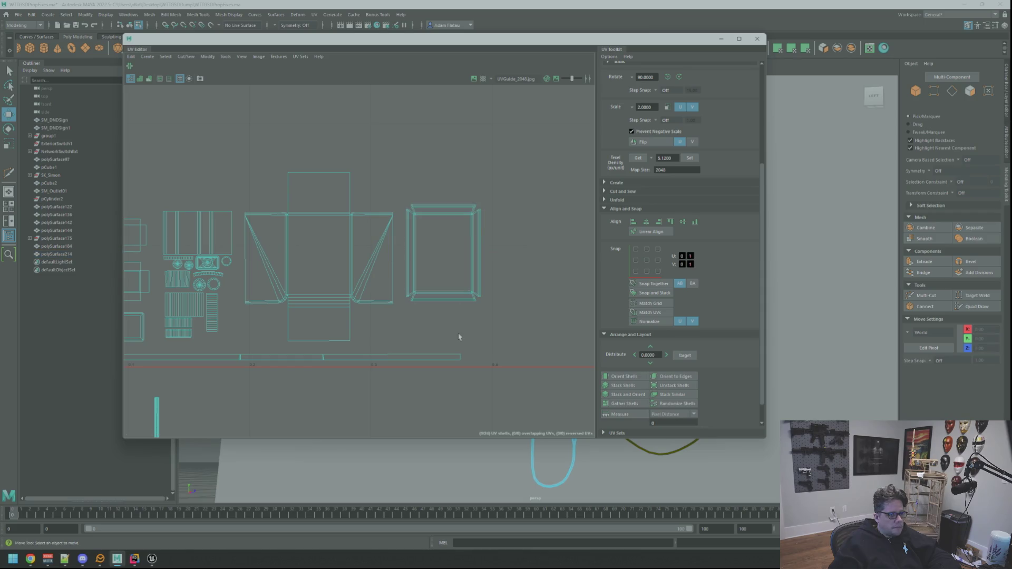
Reselect the frame shell with the Move tool, then deselect it and review the layout.
{"action": "scroll", "coordinate": [456, 316], "scroll_direction": "down", "scroll_amount": 5}
{"action": "middle_click_drag", "start_coordinate": [464, 340], "coordinate": [474, 300]}
{"action": "scroll", "coordinate": [478, 300], "scroll_direction": "up", "scroll_amount": 2}
{"action": "scroll", "coordinate": [478, 300], "scroll_direction": "up", "scroll_amount": 3}
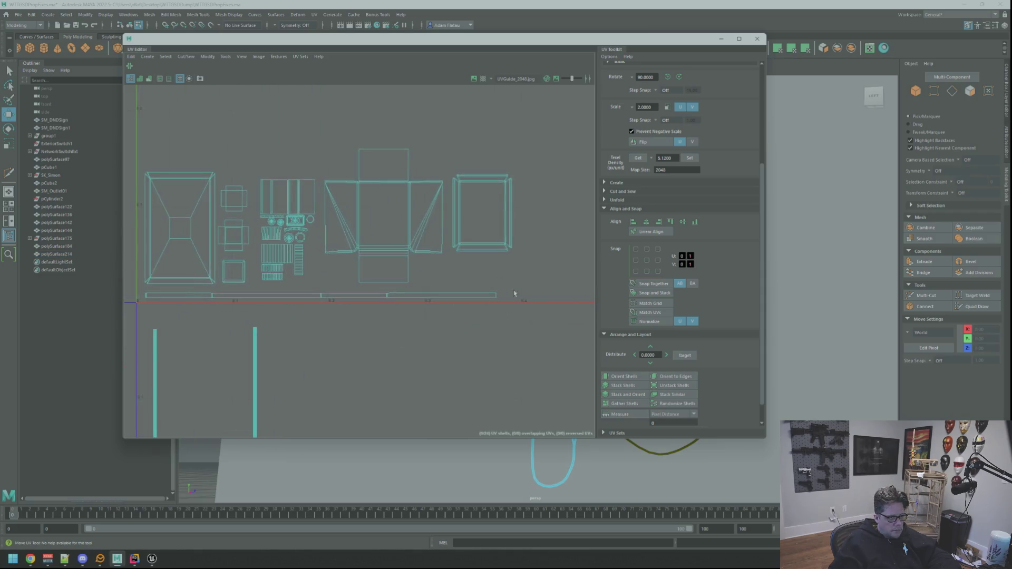
{"action": "right_click_drag", "start_coordinate": [488, 298], "coordinate": [489, 299]}
{"action": "left_click", "coordinate": [487, 290]}
{"action": "key", "text": "w"}
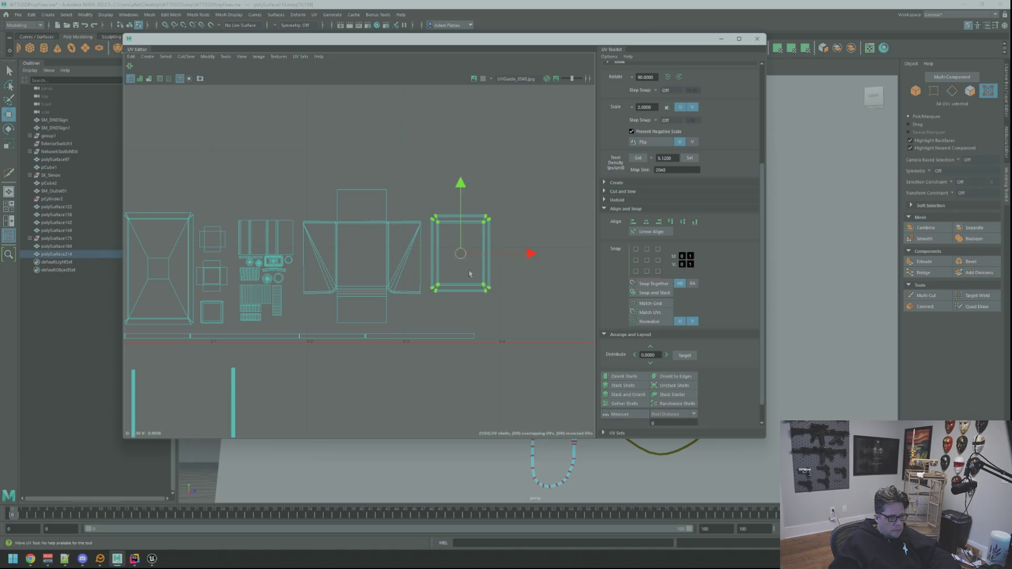
{"action": "left_click", "coordinate": [515, 215]}
{"action": "scroll", "coordinate": [533, 217], "scroll_direction": "down", "scroll_amount": 5}
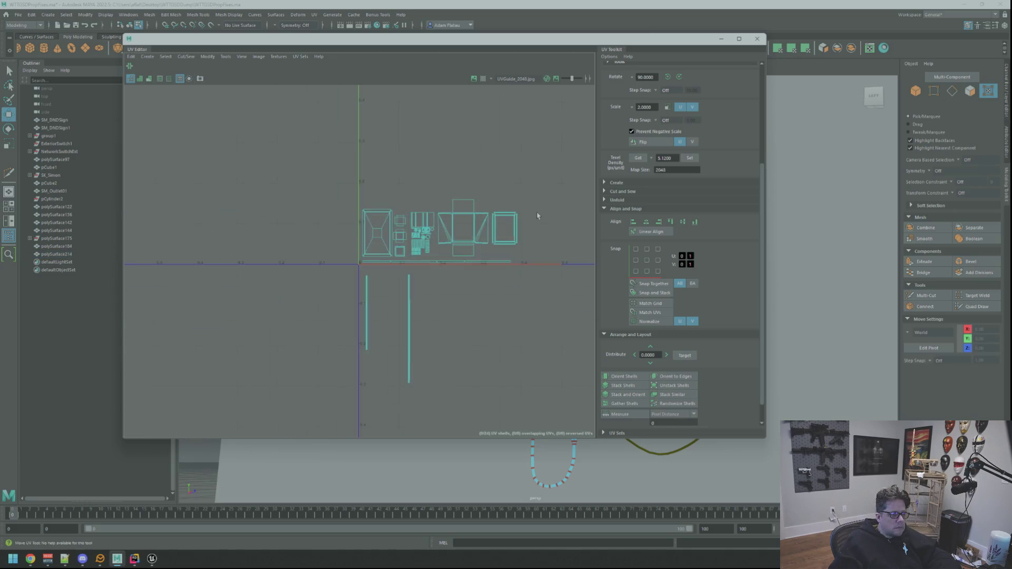
{"action": "scroll", "coordinate": [515, 158], "scroll_direction": "up", "scroll_amount": 1}
Move the UV Editor aside and orbit the viewport around the cables and outlets.
{"action": "left_click_drag", "start_coordinate": [496, 41], "coordinate": [607, 58]}
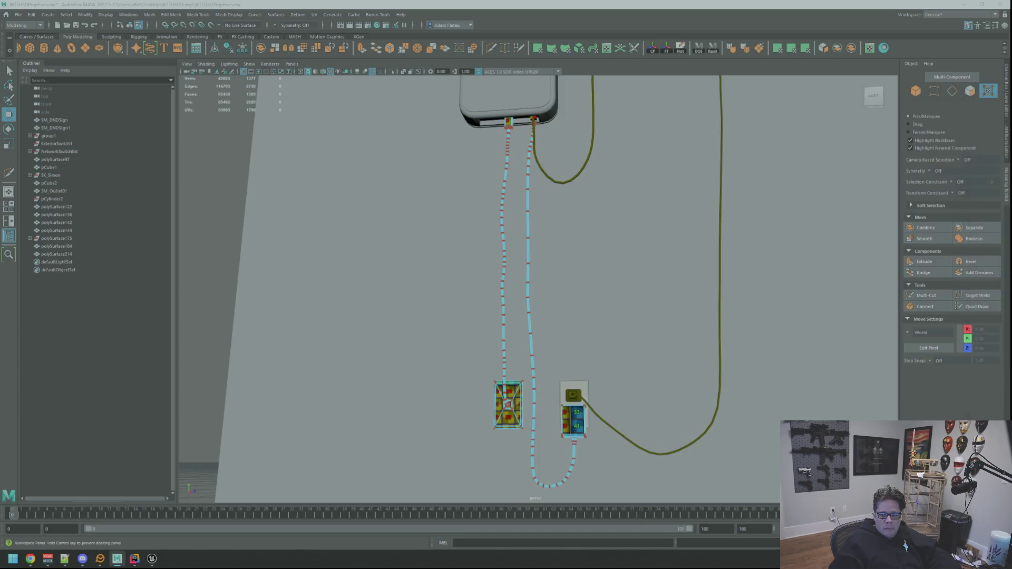
{"action": "mouse_move", "coordinate": [640, 216]}
{"action": "left_mouse_down", "text": "alt"}
{"action": "mouse_move", "coordinate": [641, 276]}
{"action": "mouse_move", "coordinate": [623, 228]}
{"action": "left_mouse_up", "text": "alt"}
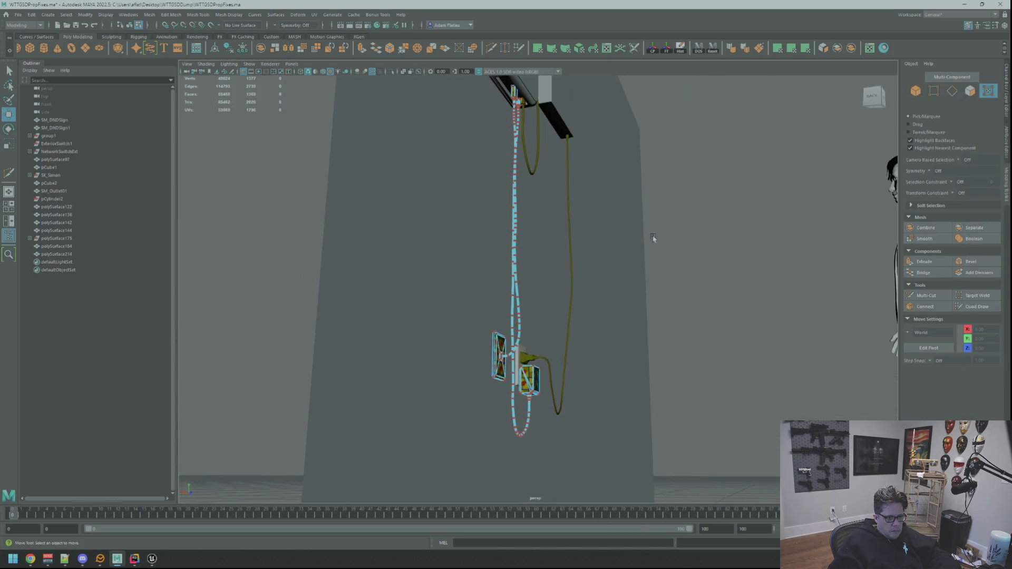
{"action": "mouse_move", "coordinate": [730, 233]}
{"action": "left_mouse_down", "text": "alt"}
{"action": "mouse_move", "coordinate": [670, 248]}
{"action": "mouse_move", "coordinate": [591, 221]}
{"action": "left_mouse_up", "text": "alt"}
{"action": "middle_click_drag", "start_coordinate": [590, 221], "coordinate": [574, 219], "text": "alt"}
{"action": "mouse_move", "coordinate": [574, 218]}
{"action": "left_mouse_down", "text": "alt"}
{"action": "mouse_move", "coordinate": [526, 180]}
{"action": "mouse_move", "coordinate": [611, 249]}
{"action": "mouse_move", "coordinate": [603, 235]}
{"action": "mouse_move", "coordinate": [554, 237]}
{"action": "mouse_move", "coordinate": [580, 296]}
{"action": "mouse_move", "coordinate": [666, 318]}
{"action": "mouse_move", "coordinate": [545, 240]}
{"action": "left_mouse_up", "text": "alt"}
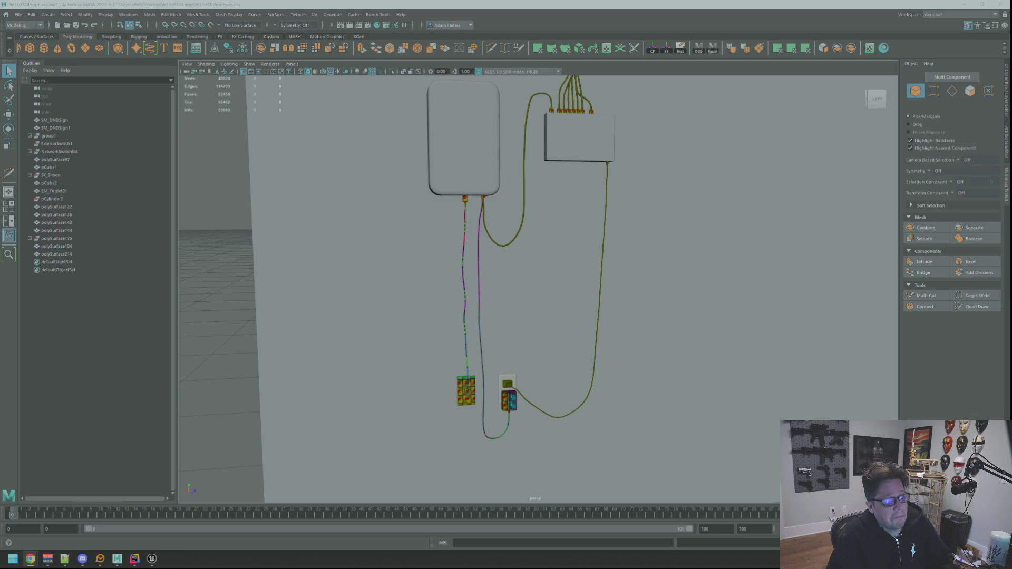
Select the router cable's plug head, frame it with F, and isolate it with Ctrl+1.
{"action": "left_click_drag", "start_coordinate": [533, 360], "coordinate": [512, 330], "text": "alt"}
{"action": "left_click", "coordinate": [512, 330]}
{"action": "key", "text": "f"}
{"action": "key", "text": "w"}
{"action": "key", "text": "ctrl+1"}
{"action": "mouse_move", "coordinate": [605, 311]}
{"action": "left_mouse_down", "text": "alt"}
{"action": "mouse_move", "coordinate": [461, 272]}
{"action": "mouse_move", "coordinate": [470, 279]}
{"action": "left_mouse_up", "text": "alt"}
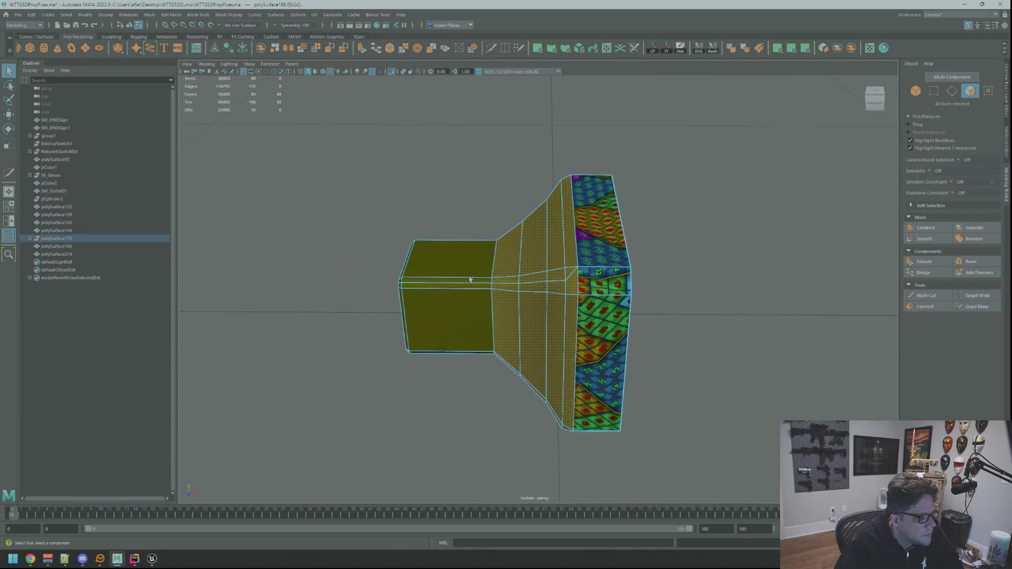
Apply a planar UV projection to the plug head's selected flared faces.
{"action": "left_click", "coordinate": [778, 48]}
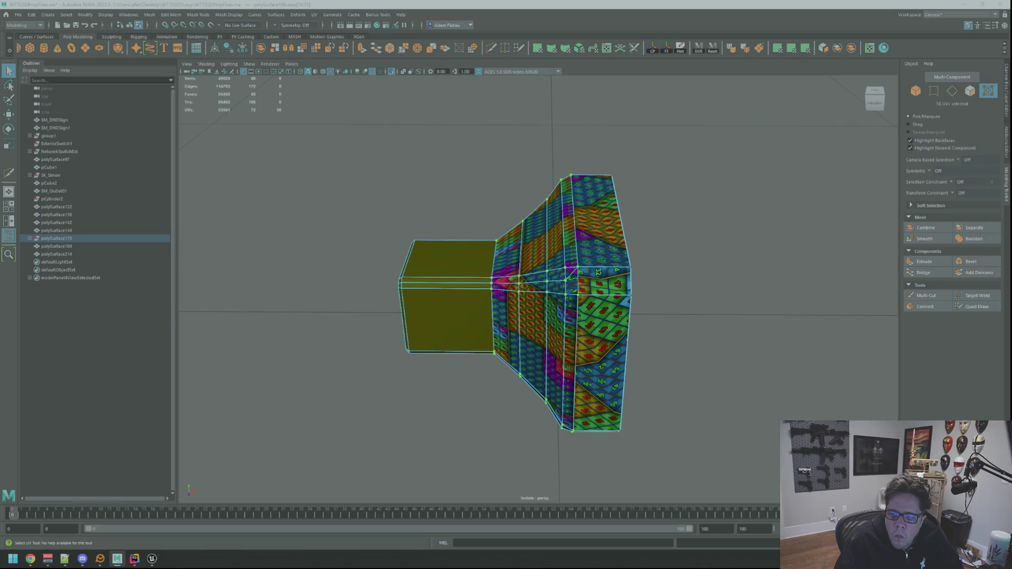
{"action": "key", "text": "ctrl+z"}
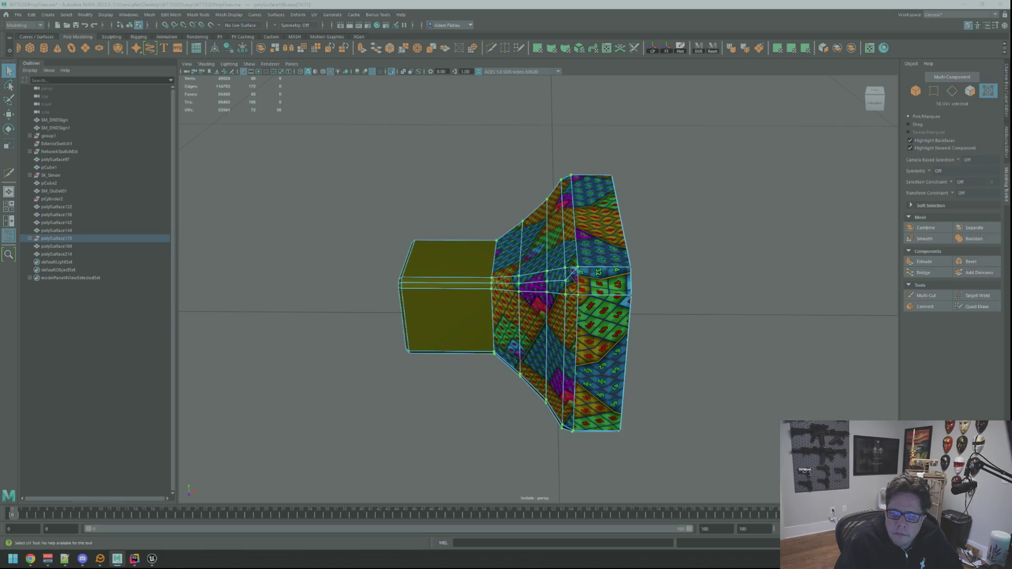
{"action": "key", "text": "F10"}
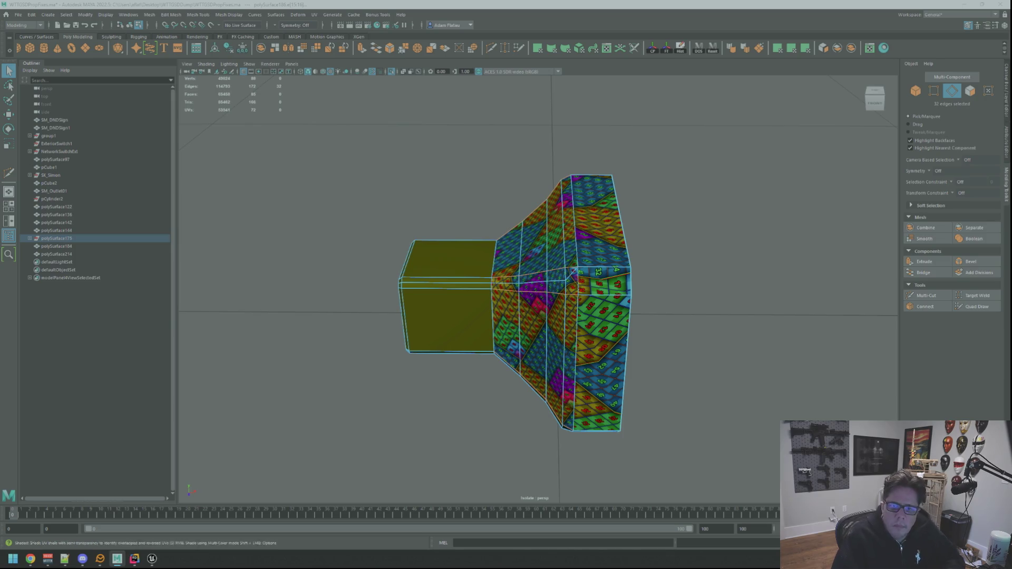
Cut the flared faces' UVs along the chosen seam edges and inspect the checker shells.
{"action": "key", "text": "shift+x"}
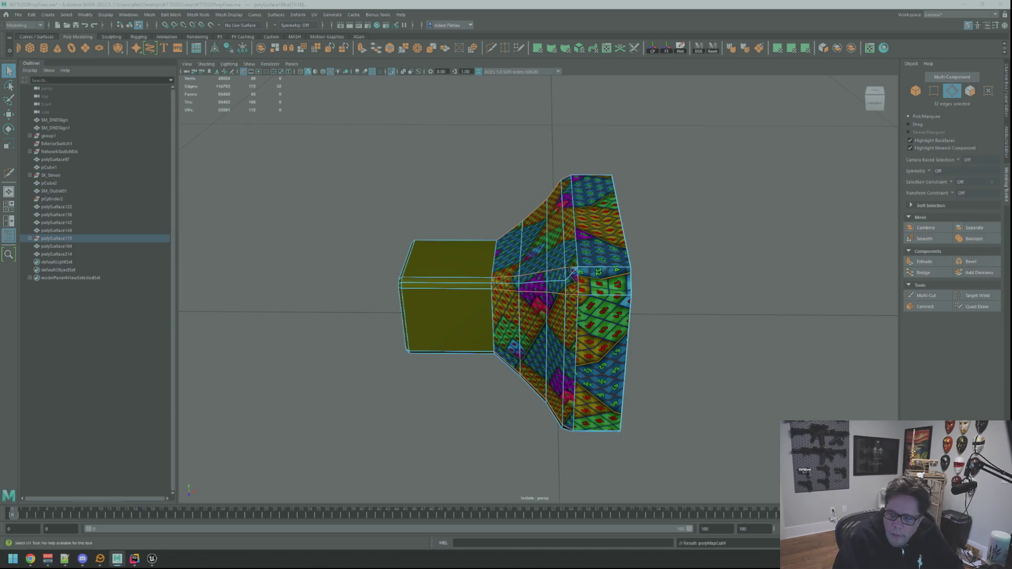
{"action": "key", "text": "ctrl+F12"}
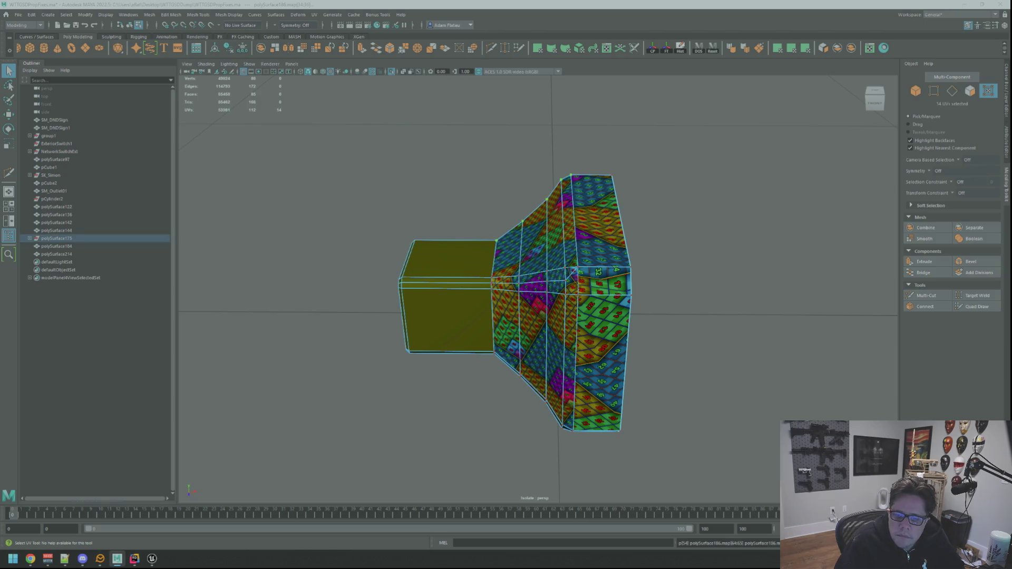
{"action": "key", "text": "ctrl+less"}
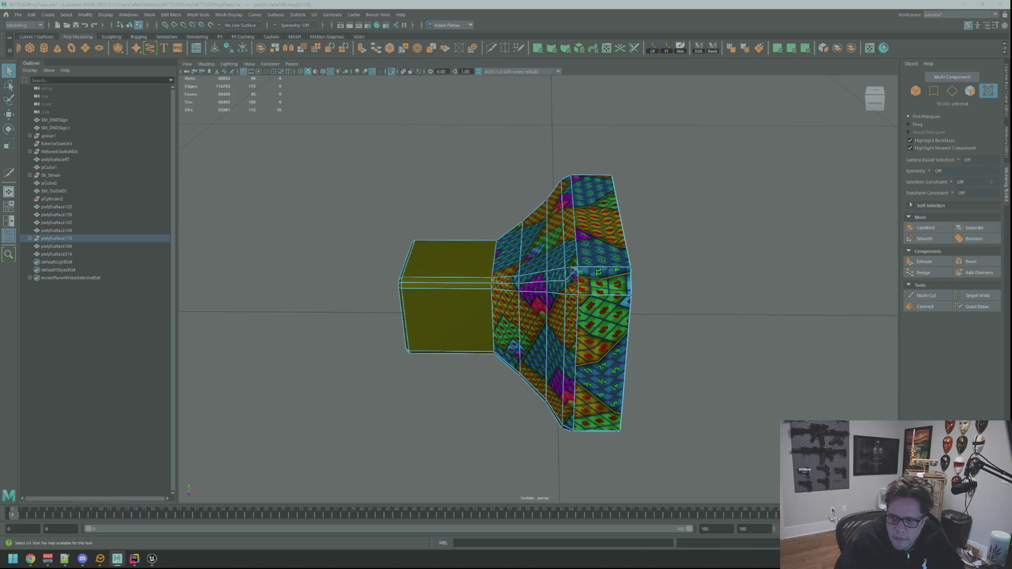
{"action": "key", "text": "F10"}
{"action": "key", "text": "F12"}
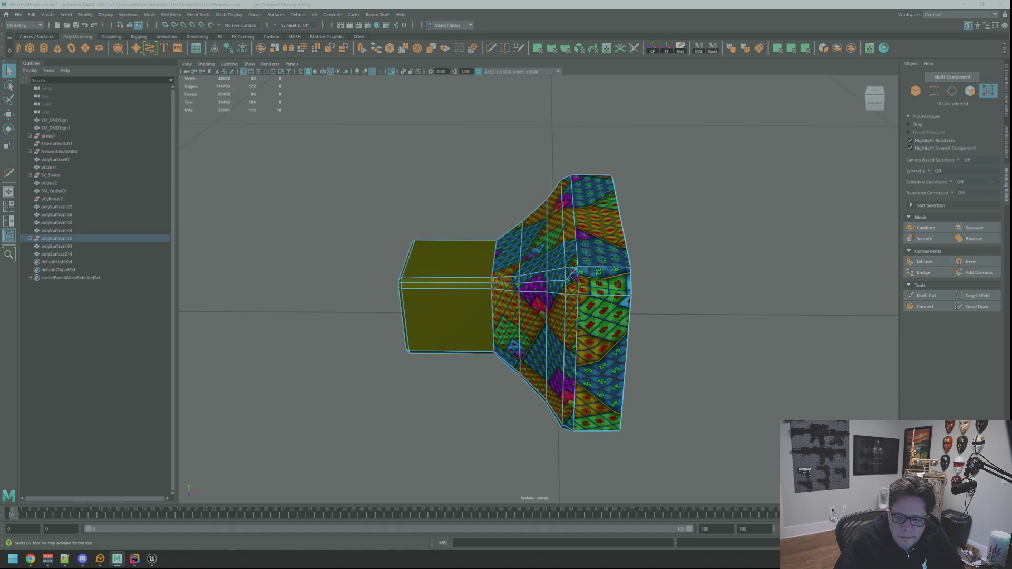
{"action": "left_click_drag", "start_coordinate": [528, 274], "coordinate": [570, 270], "text": "alt"}
{"action": "mouse_move", "coordinate": [570, 270]}
{"action": "middle_mouse_down", "text": "alt"}
{"action": "mouse_move", "coordinate": [588, 270]}
{"action": "mouse_move", "coordinate": [542, 265]}
{"action": "middle_mouse_up", "text": "alt"}
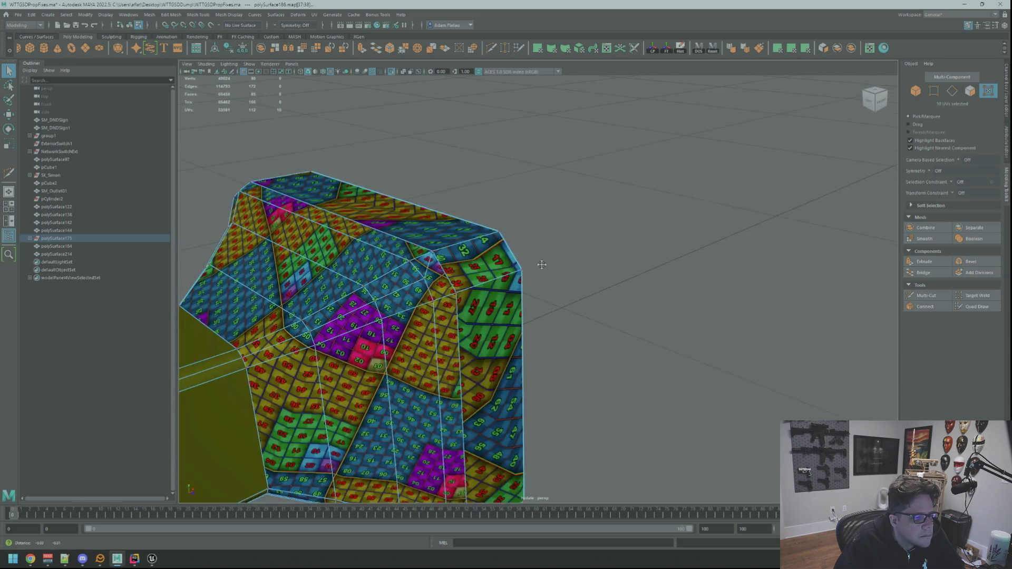
{"action": "scroll", "coordinate": [541, 265], "scroll_direction": "up", "scroll_amount": 10}
Multi-Cut a new edge from near face 17 to the 33/34 edge.
{"action": "left_click", "coordinate": [931, 298]}
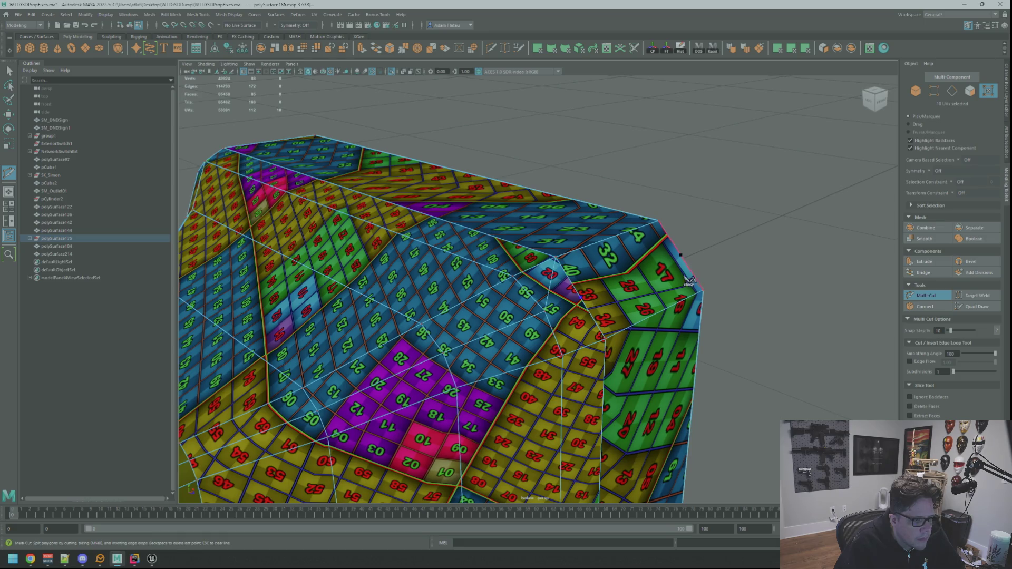
{"action": "left_click", "coordinate": [682, 256]}
{"action": "left_click", "coordinate": [583, 295]}
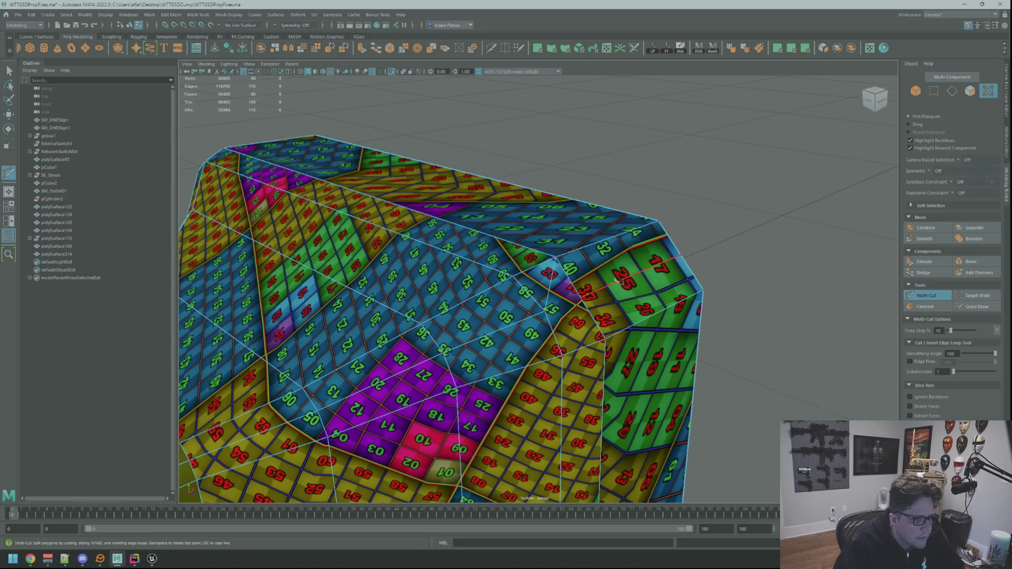
{"action": "mouse_move", "coordinate": [583, 294]}
{"action": "left_mouse_down", "text": "alt"}
{"action": "mouse_move", "coordinate": [678, 298]}
{"action": "mouse_move", "coordinate": [578, 283]}
{"action": "left_mouse_up", "text": "alt"}
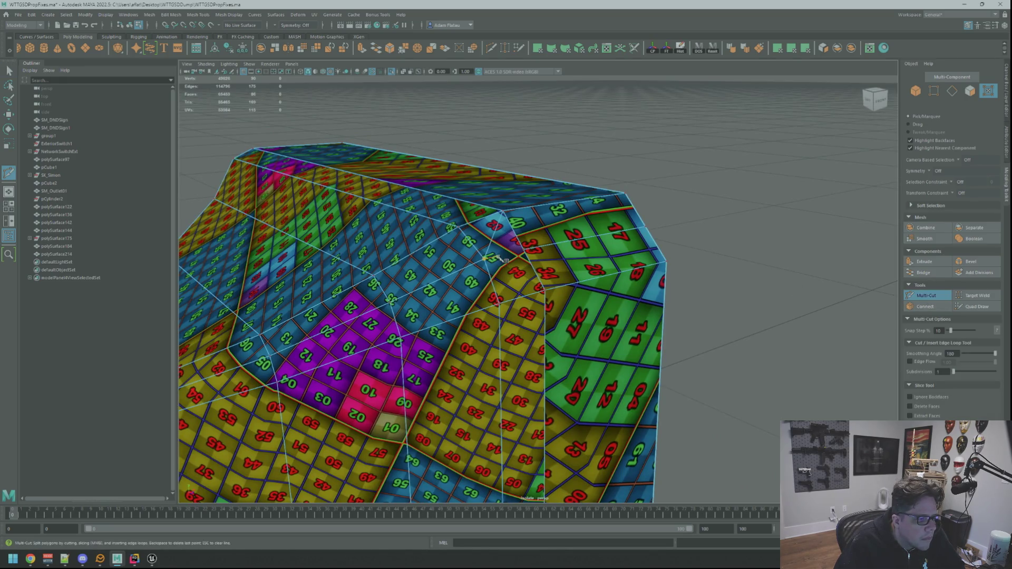
{"action": "left_click", "coordinate": [522, 233]}
{"action": "mouse_move", "coordinate": [522, 234]}
{"action": "left_mouse_down", "text": "alt"}
{"action": "mouse_move", "coordinate": [537, 203]}
{"action": "mouse_move", "coordinate": [575, 248]}
{"action": "left_mouse_up", "text": "alt"}
{"action": "key", "text": "q"}
Select an edge on the plug head and tumble to view its opposite side.
{"action": "right_click_drag", "start_coordinate": [601, 248], "coordinate": [601, 227]}
{"action": "left_click", "coordinate": [615, 311]}
{"action": "mouse_move", "coordinate": [614, 313]}
{"action": "right_mouse_down"}
{"action": "mouse_move", "coordinate": [601, 338]}
{"action": "mouse_move", "coordinate": [576, 264]}
{"action": "mouse_move", "coordinate": [606, 268]}
{"action": "mouse_move", "coordinate": [573, 257]}
{"action": "right_mouse_up"}
{"action": "mouse_move", "coordinate": [574, 258]}
{"action": "left_mouse_down", "text": "alt"}
{"action": "mouse_move", "coordinate": [564, 274]}
{"action": "mouse_move", "coordinate": [560, 262]}
{"action": "mouse_move", "coordinate": [536, 281]}
{"action": "mouse_move", "coordinate": [548, 271]}
{"action": "mouse_move", "coordinate": [533, 270]}
{"action": "left_mouse_up", "text": "alt"}
{"action": "left_click", "coordinate": [528, 268]}
{"action": "right_click_drag", "start_coordinate": [533, 270], "coordinate": [530, 269], "text": "alt"}
{"action": "mouse_move", "coordinate": [530, 269]}
{"action": "left_mouse_down", "text": "alt"}
{"action": "mouse_move", "coordinate": [480, 265]}
{"action": "mouse_move", "coordinate": [550, 272]}
{"action": "left_mouse_up", "text": "alt"}
{"action": "right_click_drag", "start_coordinate": [550, 272], "coordinate": [548, 272], "text": "alt"}
{"action": "middle_click_drag", "start_coordinate": [548, 272], "coordinate": [553, 269], "text": "alt"}
{"action": "mouse_move", "coordinate": [553, 269]}
{"action": "right_mouse_down", "text": "alt"}
{"action": "mouse_move", "coordinate": [572, 280]}
{"action": "mouse_move", "coordinate": [585, 272]}
{"action": "right_mouse_up", "text": "alt"}
{"action": "left_click_drag", "start_coordinate": [584, 273], "coordinate": [569, 268], "text": "alt"}
{"action": "middle_click_drag", "start_coordinate": [569, 268], "coordinate": [564, 266], "text": "alt"}
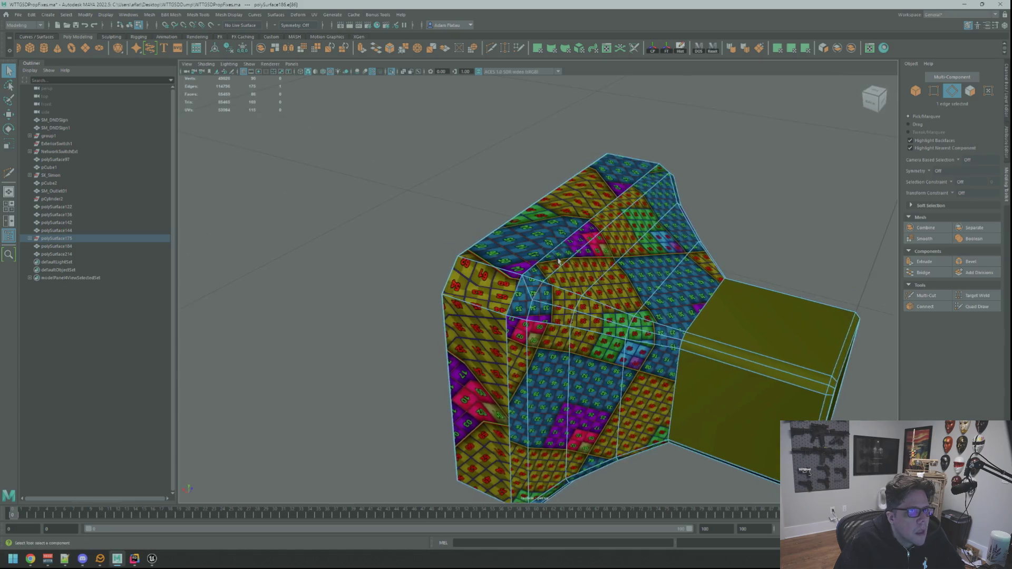
{"action": "scroll", "coordinate": [562, 265], "scroll_direction": "up", "scroll_amount": 5}
{"action": "mouse_move", "coordinate": [562, 265]}
{"action": "right_mouse_down", "text": "alt"}
{"action": "mouse_move", "coordinate": [543, 263]}
{"action": "mouse_move", "coordinate": [564, 263]}
{"action": "right_mouse_up", "text": "alt"}
{"action": "middle_click_drag", "start_coordinate": [564, 264], "coordinate": [555, 260], "text": "alt"}
{"action": "left_click_drag", "start_coordinate": [554, 260], "coordinate": [573, 289], "text": "alt"}
Multi-Cut new edges across the flared faces, including one across faces 54, 53 and 52.
{"action": "key", "text": "ctrl+shift+x"}
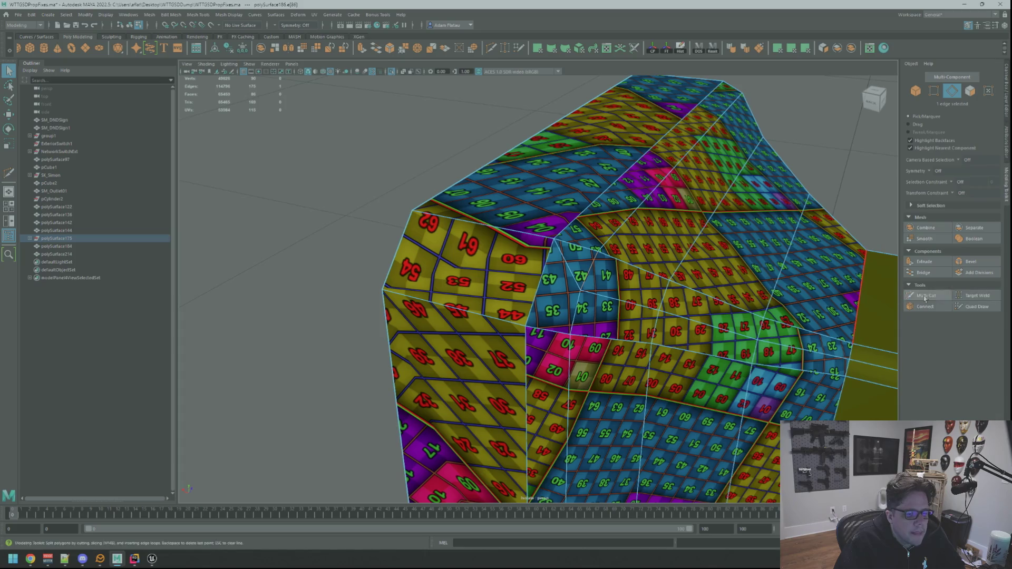
{"action": "left_click", "coordinate": [556, 242]}
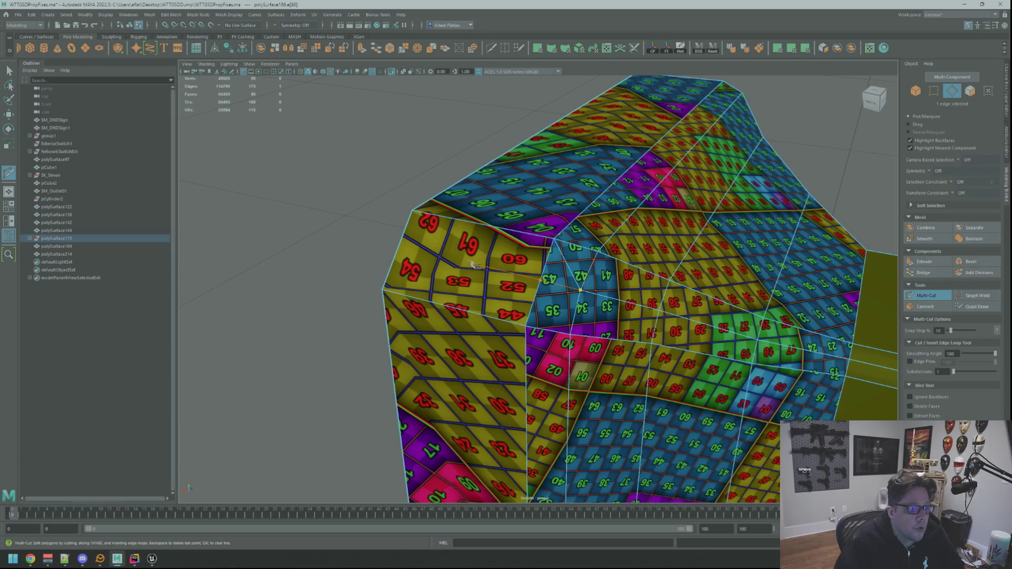
{"action": "left_click", "coordinate": [547, 279]}
{"action": "key", "text": "Return"}
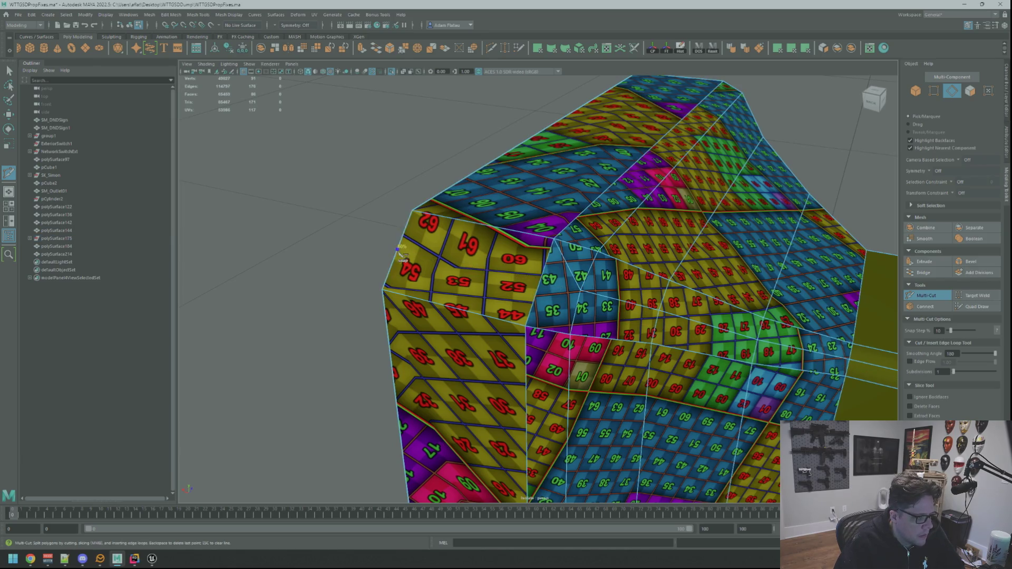
{"action": "key", "text": "Return"}
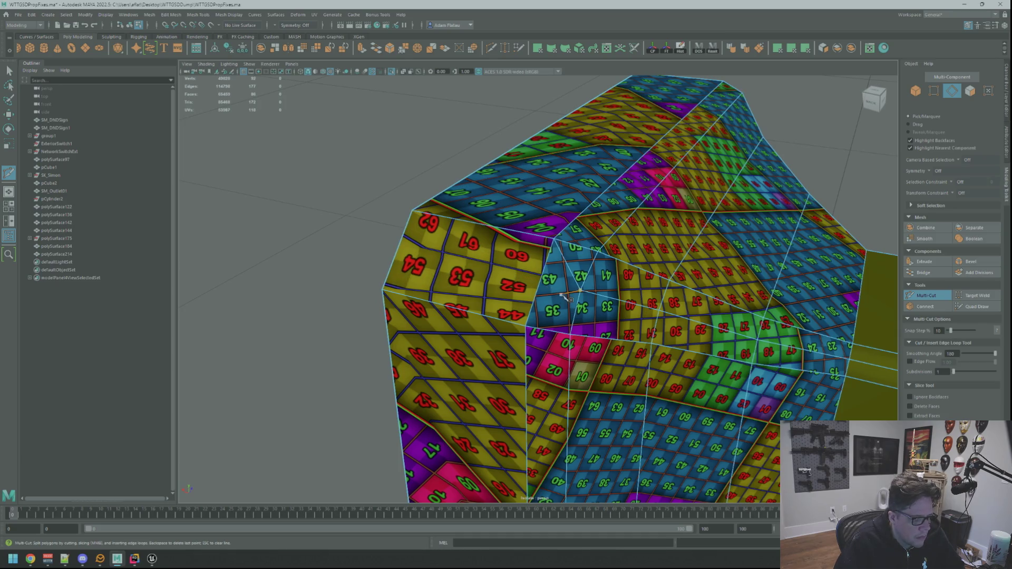
{"action": "left_click", "coordinate": [402, 253]}
{"action": "key", "text": "Return"}
{"action": "key", "text": "q"}
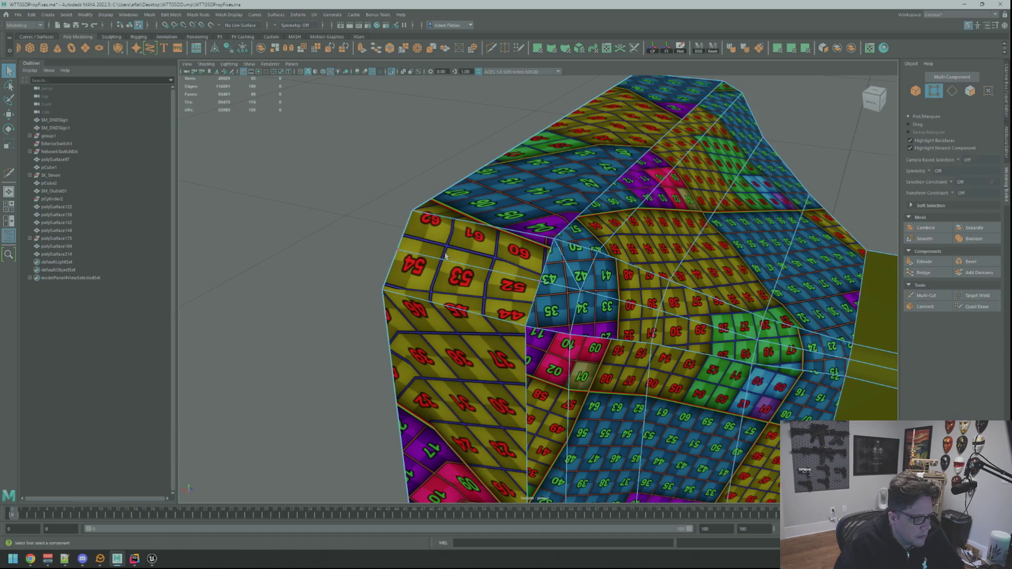
Frame a selected vertex and swing to a close side view of the prop.
{"action": "key", "text": "f"}
{"action": "left_click", "coordinate": [455, 257]}
{"action": "key", "text": "f"}
{"action": "mouse_move", "coordinate": [455, 256]}
{"action": "left_mouse_down", "text": "alt"}
{"action": "mouse_move", "coordinate": [508, 275]}
{"action": "mouse_move", "coordinate": [640, 280]}
{"action": "left_mouse_up", "text": "alt"}
{"action": "mouse_move", "coordinate": [639, 280]}
{"action": "right_mouse_down", "text": "alt"}
{"action": "mouse_move", "coordinate": [662, 276]}
{"action": "mouse_move", "coordinate": [621, 286]}
{"action": "right_mouse_up", "text": "alt"}
{"action": "mouse_move", "coordinate": [622, 285]}
{"action": "left_mouse_down", "text": "alt"}
{"action": "mouse_move", "coordinate": [592, 274]}
{"action": "mouse_move", "coordinate": [515, 276]}
{"action": "mouse_move", "coordinate": [476, 260]}
{"action": "left_mouse_up", "text": "alt"}
{"action": "key", "text": "F10"}
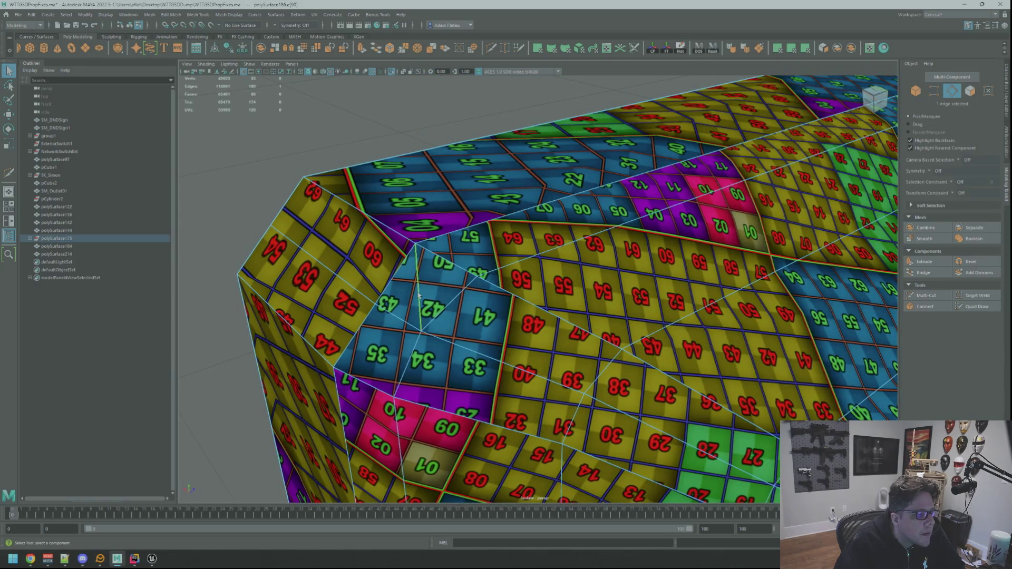
{"action": "right_click", "coordinate": [406, 294]}
{"action": "key", "text": "f"}
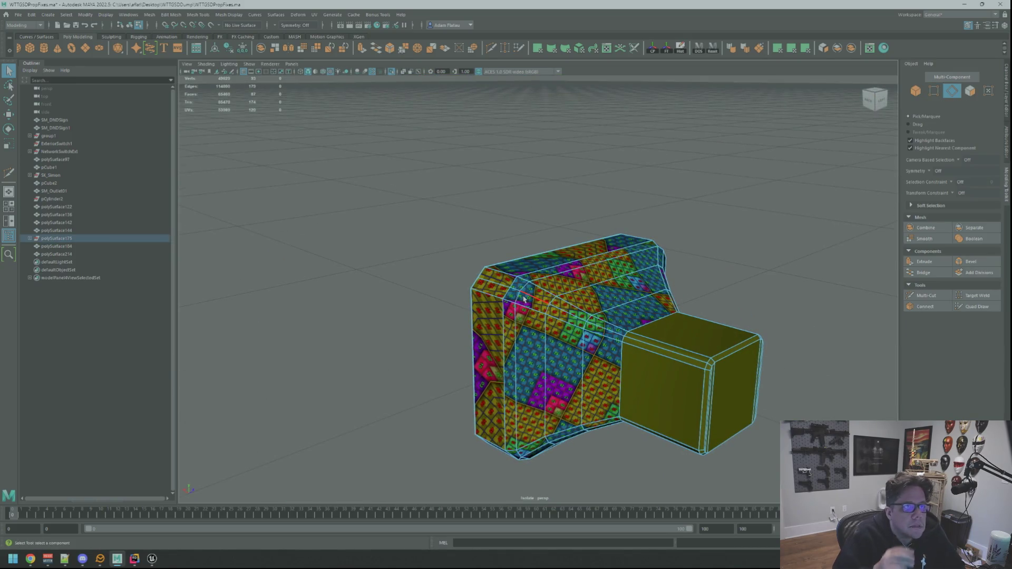
Slice a new cut point into the plug head's right side face with Multi-Cut.
{"action": "left_click_drag", "start_coordinate": [523, 299], "coordinate": [543, 319], "text": "alt"}
{"action": "scroll", "coordinate": [547, 323], "scroll_direction": "up", "scroll_amount": 3}
{"action": "scroll", "coordinate": [547, 323], "scroll_direction": "up", "scroll_amount": 5}
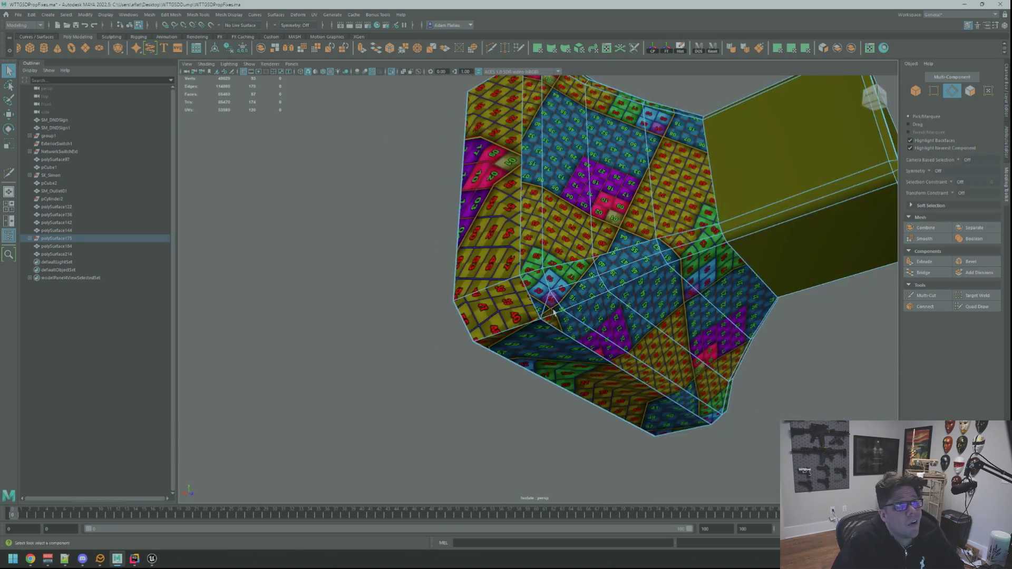
{"action": "scroll", "coordinate": [553, 312], "scroll_direction": "up", "scroll_amount": 4}
{"action": "left_click", "coordinate": [943, 299]}
{"action": "left_click_drag", "start_coordinate": [550, 235], "coordinate": [576, 259], "text": "alt"}
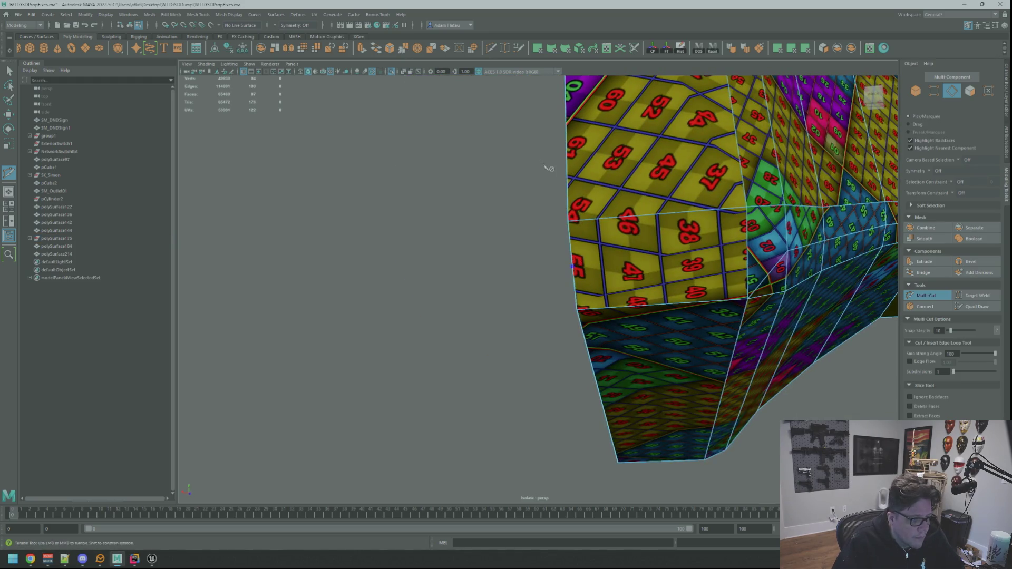
{"action": "left_click_drag", "start_coordinate": [728, 226], "coordinate": [668, 224], "text": "alt"}
{"action": "left_click", "coordinate": [667, 225]}
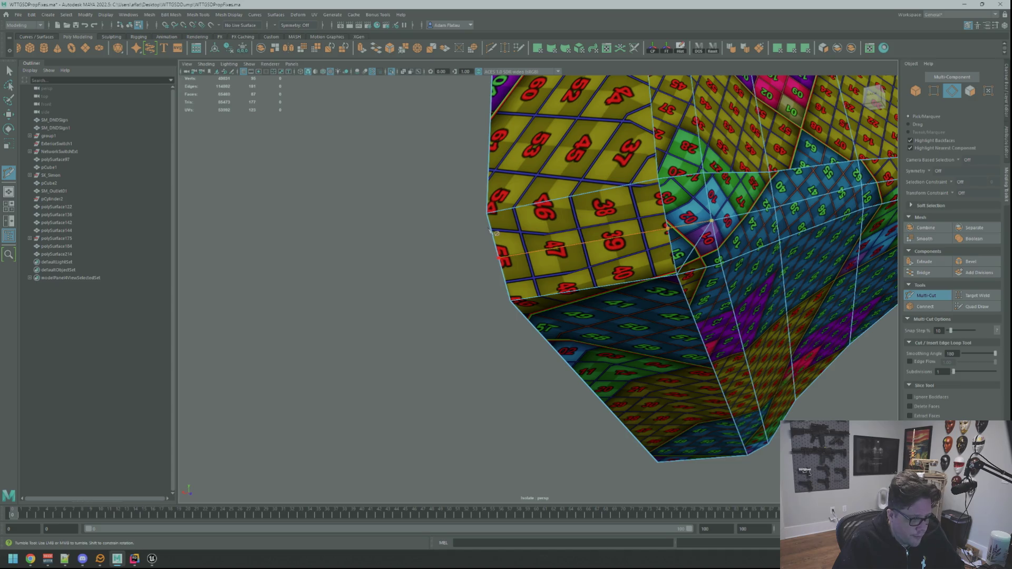
{"action": "key", "text": "q"}
Delete the unwanted cut edge through the edge marking menu.
{"action": "mouse_move", "coordinate": [591, 254]}
{"action": "left_mouse_down", "text": "alt"}
{"action": "mouse_move", "coordinate": [620, 227]}
{"action": "mouse_move", "coordinate": [650, 252]}
{"action": "mouse_move", "coordinate": [540, 280]}
{"action": "mouse_move", "coordinate": [519, 268]}
{"action": "mouse_move", "coordinate": [580, 277]}
{"action": "mouse_move", "coordinate": [586, 288]}
{"action": "mouse_move", "coordinate": [550, 283]}
{"action": "mouse_move", "coordinate": [562, 281]}
{"action": "left_mouse_up", "text": "alt"}
{"action": "right_click", "coordinate": [619, 226]}
{"action": "right_click", "coordinate": [652, 227]}
{"action": "scroll", "coordinate": [650, 252], "scroll_direction": "down", "scroll_amount": 10}
{"action": "scroll", "coordinate": [539, 280], "scroll_direction": "up", "scroll_amount": 5}
{"action": "scroll", "coordinate": [543, 275], "scroll_direction": "up", "scroll_amount": 5}
{"action": "scroll", "coordinate": [548, 277], "scroll_direction": "down", "scroll_amount": 5}
{"action": "scroll", "coordinate": [557, 281], "scroll_direction": "up", "scroll_amount": 3}
{"action": "scroll", "coordinate": [569, 279], "scroll_direction": "up", "scroll_amount": 3}
{"action": "scroll", "coordinate": [586, 276], "scroll_direction": "up", "scroll_amount": 3}
{"action": "scroll", "coordinate": [586, 275], "scroll_direction": "down", "scroll_amount": 5}
{"action": "scroll", "coordinate": [586, 277], "scroll_direction": "up", "scroll_amount": 1}
{"action": "scroll", "coordinate": [587, 295], "scroll_direction": "up", "scroll_amount": 5}
{"action": "scroll", "coordinate": [586, 294], "scroll_direction": "down", "scroll_amount": 4}
{"action": "scroll", "coordinate": [587, 294], "scroll_direction": "up", "scroll_amount": 4}
{"action": "scroll", "coordinate": [571, 283], "scroll_direction": "up", "scroll_amount": 5}
{"action": "scroll", "coordinate": [543, 274], "scroll_direction": "down", "scroll_amount": 5}
{"action": "scroll", "coordinate": [543, 274], "scroll_direction": "down", "scroll_amount": 4}
{"action": "scroll", "coordinate": [562, 281], "scroll_direction": "up", "scroll_amount": 6}
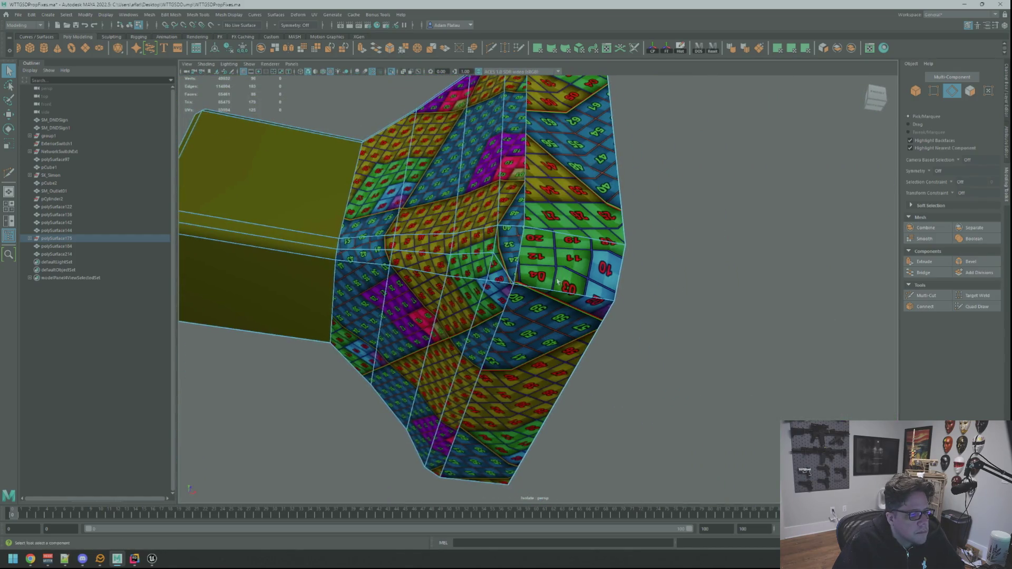
Cut new edges near faces 32 and 24 and from face 12 to the right border.
{"action": "key", "text": "ctrl+shift+x"}
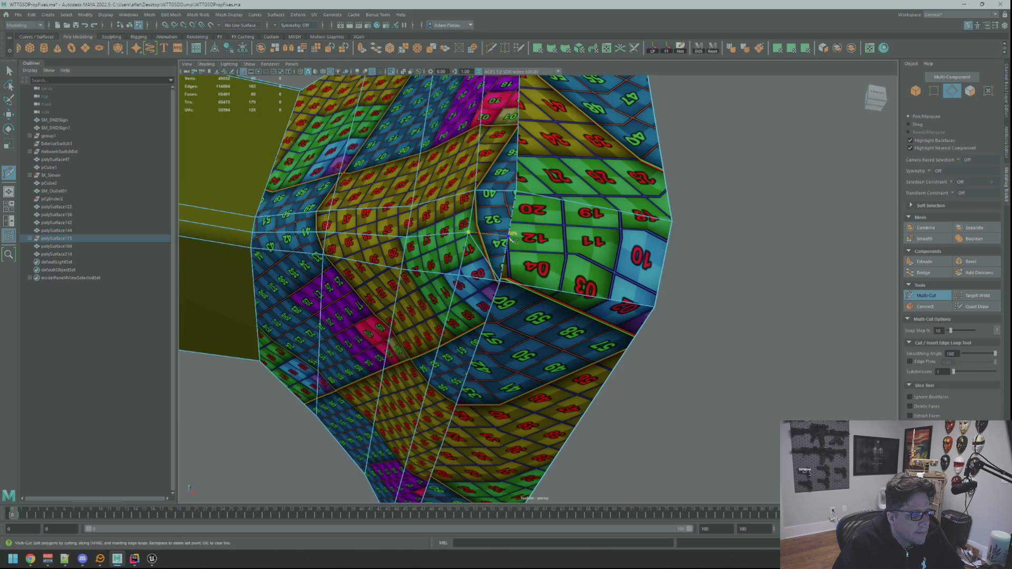
{"action": "left_click", "coordinate": [477, 198]}
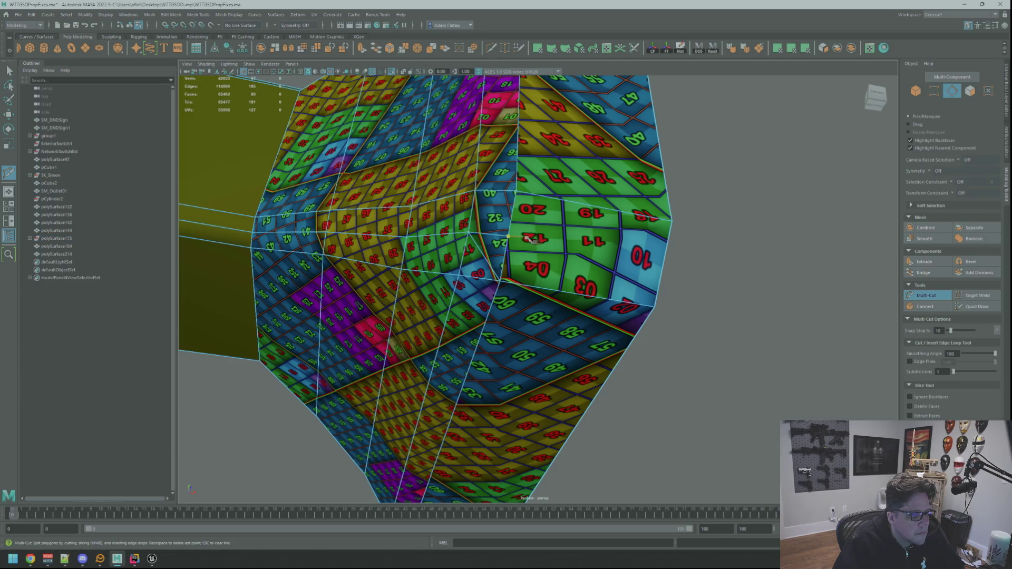
{"action": "left_click", "coordinate": [663, 266]}
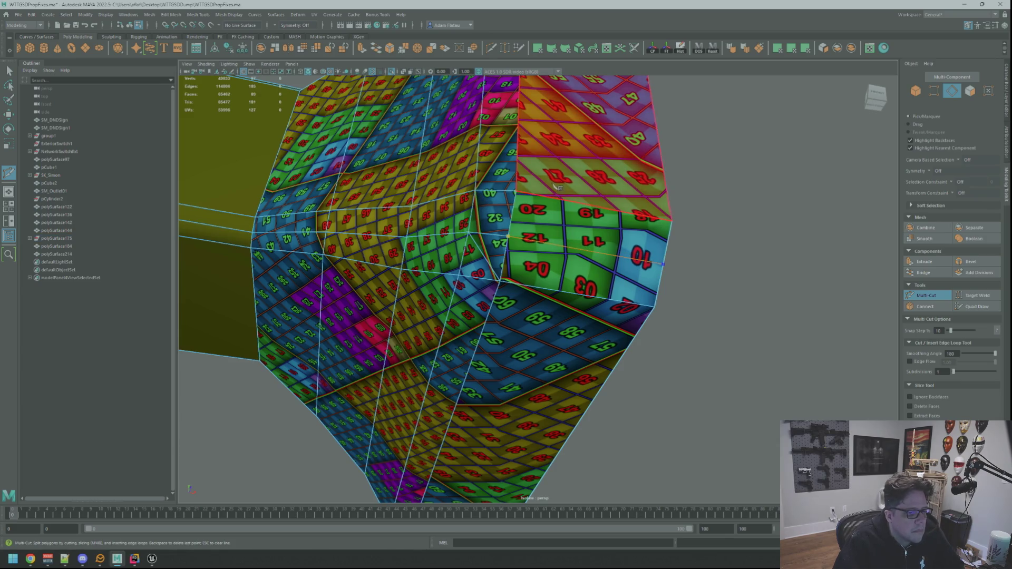
{"action": "left_click", "coordinate": [516, 190]}
{"action": "key", "text": "q"}
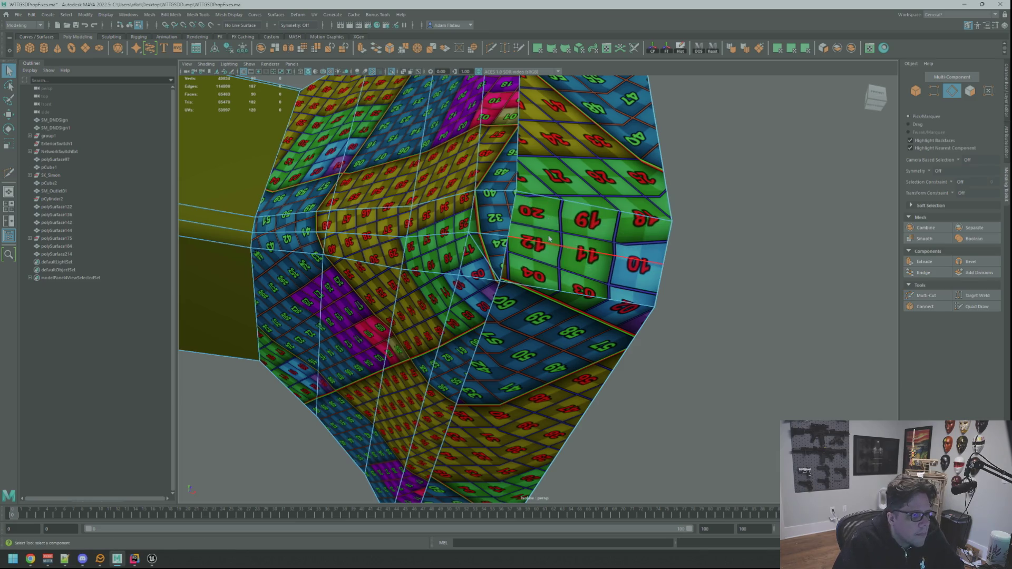
Delete the stray edge and select the whole plug head mesh.
{"action": "left_click", "coordinate": [488, 264]}
{"action": "right_click_drag", "start_coordinate": [488, 266], "coordinate": [464, 282], "text": "shift"}
{"action": "scroll", "coordinate": [595, 276], "scroll_direction": "down", "scroll_amount": 8}
{"action": "mouse_move", "coordinate": [595, 276]}
{"action": "left_mouse_down", "text": "alt"}
{"action": "mouse_move", "coordinate": [632, 312]}
{"action": "mouse_move", "coordinate": [622, 318]}
{"action": "mouse_move", "coordinate": [604, 284]}
{"action": "mouse_move", "coordinate": [588, 277]}
{"action": "left_mouse_up", "text": "alt"}
{"action": "mouse_move", "coordinate": [587, 277]}
{"action": "right_mouse_down", "text": "shift"}
{"action": "mouse_move", "coordinate": [610, 280]}
{"action": "mouse_move", "coordinate": [647, 253]}
{"action": "right_mouse_up", "text": "shift"}
{"action": "mouse_move", "coordinate": [581, 254]}
{"action": "right_mouse_down"}
{"action": "mouse_move", "coordinate": [626, 257]}
{"action": "mouse_move", "coordinate": [625, 277]}
{"action": "right_mouse_up"}
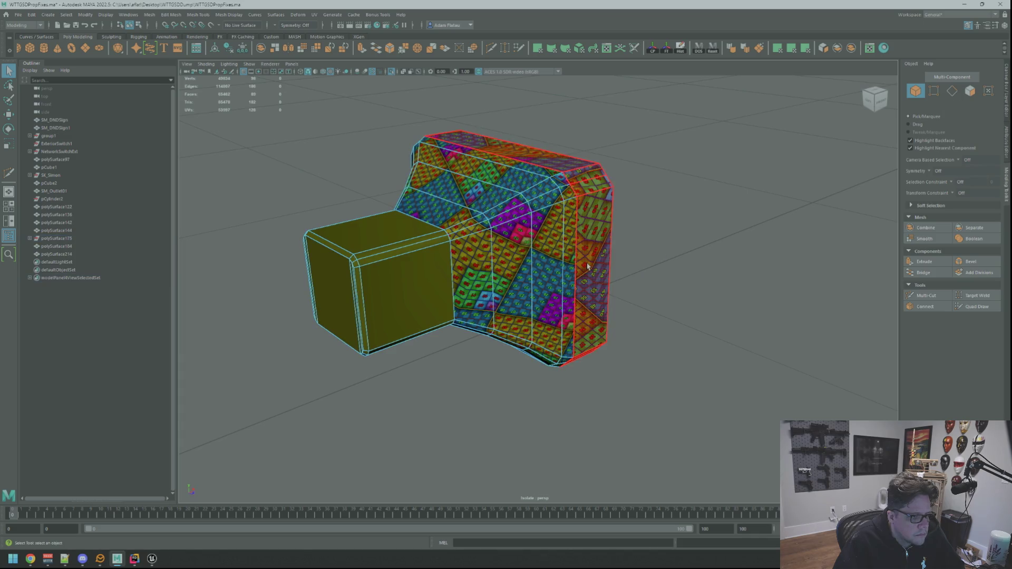
Select the top and left UV shells at the box prop's lower corner as UVs.
{"action": "left_click", "coordinate": [489, 192]}
{"action": "left_click", "coordinate": [489, 192]}
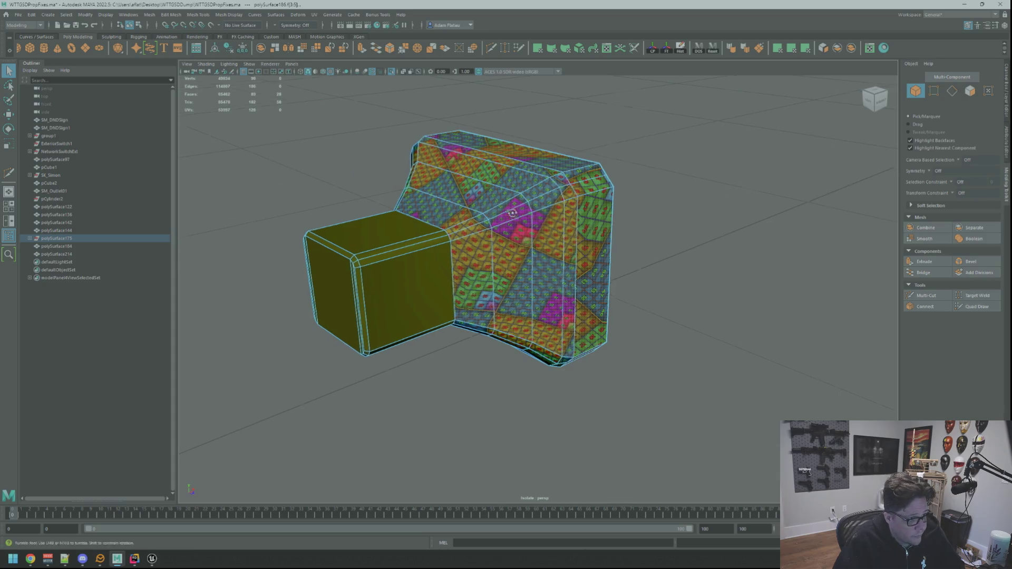
{"action": "left_click_drag", "start_coordinate": [485, 216], "coordinate": [565, 213], "text": "alt"}
{"action": "left_click", "coordinate": [390, 263]}
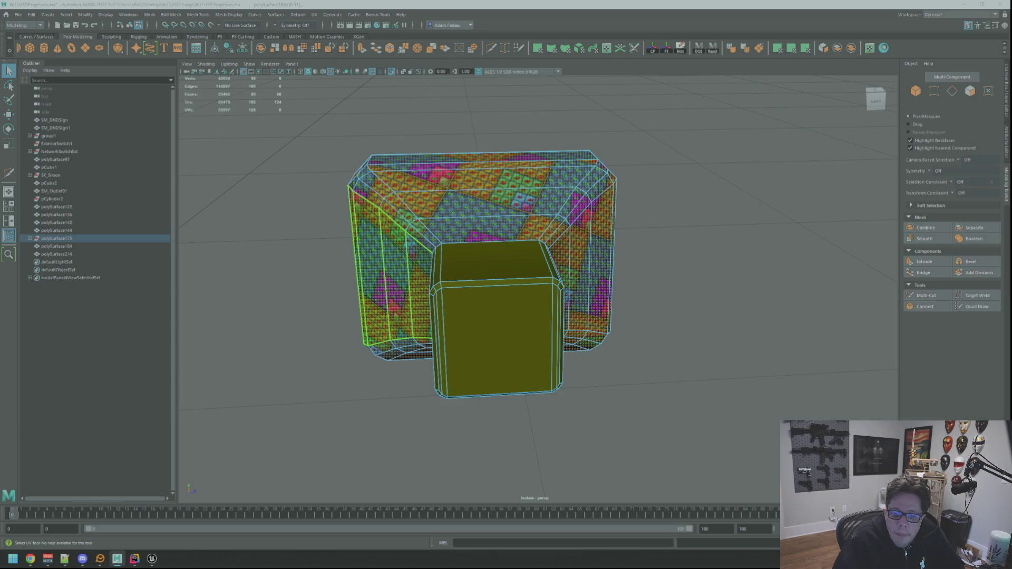
{"action": "key", "text": "F12"}
{"action": "key", "text": "w"}
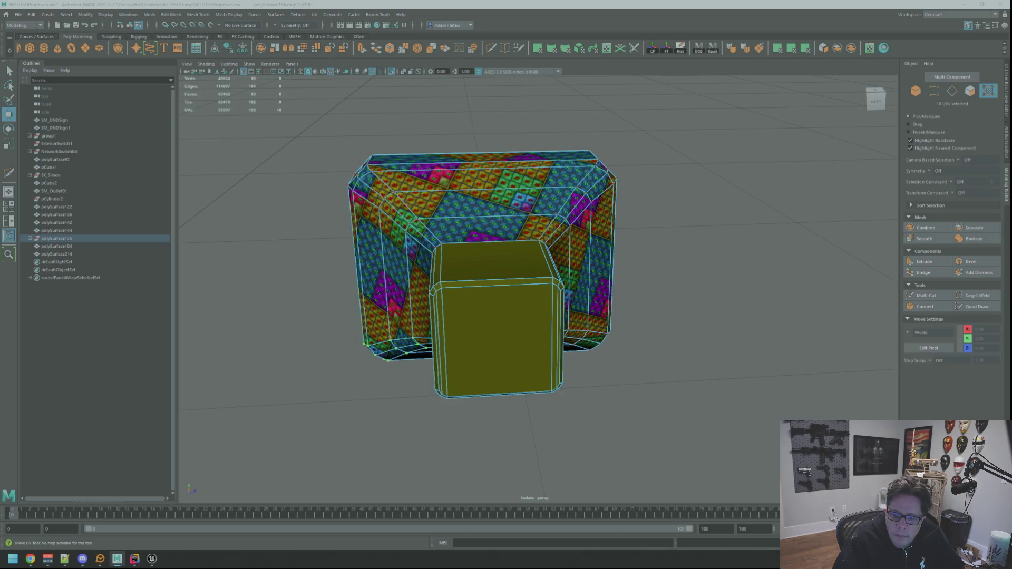
{"action": "key", "text": "q"}
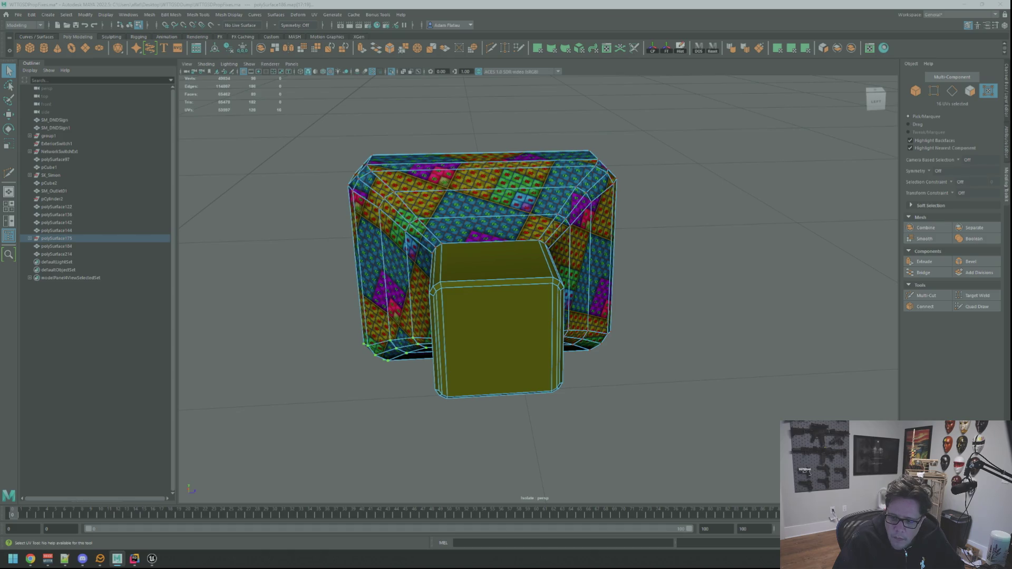
Sew the lower-corner seam edge with Sew/Move UVs, then return to face selection.
{"action": "key", "text": "F10"}
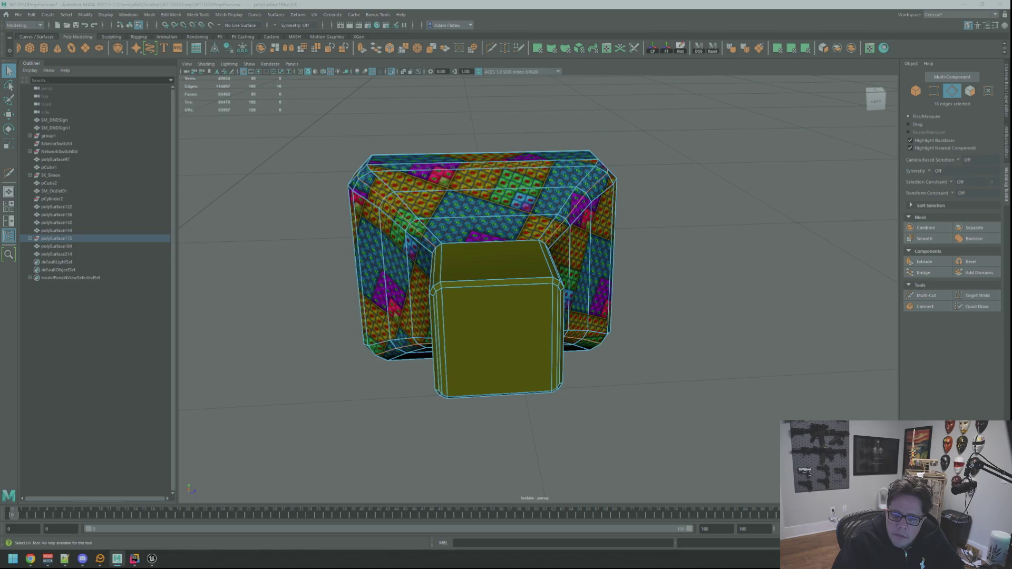
{"action": "left_click", "coordinate": [419, 349]}
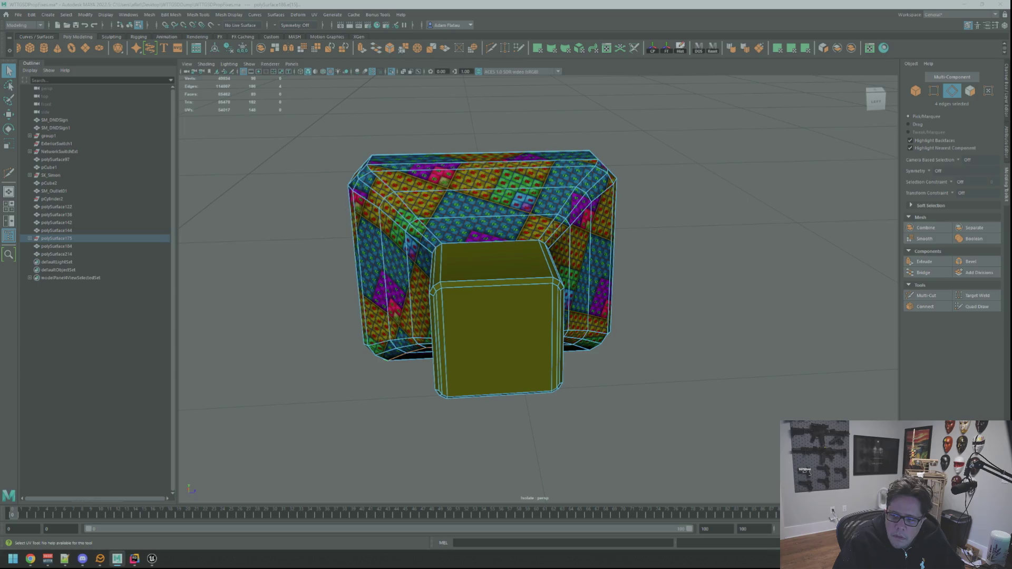
{"action": "key", "text": "ctrl+m"}
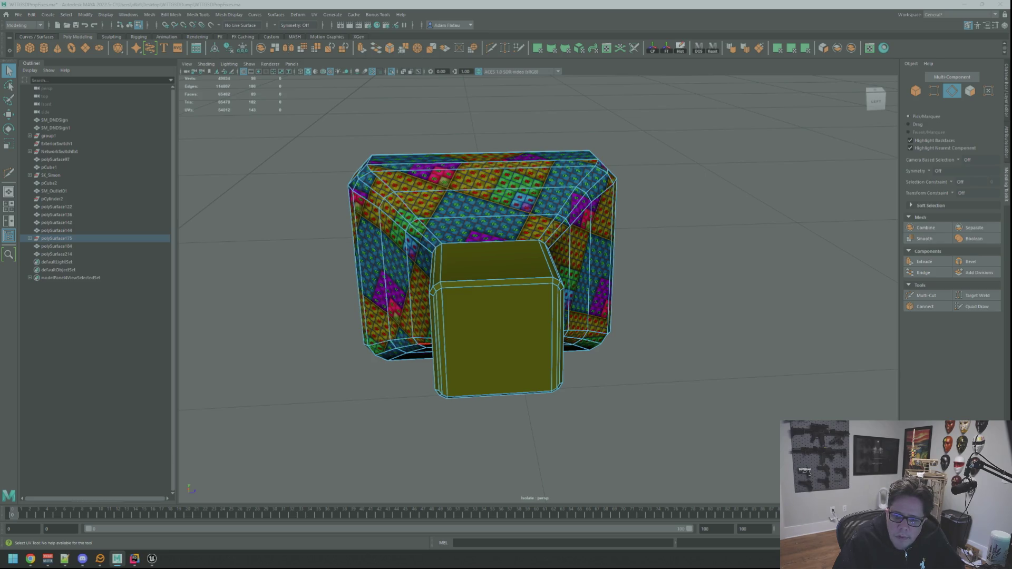
{"action": "key", "text": "F12"}
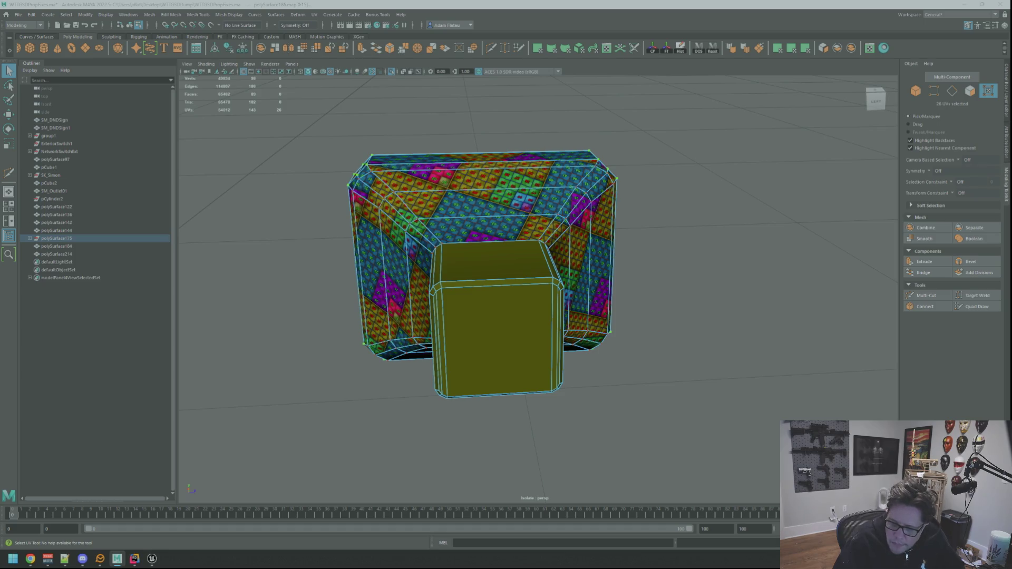
{"action": "key", "text": "ctrl+F11"}
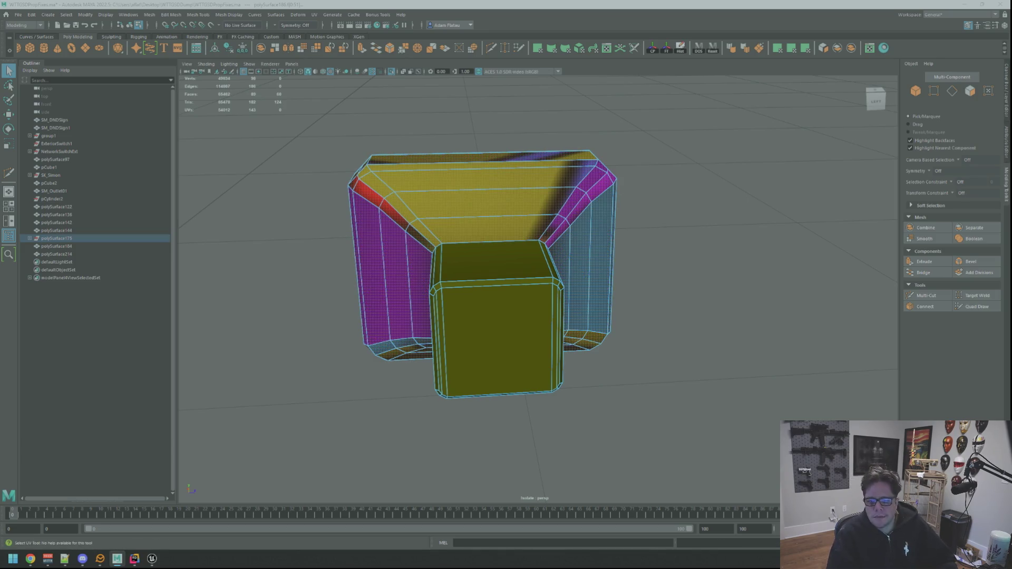
Select the face loop along the box's top band and convert it to UVs.
{"action": "left_click_drag", "start_coordinate": [475, 269], "coordinate": [551, 270], "text": "alt"}
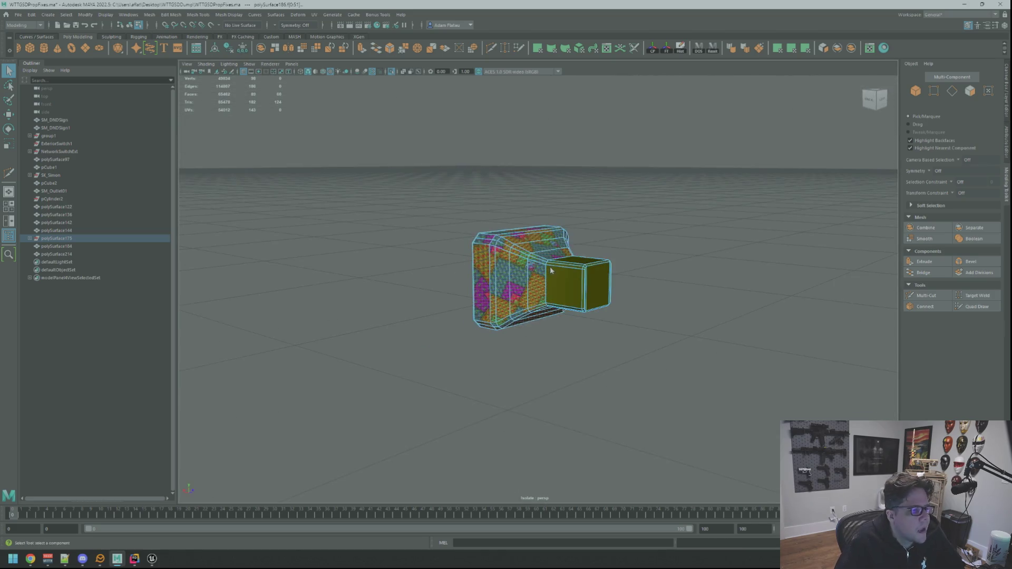
{"action": "left_click_drag", "start_coordinate": [614, 253], "coordinate": [533, 271], "text": "alt"}
{"action": "scroll", "coordinate": [533, 271], "scroll_direction": "up", "scroll_amount": 5}
{"action": "left_click", "coordinate": [568, 313]}
{"action": "key", "text": "w"}
{"action": "key", "text": "q"}
{"action": "mouse_move", "coordinate": [569, 314]}
{"action": "left_mouse_down", "text": "alt"}
{"action": "mouse_move", "coordinate": [533, 351]}
{"action": "mouse_move", "coordinate": [560, 360]}
{"action": "mouse_move", "coordinate": [617, 336]}
{"action": "mouse_move", "coordinate": [573, 335]}
{"action": "left_mouse_up", "text": "alt"}
{"action": "double_click", "coordinate": [560, 360]}
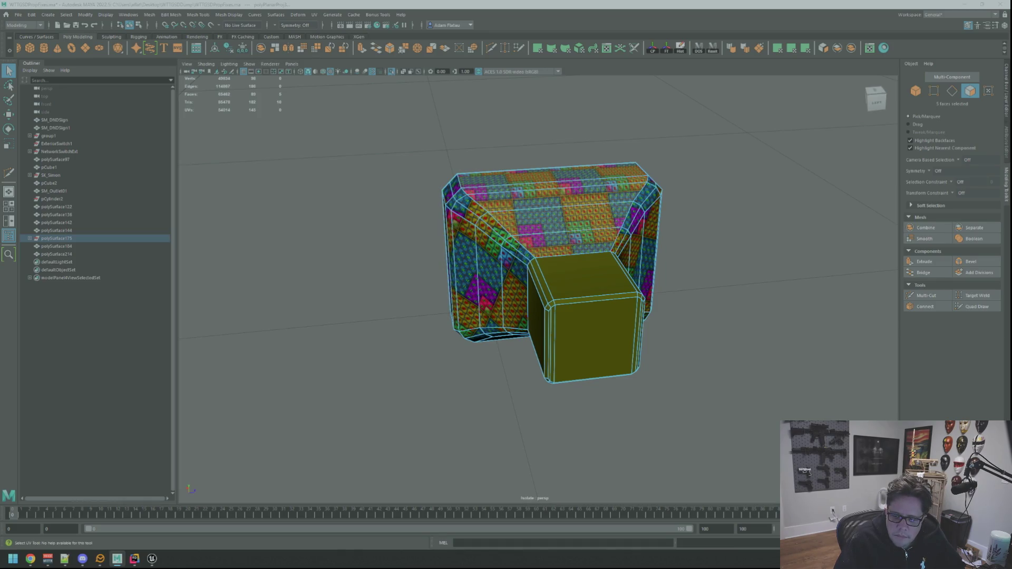
{"action": "key", "text": "F12"}
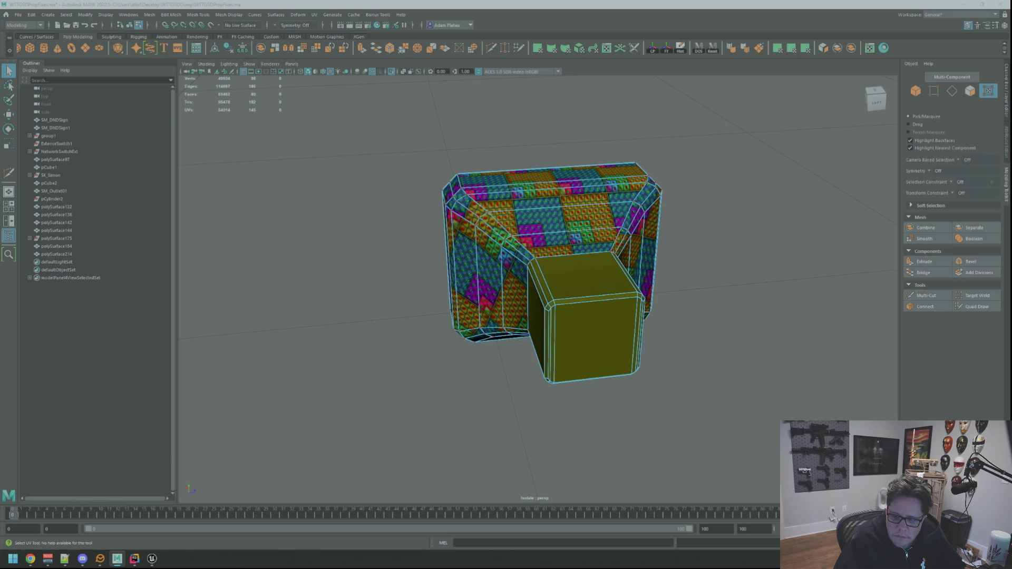
{"action": "key", "text": "w"}
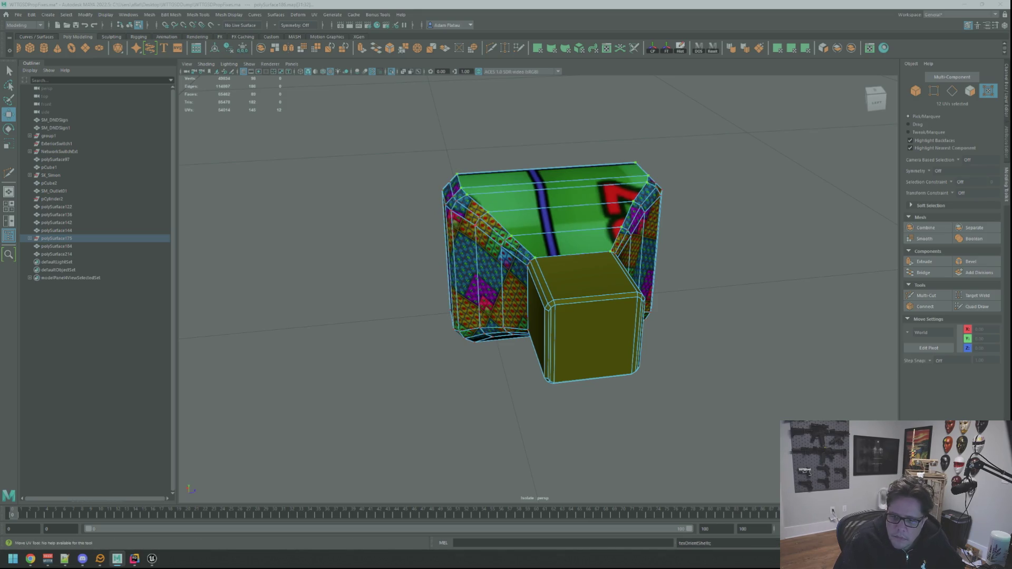
Select the five top-strip faces plus the side and corner bevel faces.
{"action": "mouse_move", "coordinate": [685, 243]}
{"action": "left_mouse_down", "text": "alt"}
{"action": "mouse_move", "coordinate": [659, 221]}
{"action": "mouse_move", "coordinate": [595, 231]}
{"action": "mouse_move", "coordinate": [572, 238]}
{"action": "mouse_move", "coordinate": [613, 252]}
{"action": "mouse_move", "coordinate": [576, 267]}
{"action": "left_mouse_up", "text": "alt"}
{"action": "scroll", "coordinate": [573, 237], "scroll_direction": "down", "scroll_amount": 3}
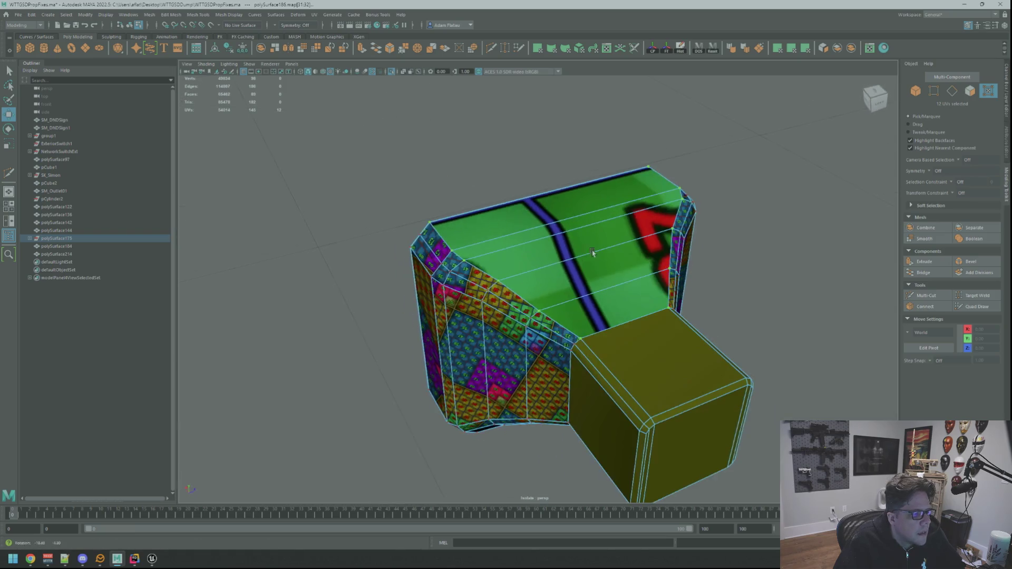
{"action": "right_click_drag", "start_coordinate": [577, 267], "coordinate": [575, 296]}
{"action": "key", "text": "q"}
{"action": "left_click", "coordinate": [498, 298]}
{"action": "left_click", "coordinate": [474, 248], "text": "shift"}
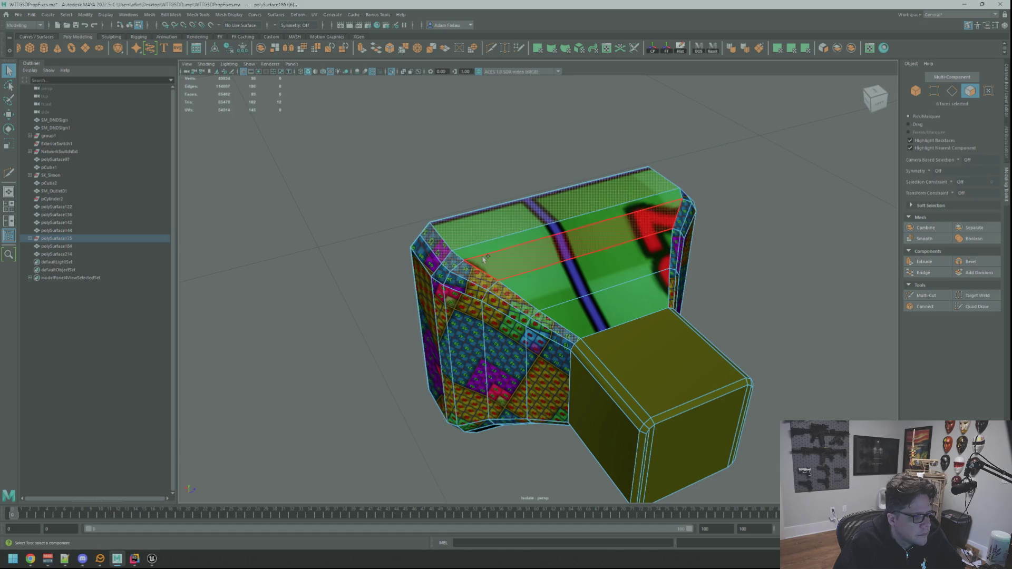
{"action": "left_click", "coordinate": [506, 263], "text": "shift"}
{"action": "left_click", "coordinate": [543, 279], "text": "shift"}
{"action": "left_click", "coordinate": [589, 308], "text": "shift"}
{"action": "left_click_drag", "start_coordinate": [590, 309], "coordinate": [585, 290], "text": "alt"}
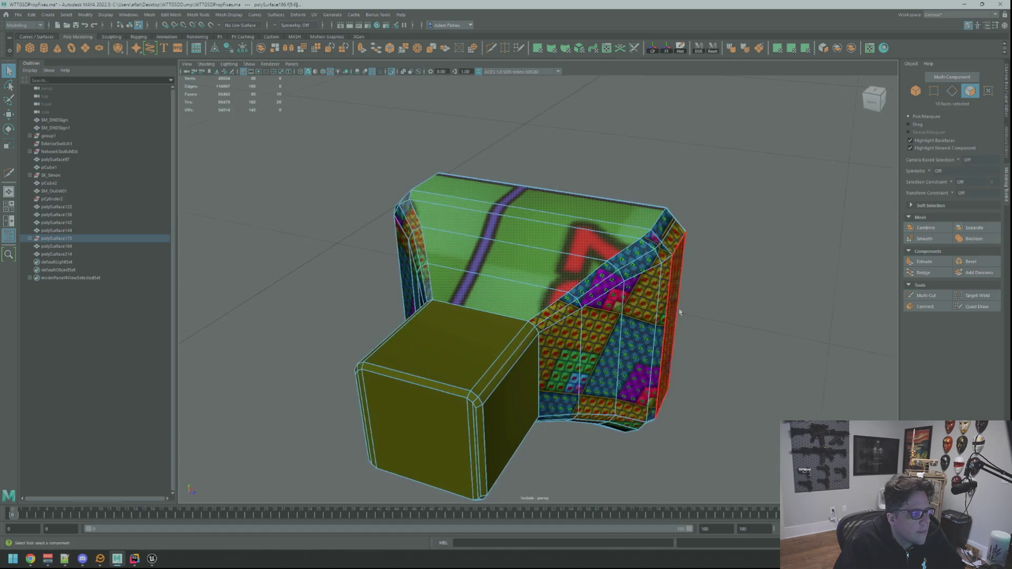
{"action": "left_click", "coordinate": [585, 290], "text": "shift"}
{"action": "key", "text": "w"}
{"action": "left_click", "coordinate": [638, 252], "text": "shift"}
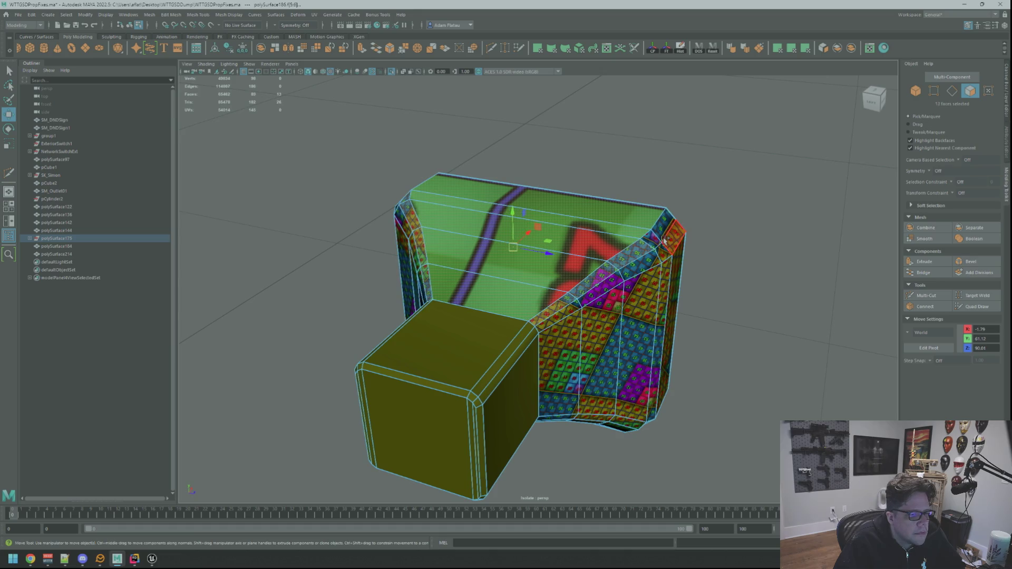
{"action": "mouse_move", "coordinate": [690, 235]}
{"action": "left_mouse_down", "text": "alt"}
{"action": "mouse_move", "coordinate": [660, 267]}
{"action": "mouse_move", "coordinate": [598, 276]}
{"action": "mouse_move", "coordinate": [771, 52]}
{"action": "left_mouse_up", "text": "alt"}
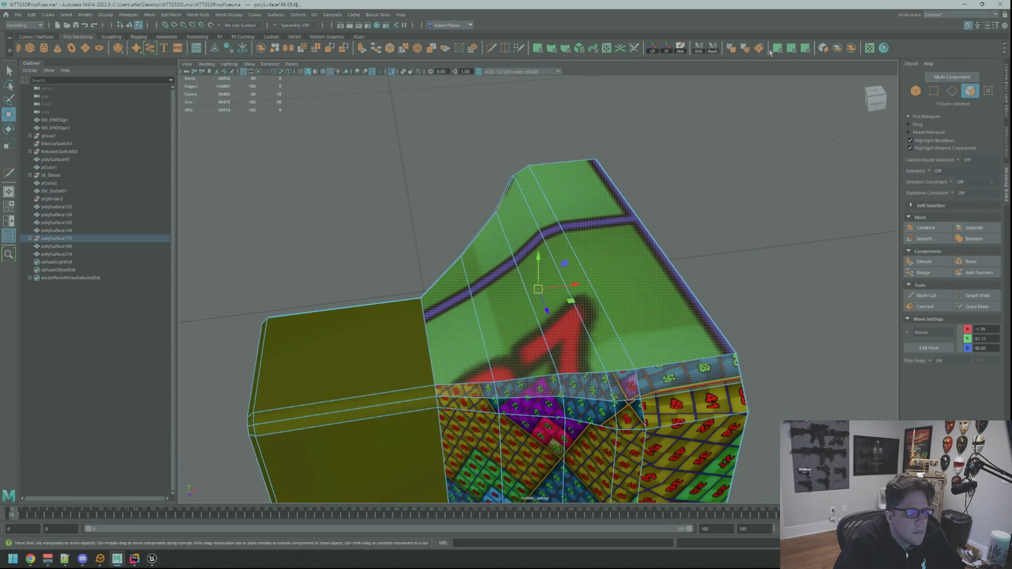
Planar-map the top strip, unfold its UVs and set texel density 20.48 at 2048.
{"action": "left_click", "coordinate": [792, 49]}
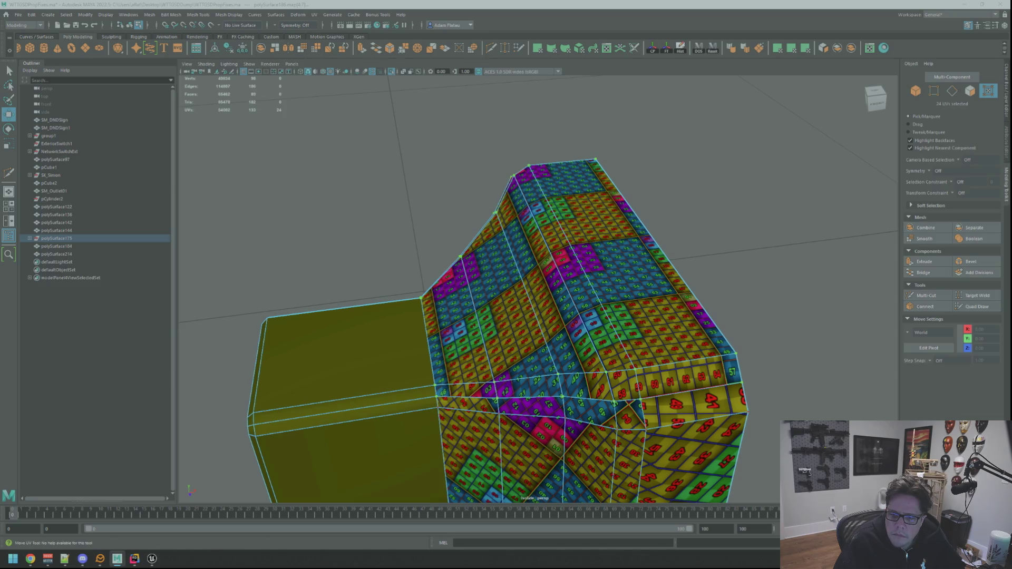
{"action": "key", "text": "ctrl+F12"}
{"action": "key", "text": "ctrl+u"}
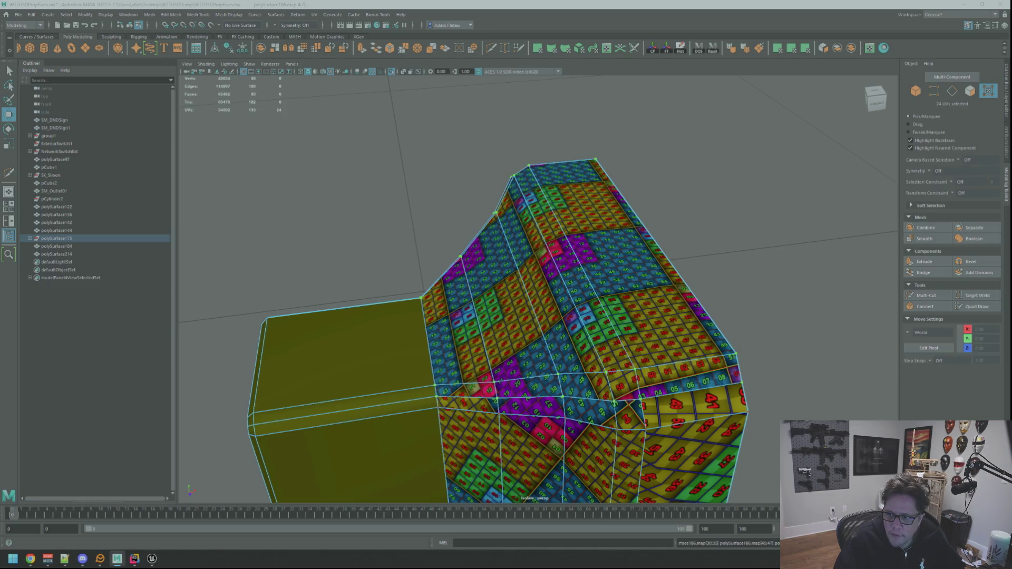
{"action": "key", "text": "ctrl+t"}
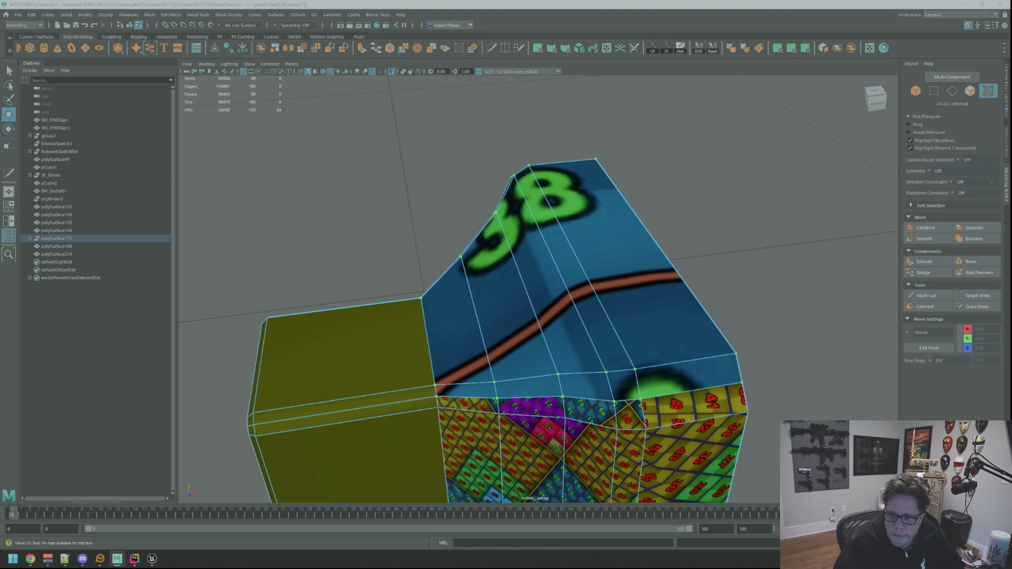
{"action": "scroll", "coordinate": [651, 303], "scroll_direction": "down", "scroll_amount": 5}
{"action": "mouse_move", "coordinate": [650, 303]}
{"action": "left_mouse_down", "text": "alt"}
{"action": "mouse_move", "coordinate": [667, 296]}
{"action": "mouse_move", "coordinate": [610, 283]}
{"action": "mouse_move", "coordinate": [619, 296]}
{"action": "mouse_move", "coordinate": [624, 260]}
{"action": "left_mouse_up", "text": "alt"}
{"action": "right_click_drag", "start_coordinate": [563, 282], "coordinate": [563, 316]}
{"action": "key", "text": "q"}
{"action": "left_click", "coordinate": [482, 352]}
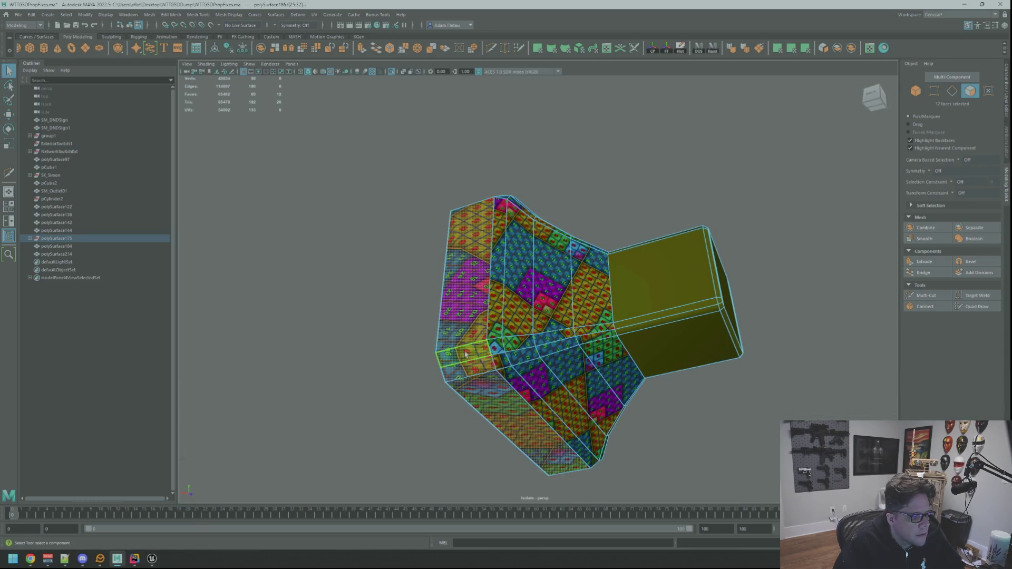
Select the left side faces of the box prop.
{"action": "left_click", "coordinate": [589, 334], "text": "shift"}
{"action": "left_click_drag", "start_coordinate": [589, 334], "coordinate": [564, 312], "text": "alt"}
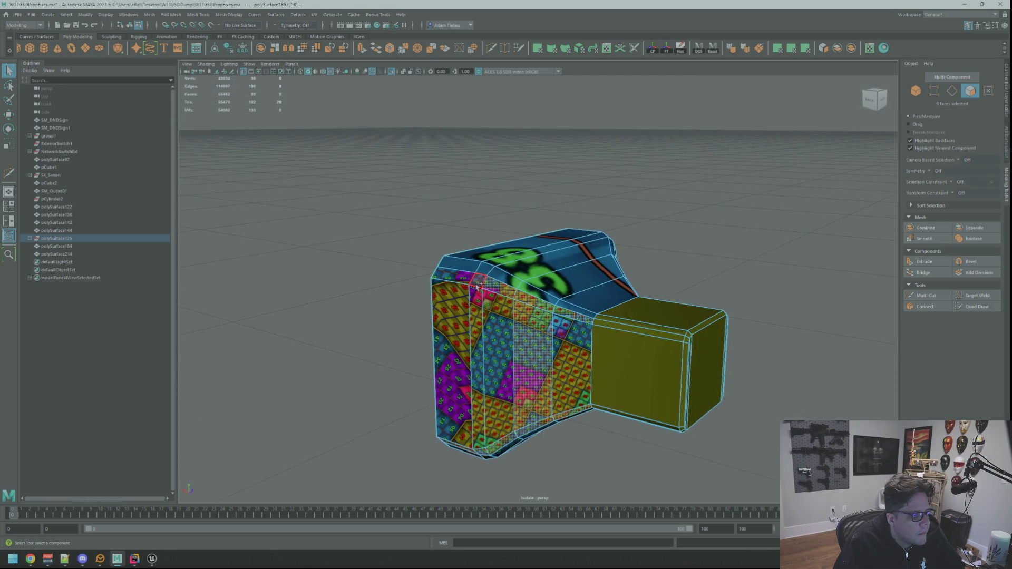
{"action": "left_click_drag", "start_coordinate": [430, 265], "coordinate": [473, 446], "text": "shift"}
{"action": "left_click_drag", "start_coordinate": [531, 305], "coordinate": [593, 416], "text": "shift"}
{"action": "scroll", "coordinate": [567, 330], "scroll_direction": "up", "scroll_amount": 3}
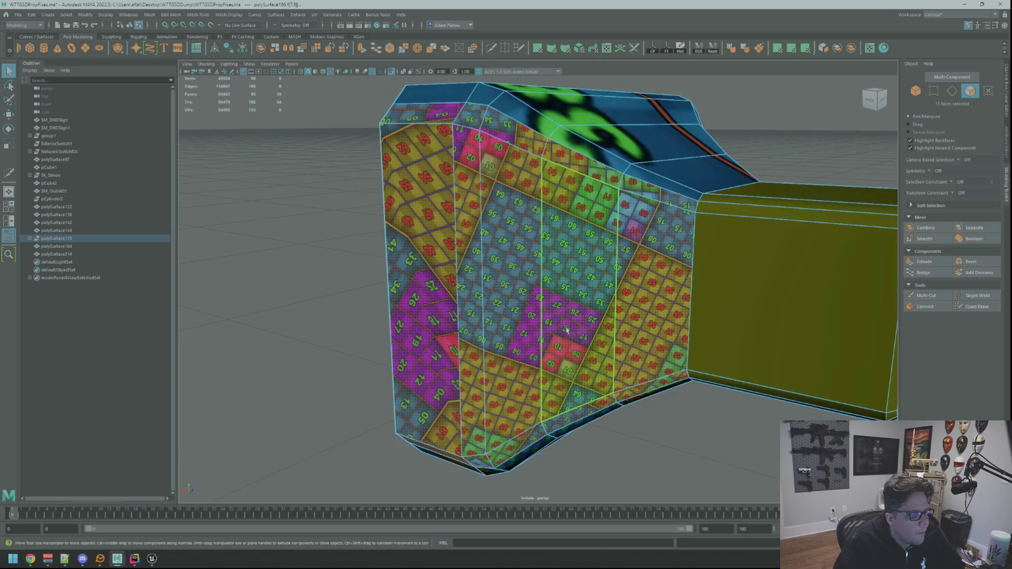
{"action": "key", "text": "w"}
{"action": "scroll", "coordinate": [566, 331], "scroll_direction": "down", "scroll_amount": 5}
{"action": "mouse_move", "coordinate": [617, 341]}
{"action": "left_mouse_down", "text": "alt"}
{"action": "mouse_move", "coordinate": [662, 324]}
{"action": "mouse_move", "coordinate": [638, 332]}
{"action": "left_mouse_up", "text": "alt"}
{"action": "scroll", "coordinate": [541, 313], "scroll_direction": "up", "scroll_amount": 5}
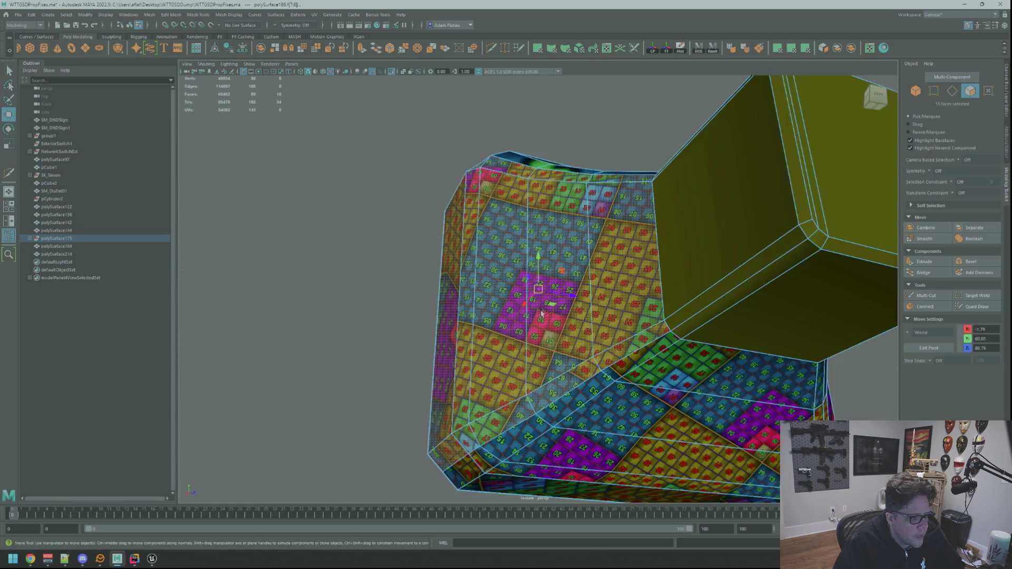
{"action": "scroll", "coordinate": [541, 313], "scroll_direction": "down", "scroll_amount": 5}
{"action": "mouse_move", "coordinate": [541, 313]}
{"action": "left_mouse_down", "text": "alt"}
{"action": "mouse_move", "coordinate": [613, 315]}
{"action": "mouse_move", "coordinate": [604, 320]}
{"action": "left_mouse_up", "text": "alt"}
{"action": "scroll", "coordinate": [612, 316], "scroll_direction": "up", "scroll_amount": 2}
{"action": "scroll", "coordinate": [607, 316], "scroll_direction": "up", "scroll_amount": 2}
{"action": "scroll", "coordinate": [599, 323], "scroll_direction": "up", "scroll_amount": 1}
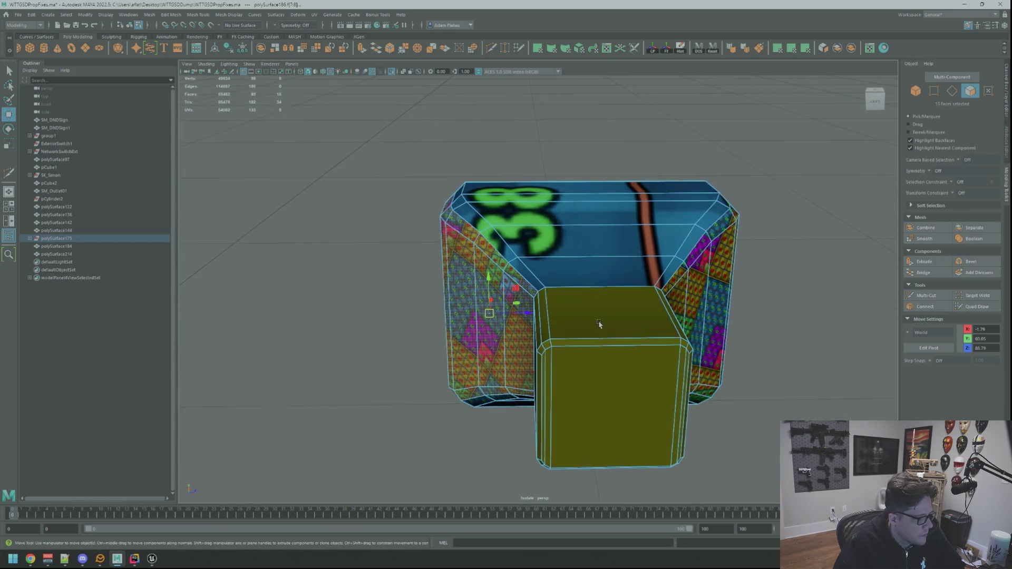
Planar-project the left faces and shift their texture onto the green 27.
{"action": "left_click", "coordinate": [808, 48]}
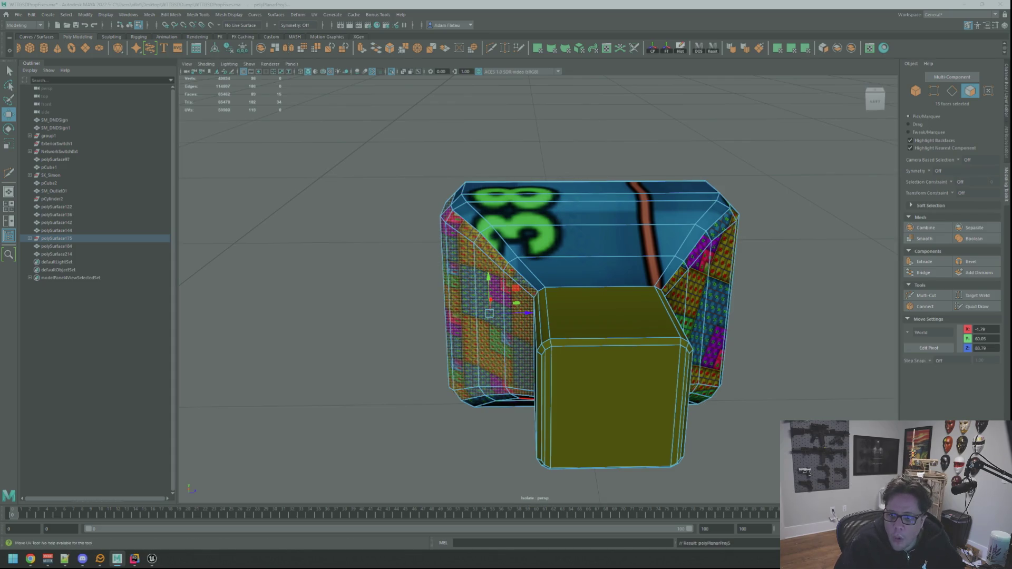
{"action": "key", "text": "F12"}
{"action": "key", "text": "w"}
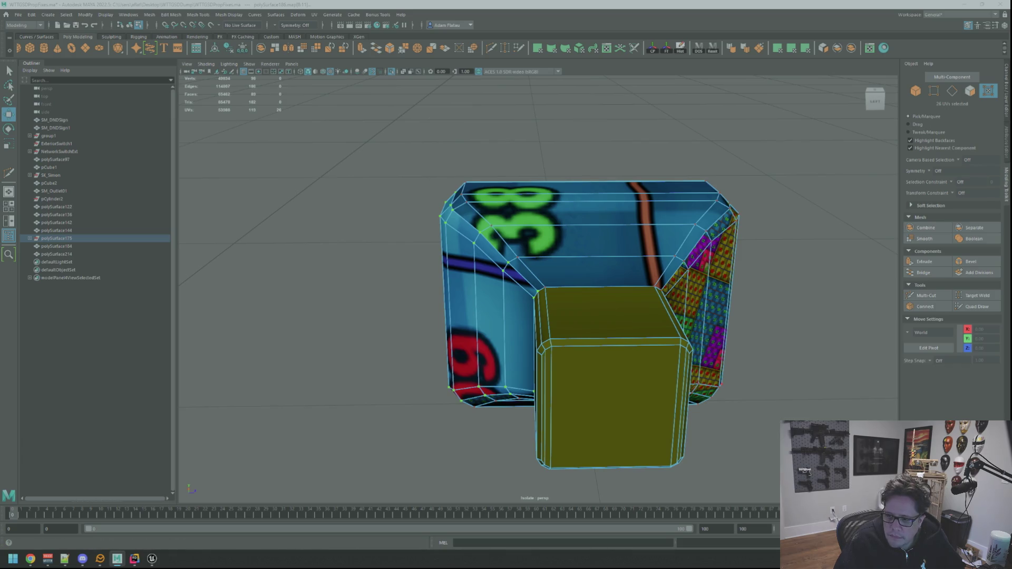
{"action": "mouse_move", "coordinate": [543, 290]}
{"action": "left_mouse_down"}
{"action": "mouse_move", "coordinate": [533, 287]}
{"action": "mouse_move", "coordinate": [576, 296]}
{"action": "mouse_move", "coordinate": [663, 259]}
{"action": "mouse_move", "coordinate": [656, 253]}
{"action": "mouse_move", "coordinate": [588, 307]}
{"action": "left_mouse_up"}
Select the right-side bevel faces in face mode.
{"action": "right_click", "coordinate": [588, 307]}
{"action": "right_click_drag", "start_coordinate": [587, 307], "coordinate": [582, 316]}
{"action": "left_click_drag", "start_coordinate": [651, 217], "coordinate": [691, 440]}
{"action": "mouse_move", "coordinate": [680, 295]}
{"action": "left_mouse_down", "text": "alt"}
{"action": "mouse_move", "coordinate": [687, 282]}
{"action": "mouse_move", "coordinate": [529, 289]}
{"action": "mouse_move", "coordinate": [690, 369]}
{"action": "mouse_move", "coordinate": [711, 390]}
{"action": "mouse_move", "coordinate": [714, 348]}
{"action": "mouse_move", "coordinate": [627, 334]}
{"action": "mouse_move", "coordinate": [648, 297]}
{"action": "left_mouse_up", "text": "alt"}
{"action": "scroll", "coordinate": [628, 335], "scroll_direction": "up", "scroll_amount": 3}
{"action": "scroll", "coordinate": [667, 328], "scroll_direction": "down", "scroll_amount": 5}
{"action": "key", "text": "w"}
{"action": "scroll", "coordinate": [644, 316], "scroll_direction": "up", "scroll_amount": 2}
{"action": "scroll", "coordinate": [620, 313], "scroll_direction": "up", "scroll_amount": 2}
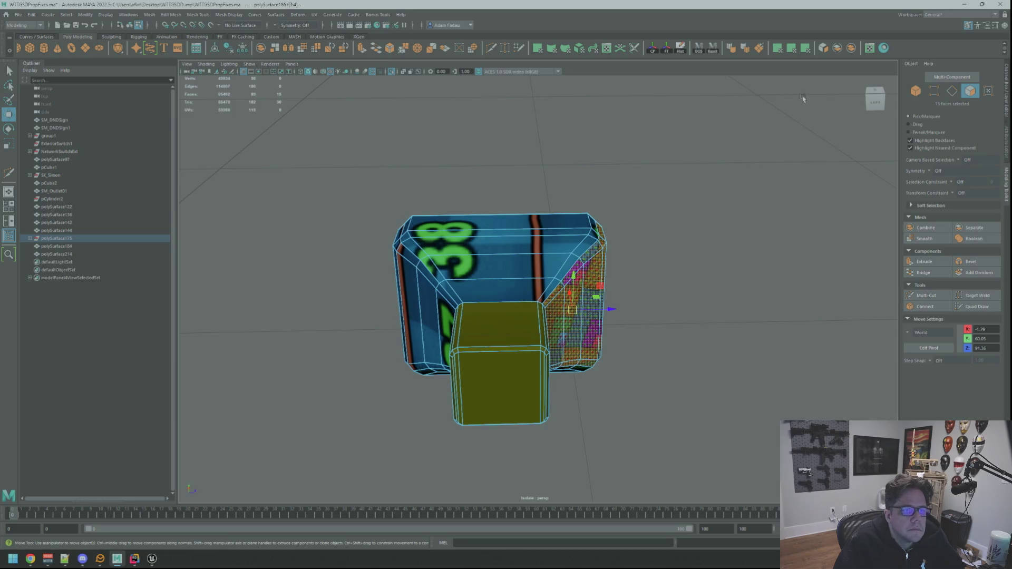
Planar-project the right side faces, unfold them and rescale to match texel density.
{"action": "left_click", "coordinate": [805, 48]}
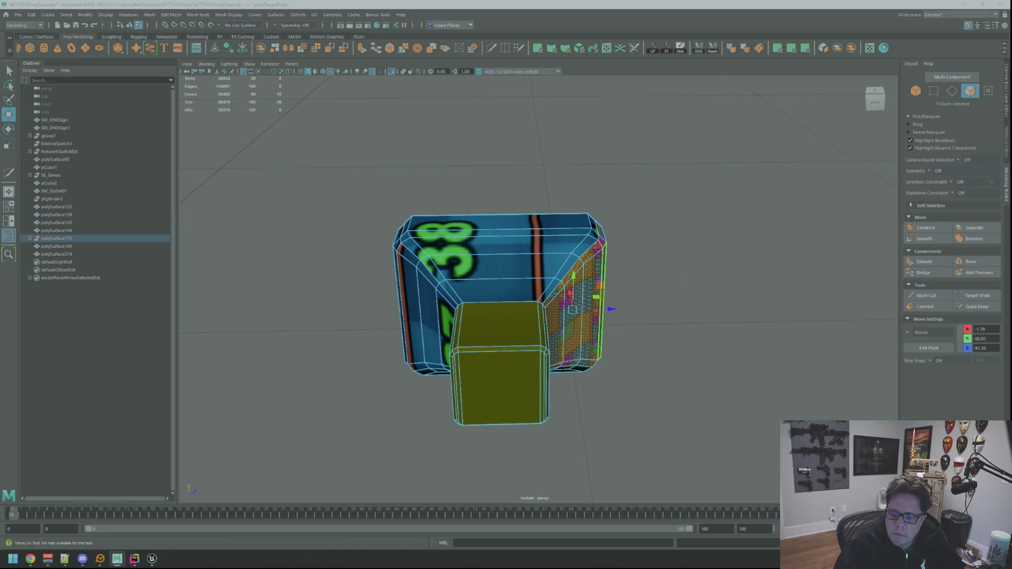
{"action": "key", "text": "ctrl+F12"}
{"action": "key", "text": "q"}
{"action": "key", "text": "ctrl+l"}
{"action": "key", "text": "w"}
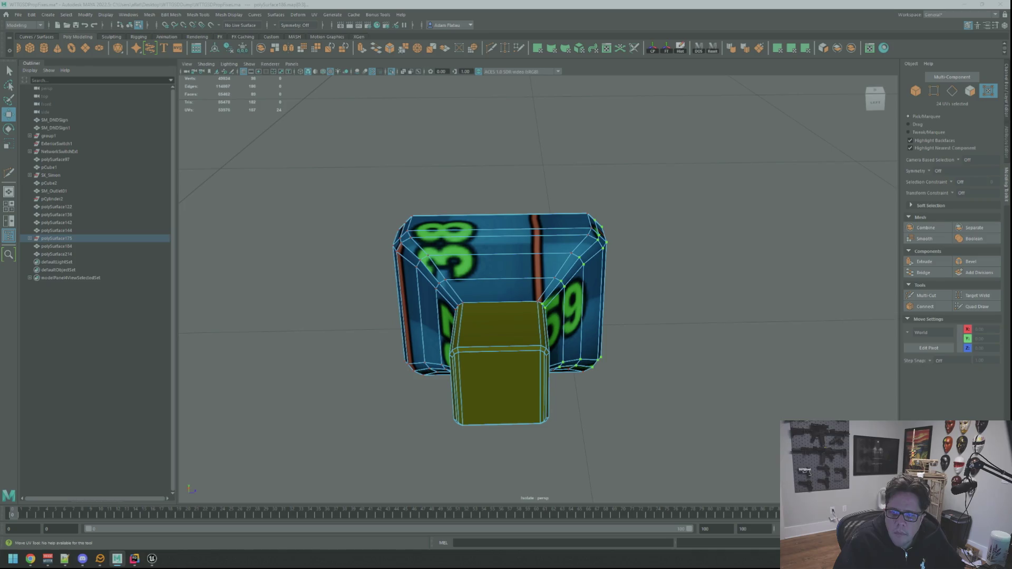
{"action": "mouse_move", "coordinate": [665, 263]}
{"action": "left_mouse_down", "text": "alt"}
{"action": "mouse_move", "coordinate": [623, 233]}
{"action": "mouse_move", "coordinate": [532, 253]}
{"action": "left_mouse_up", "text": "alt"}
{"action": "scroll", "coordinate": [579, 242], "scroll_direction": "up", "scroll_amount": 3}
{"action": "key", "text": "q"}
Select the lower and bottom strip faces, frame them and apply the mapping.
{"action": "right_click_drag", "start_coordinate": [533, 253], "coordinate": [528, 266]}
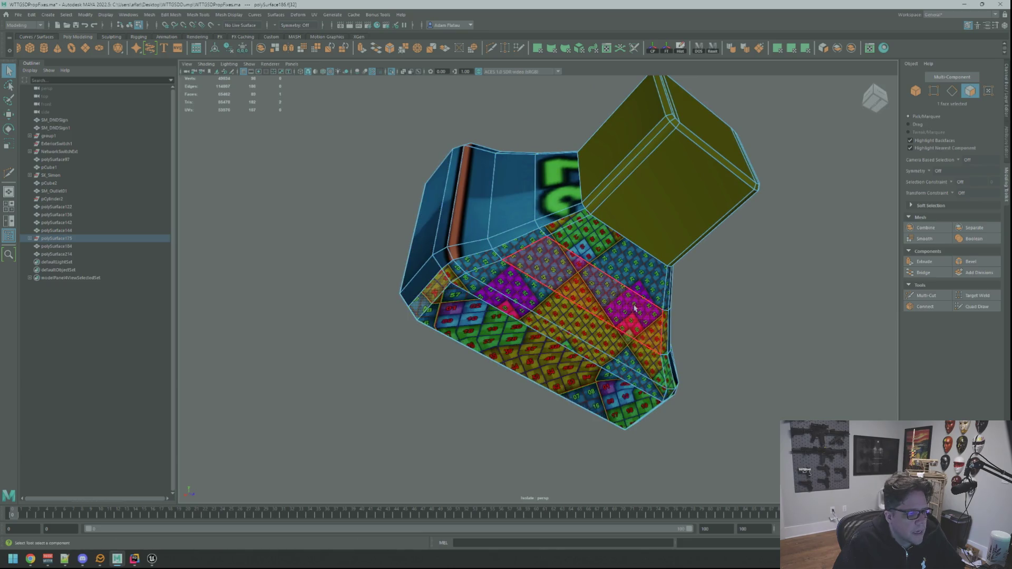
{"action": "left_click_drag", "start_coordinate": [549, 274], "coordinate": [633, 290], "text": "alt"}
{"action": "left_click", "coordinate": [637, 293]}
{"action": "left_click", "coordinate": [606, 327], "text": "shift"}
{"action": "mouse_move", "coordinate": [606, 327]}
{"action": "left_mouse_down", "text": "alt"}
{"action": "mouse_move", "coordinate": [678, 308]}
{"action": "mouse_move", "coordinate": [622, 295]}
{"action": "left_mouse_up", "text": "alt"}
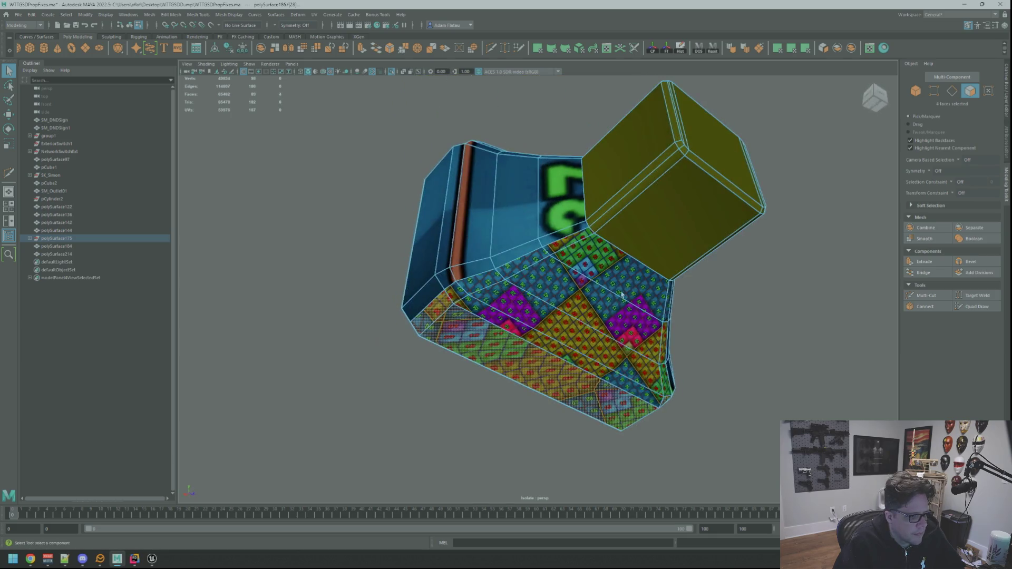
{"action": "left_click", "coordinate": [449, 294], "text": "shift"}
{"action": "left_click_drag", "start_coordinate": [676, 321], "coordinate": [672, 307], "text": "alt"}
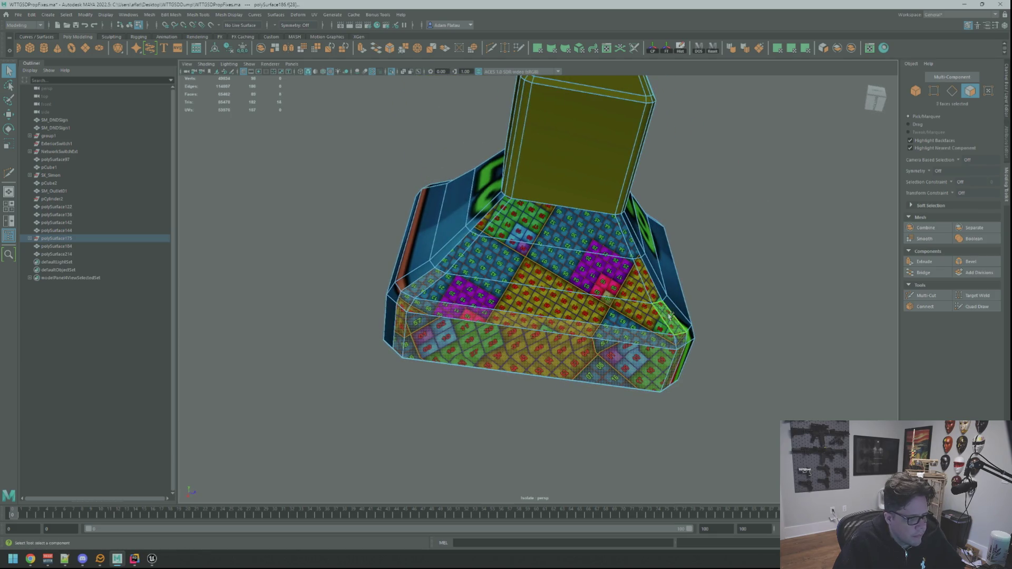
{"action": "left_click", "coordinate": [669, 317], "text": "shift"}
{"action": "left_click", "coordinate": [477, 269], "text": "shift"}
{"action": "left_click", "coordinate": [456, 251], "text": "shift"}
{"action": "left_click", "coordinate": [479, 220], "text": "shift"}
{"action": "left_click", "coordinate": [575, 227], "text": "shift"}
{"action": "left_click", "coordinate": [667, 263], "text": "shift"}
{"action": "mouse_move", "coordinate": [670, 269]}
{"action": "left_mouse_down", "text": "alt"}
{"action": "mouse_move", "coordinate": [744, 278]}
{"action": "mouse_move", "coordinate": [682, 289]}
{"action": "mouse_move", "coordinate": [710, 289]}
{"action": "mouse_move", "coordinate": [689, 295]}
{"action": "mouse_move", "coordinate": [691, 276]}
{"action": "mouse_move", "coordinate": [631, 283]}
{"action": "left_mouse_up", "text": "alt"}
{"action": "key", "text": "w"}
{"action": "key", "text": "f"}
{"action": "scroll", "coordinate": [693, 287], "scroll_direction": "down", "scroll_amount": 5}
{"action": "scroll", "coordinate": [693, 278], "scroll_direction": "up", "scroll_amount": 5}
{"action": "scroll", "coordinate": [693, 278], "scroll_direction": "down", "scroll_amount": 5}
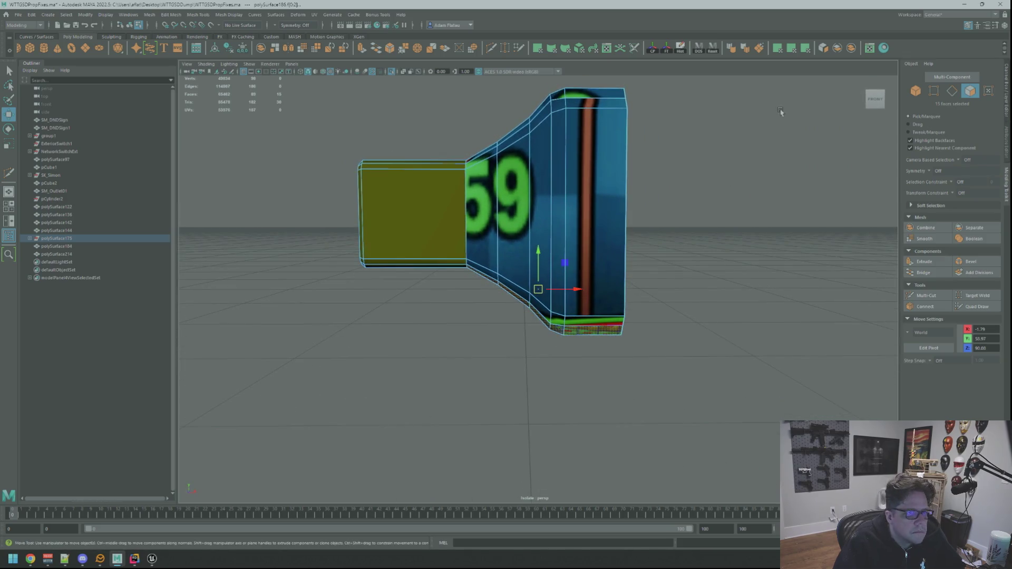
{"action": "left_click", "coordinate": [794, 48]}
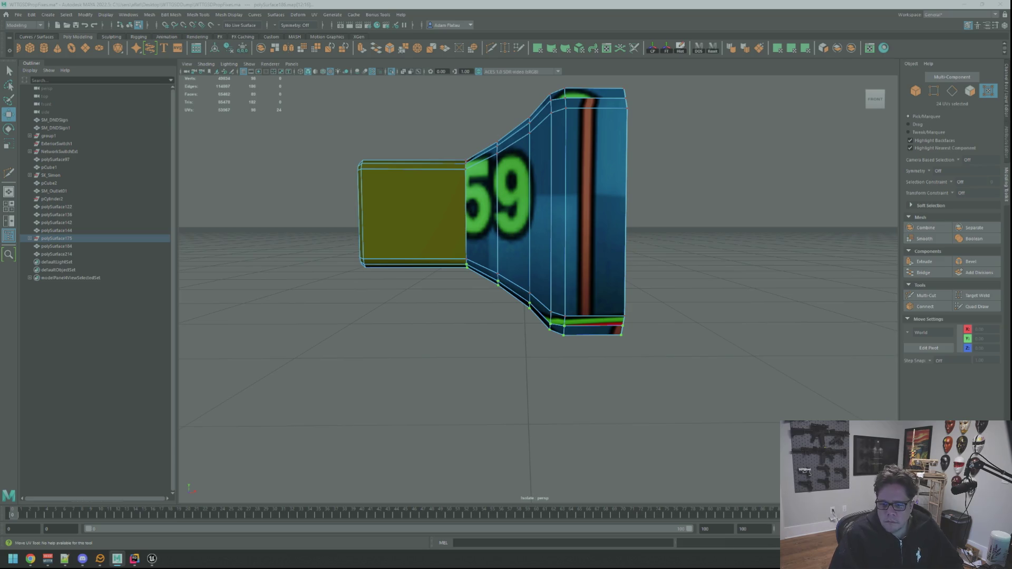
Select every face of the olive plug head by growing from its front-left face.
{"action": "left_click", "coordinate": [592, 197]}
{"action": "scroll", "coordinate": [500, 190], "scroll_direction": "up", "scroll_amount": 3}
{"action": "mouse_move", "coordinate": [499, 190]}
{"action": "left_mouse_down", "text": "alt"}
{"action": "mouse_move", "coordinate": [563, 201]}
{"action": "mouse_move", "coordinate": [548, 218]}
{"action": "mouse_move", "coordinate": [513, 228]}
{"action": "left_mouse_up", "text": "alt"}
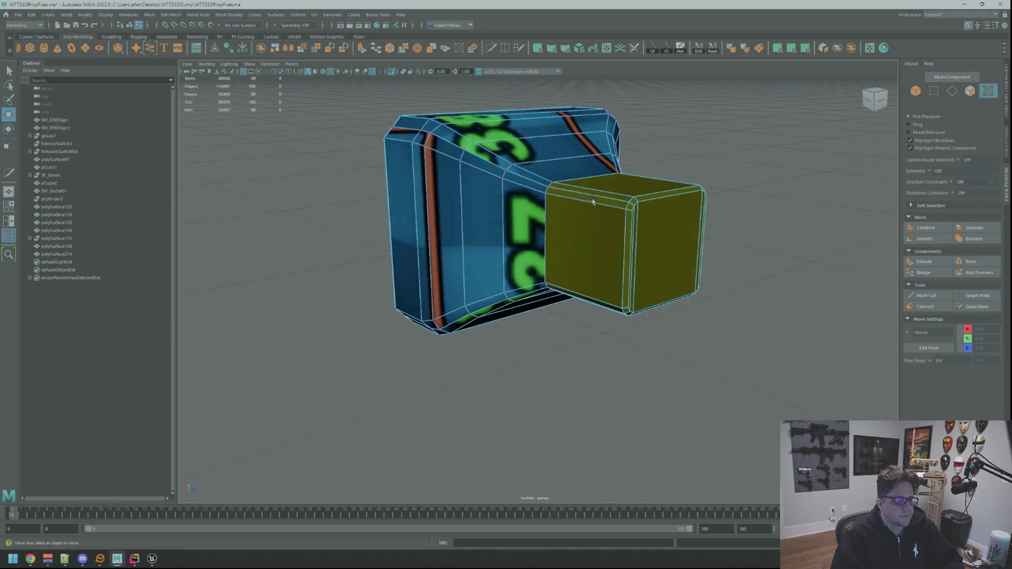
{"action": "scroll", "coordinate": [544, 224], "scroll_direction": "up", "scroll_amount": 5}
{"action": "right_click_drag", "start_coordinate": [512, 228], "coordinate": [420, 262]}
{"action": "left_click", "coordinate": [421, 261]}
{"action": "scroll", "coordinate": [517, 248], "scroll_direction": "down", "scroll_amount": 6}
{"action": "key", "text": "shift+period"}
{"action": "key", "text": "shift+period"}
{"action": "key", "text": "shift+period"}
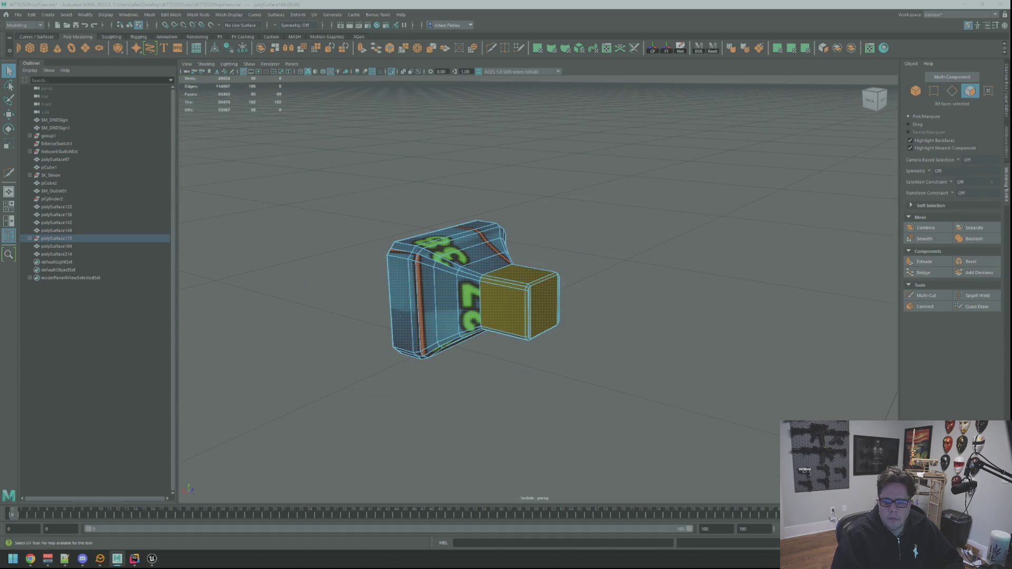
Shrink the selection to the plug head and select the edge loop along its top.
{"action": "key", "text": "shift+comma"}
{"action": "key", "text": "f"}
{"action": "key", "text": "w"}
{"action": "mouse_move", "coordinate": [707, 274]}
{"action": "left_mouse_down", "text": "alt"}
{"action": "mouse_move", "coordinate": [624, 273]}
{"action": "mouse_move", "coordinate": [605, 248]}
{"action": "mouse_move", "coordinate": [574, 238]}
{"action": "mouse_move", "coordinate": [580, 230]}
{"action": "left_mouse_up", "text": "alt"}
{"action": "scroll", "coordinate": [580, 230], "scroll_direction": "up", "scroll_amount": 3}
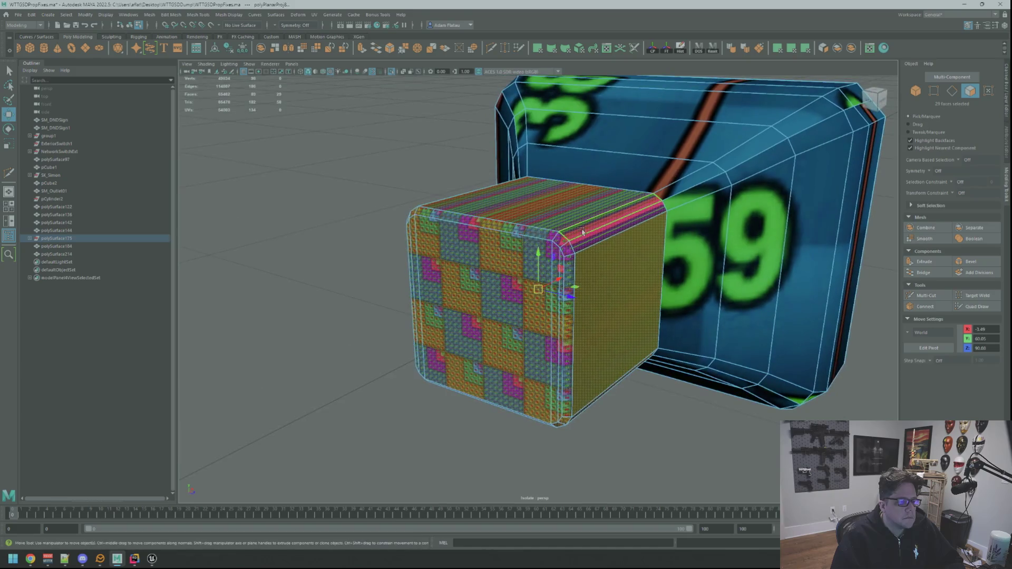
{"action": "key", "text": "F10"}
{"action": "key", "text": "q"}
{"action": "double_click", "coordinate": [601, 234]}
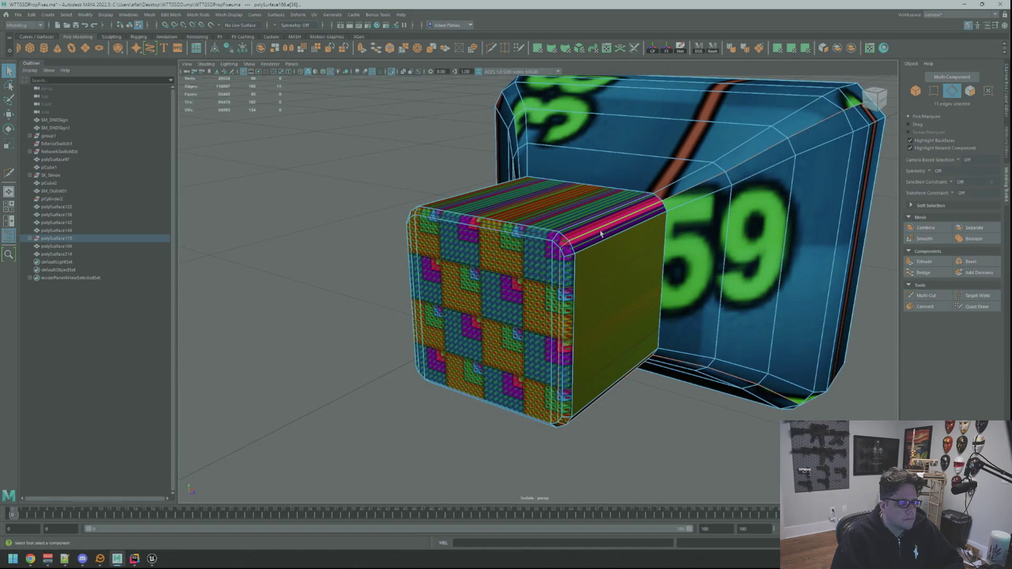
Add the cube's corner edges to the seam selection and cut the UVs along them.
{"action": "left_click", "coordinate": [573, 244], "text": "shift"}
{"action": "key", "text": "f"}
{"action": "key", "text": "w"}
{"action": "mouse_move", "coordinate": [606, 248]}
{"action": "left_mouse_down", "text": "alt"}
{"action": "mouse_move", "coordinate": [632, 258]}
{"action": "mouse_move", "coordinate": [563, 239]}
{"action": "left_mouse_up", "text": "alt"}
{"action": "scroll", "coordinate": [632, 259], "scroll_direction": "down", "scroll_amount": 5}
{"action": "scroll", "coordinate": [631, 258], "scroll_direction": "up", "scroll_amount": 4}
{"action": "scroll", "coordinate": [570, 242], "scroll_direction": "up", "scroll_amount": 6}
{"action": "scroll", "coordinate": [559, 233], "scroll_direction": "down", "scroll_amount": 4}
{"action": "key", "text": "q"}
{"action": "left_click", "coordinate": [551, 278], "text": "shift"}
{"action": "left_click_drag", "start_coordinate": [551, 278], "coordinate": [514, 237], "text": "alt"}
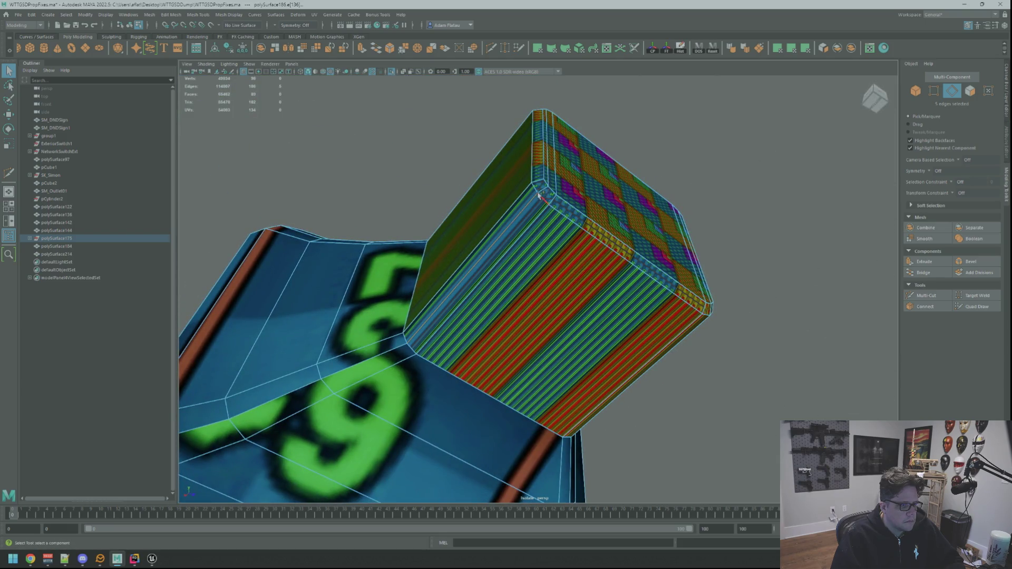
{"action": "left_click_drag", "start_coordinate": [543, 199], "coordinate": [544, 245], "text": "alt"}
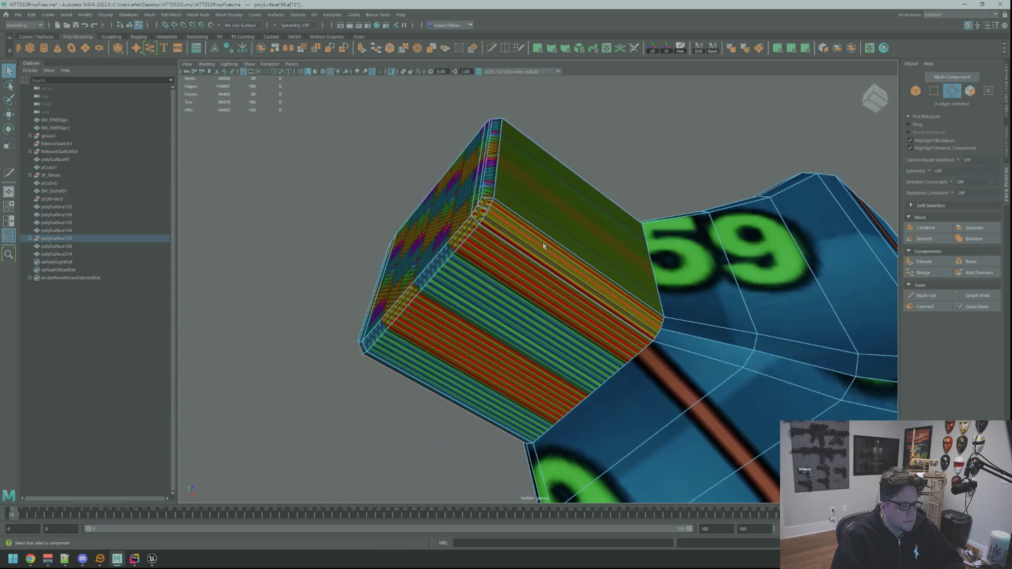
{"action": "left_click", "coordinate": [500, 228], "text": "shift"}
{"action": "key", "text": "w"}
{"action": "mouse_move", "coordinate": [537, 276]}
{"action": "left_mouse_down", "text": "alt"}
{"action": "mouse_move", "coordinate": [667, 264]}
{"action": "mouse_move", "coordinate": [602, 297]}
{"action": "mouse_move", "coordinate": [606, 279]}
{"action": "left_mouse_up", "text": "alt"}
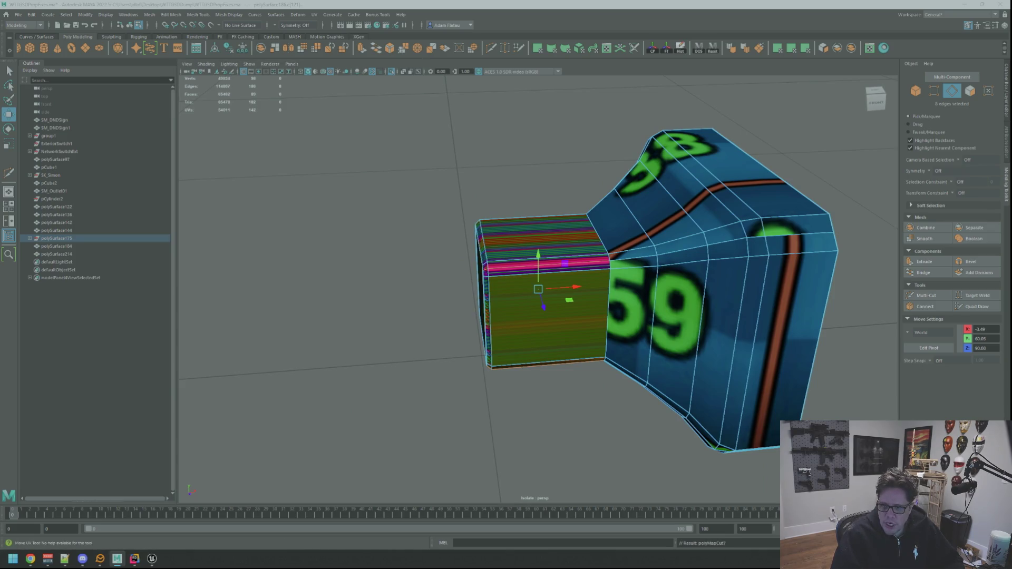
Unfold the plug head's UVs and straighten the orientation of its shells.
{"action": "key", "text": "F8"}
{"action": "key", "text": "ctrl+u"}
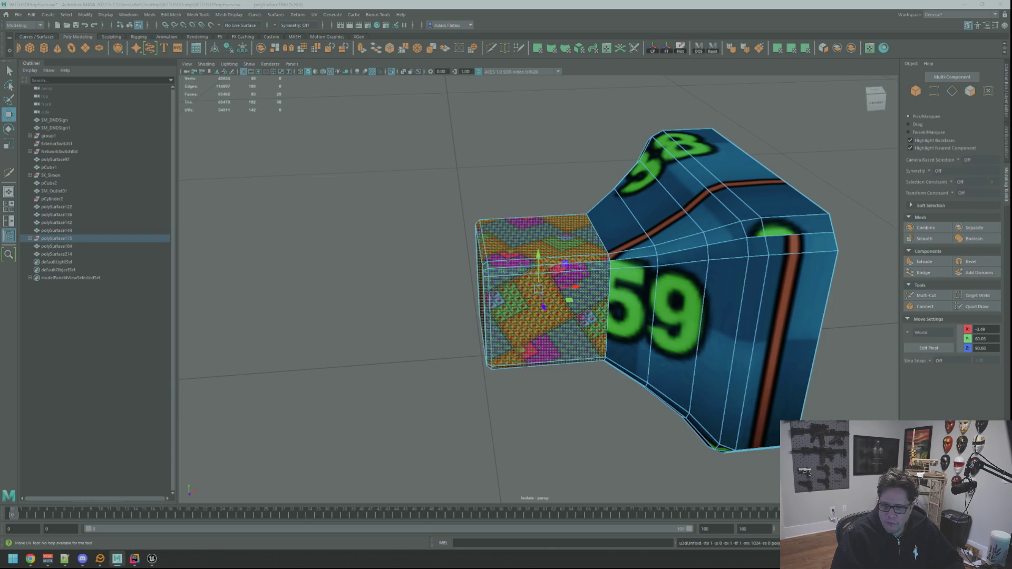
{"action": "key", "text": "ctrl+o"}
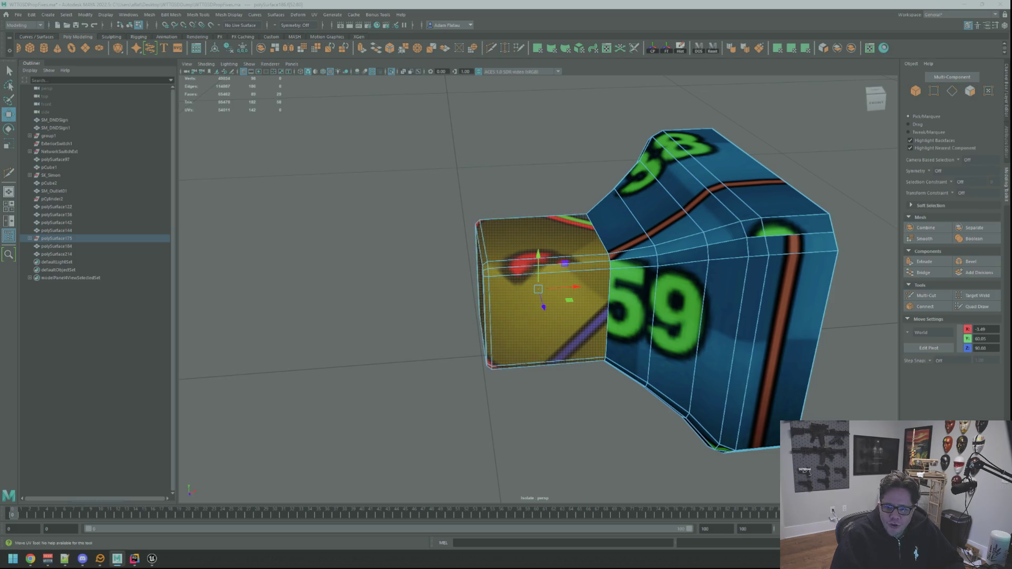
Sew eight seam edges so the blue shell joins the yellow one.
{"action": "key", "text": "q"}
{"action": "key", "text": "F10"}
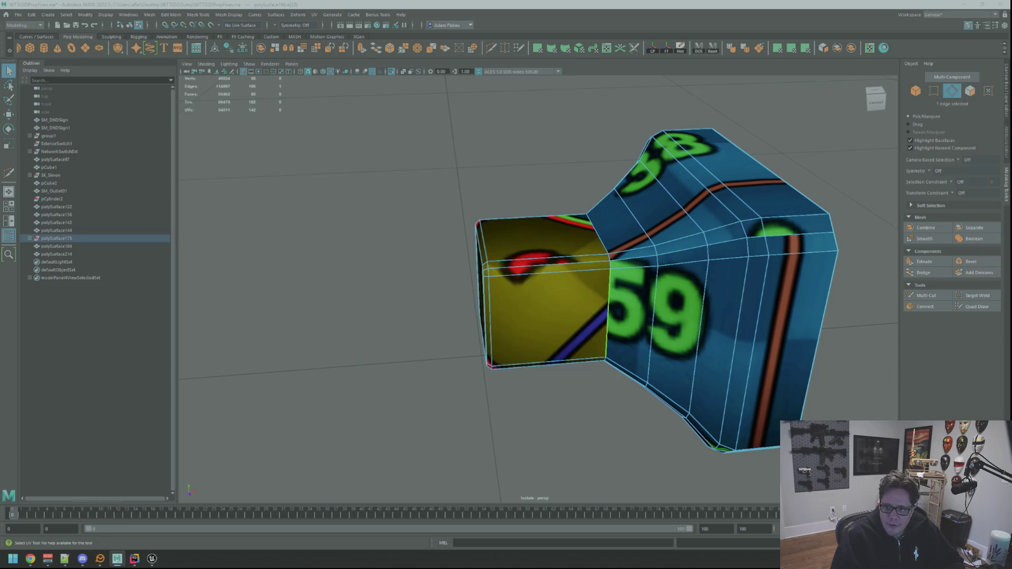
{"action": "key", "text": "ctrl+shift+s"}
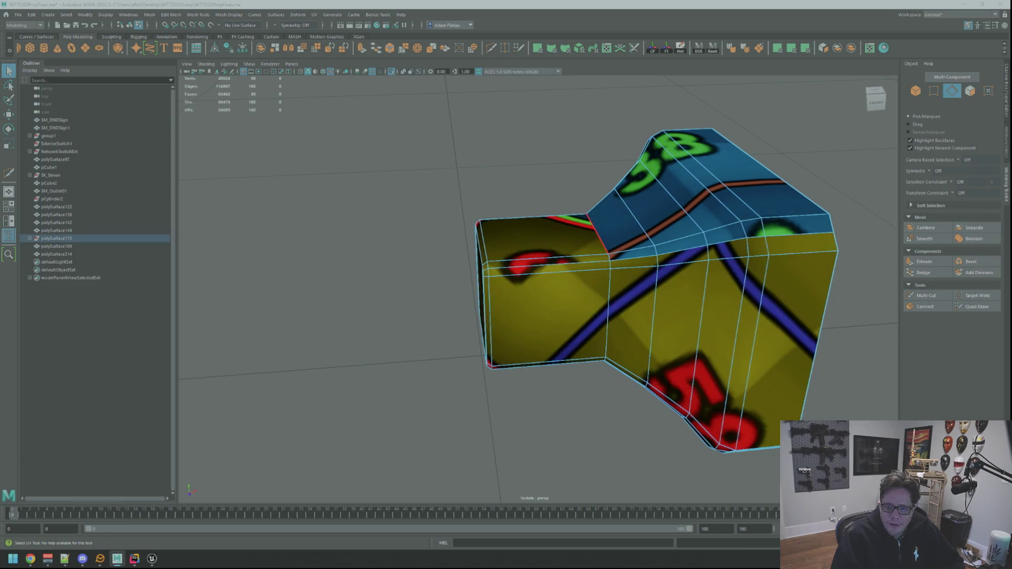
{"action": "key", "text": "ctrl+shift+s"}
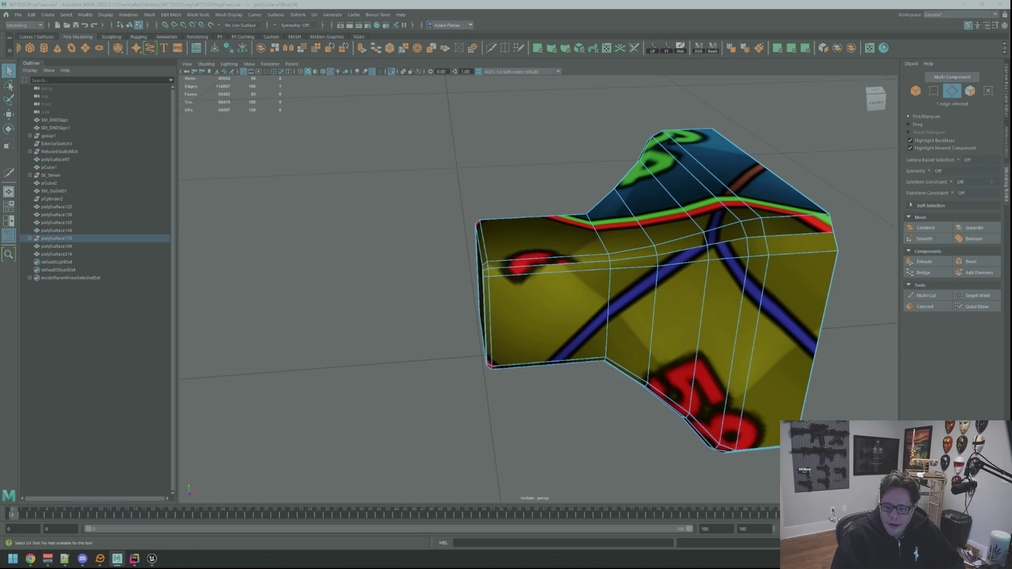
{"action": "key", "text": "ctrl+shift+s"}
{"action": "key", "text": "ctrl+shift+s"}
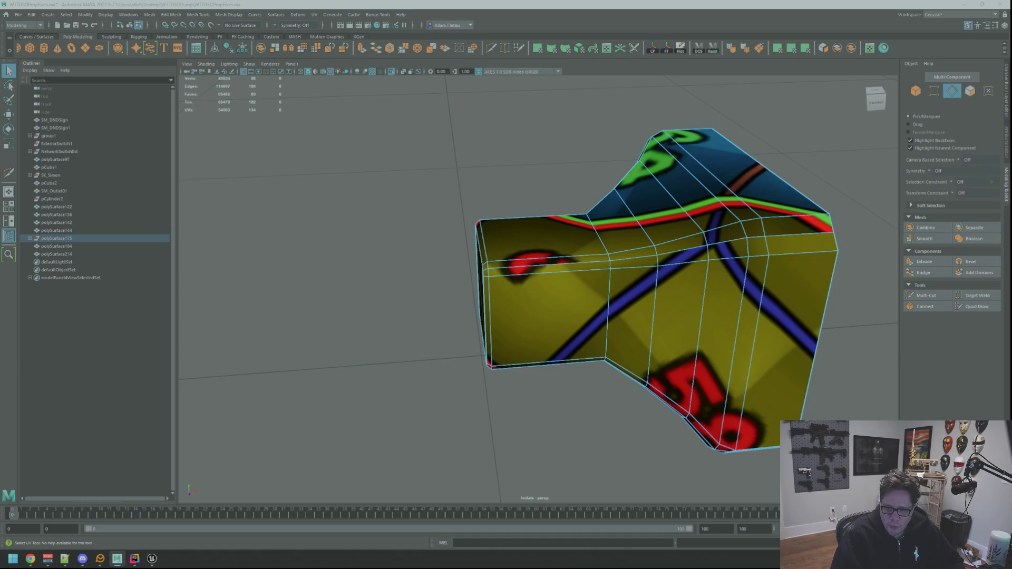
{"action": "key", "text": "ctrl+shift+s"}
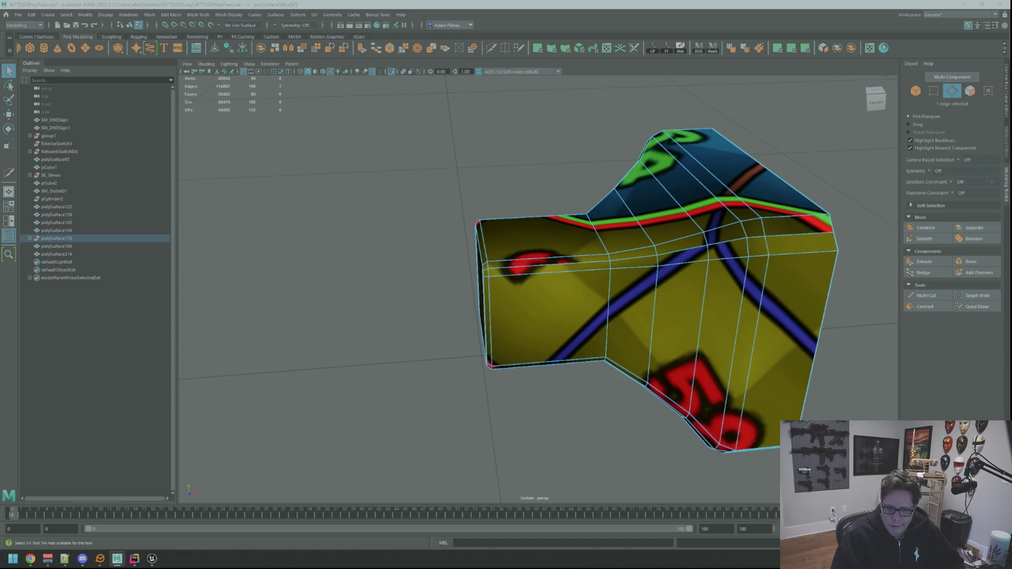
{"action": "key", "text": "ctrl+shift+s"}
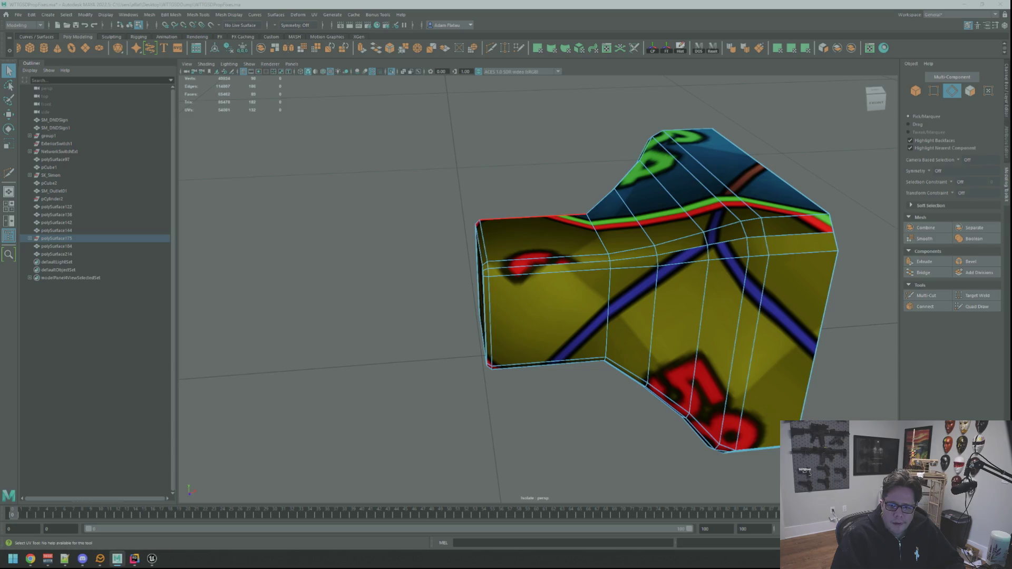
{"action": "key", "text": "ctrl+shift+s"}
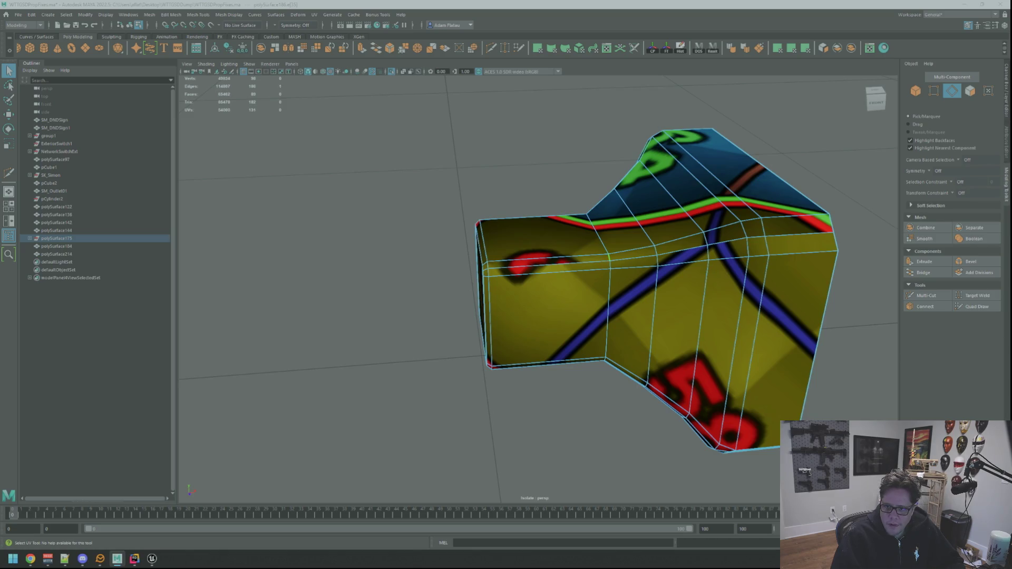
{"action": "key", "text": "ctrl+shift+s"}
{"action": "key", "text": "ctrl+shift+s"}
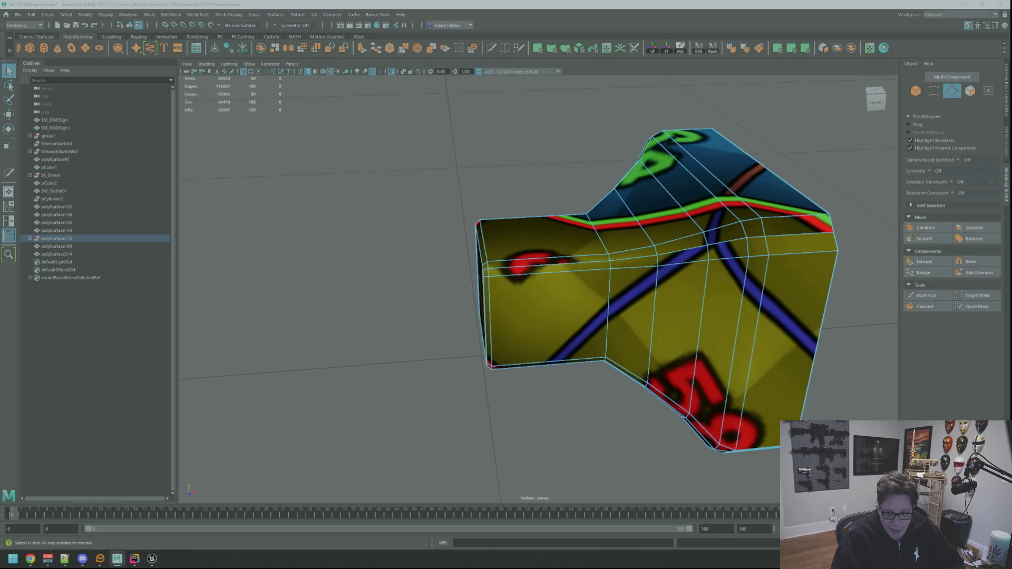
{"action": "key", "text": "ctrl+shift+s"}
{"action": "key", "text": "ctrl+shift+s"}
Re-unfold the sewn UVs, then undo that unfold.
{"action": "key", "text": "F12"}
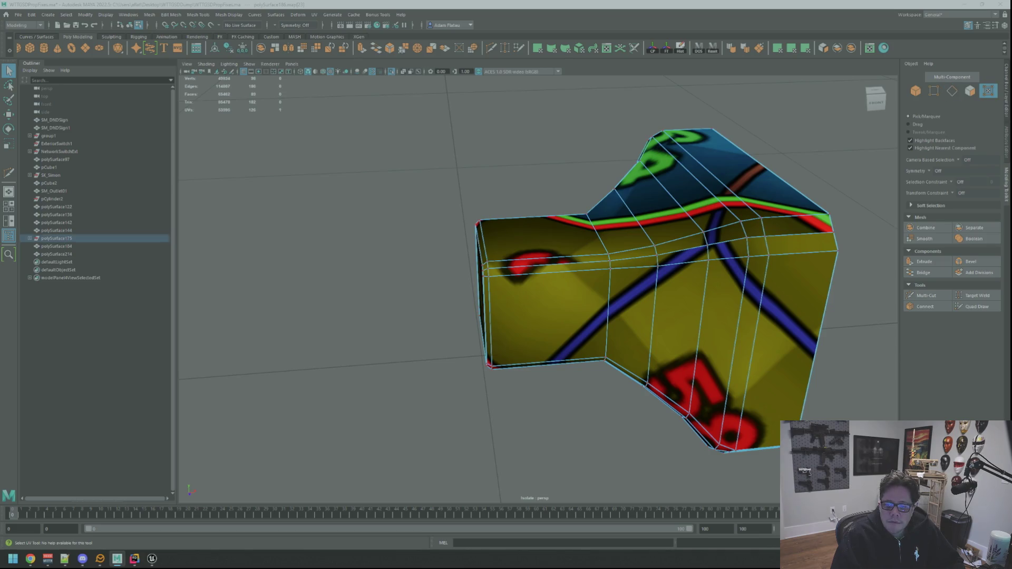
{"action": "key", "text": "ctrl+u"}
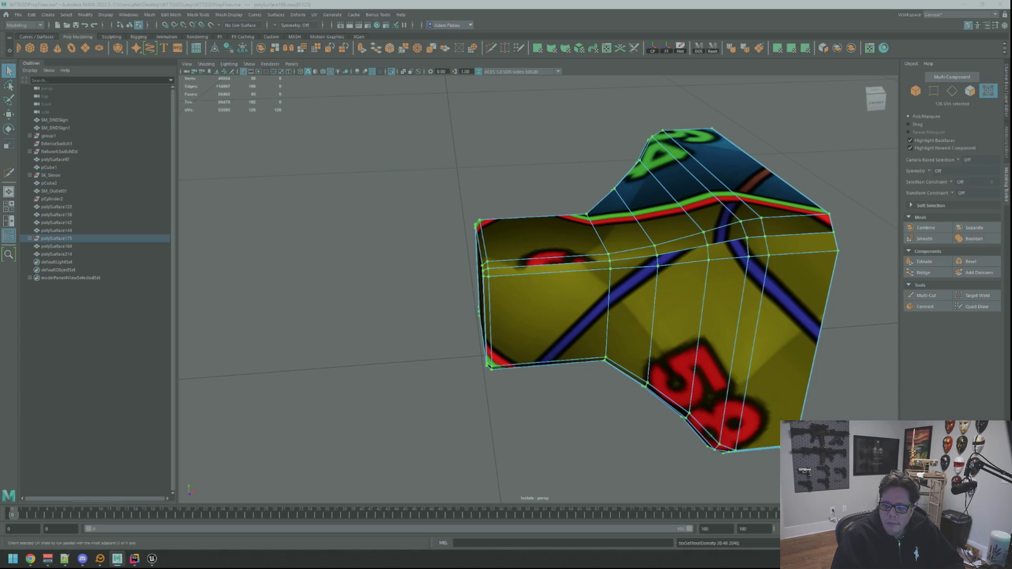
{"action": "key", "text": "ctrl+z"}
{"action": "key", "text": "ctrl+z"}
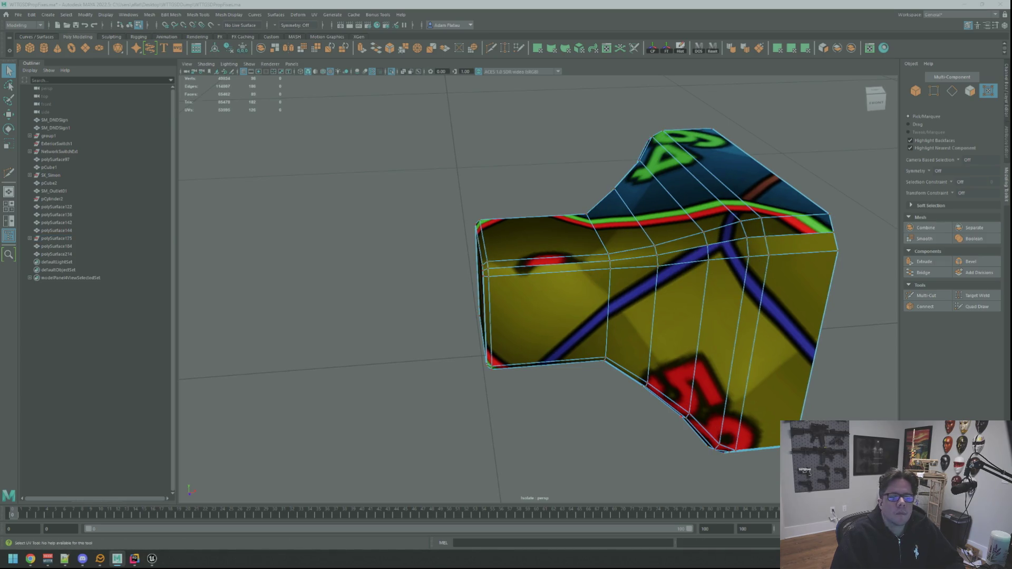
From the Left view, rotate all the plug's UVs 90° so the stripes run vertically.
{"action": "left_click", "coordinate": [870, 101]}
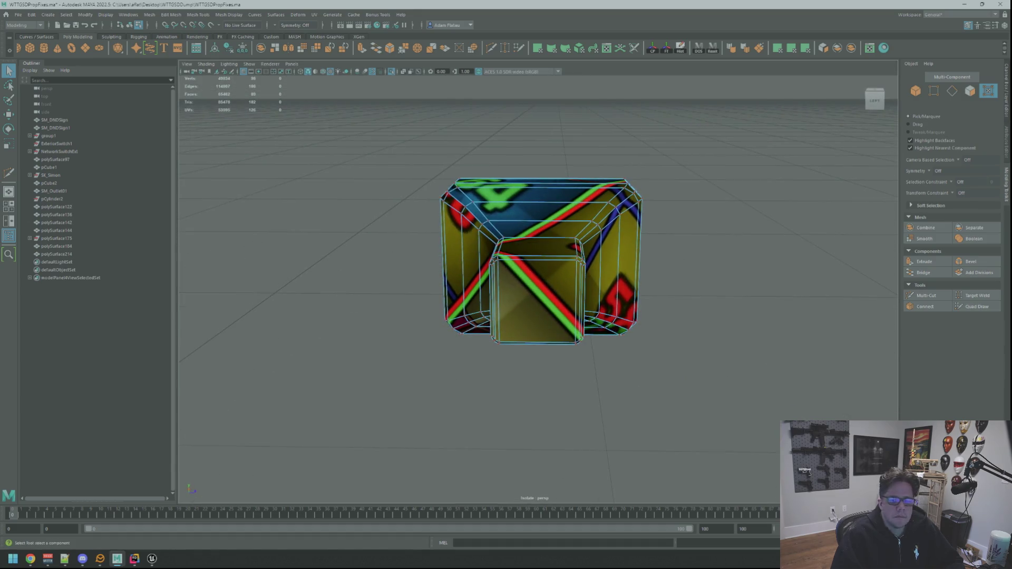
{"action": "key", "text": "shift+z"}
{"action": "key", "text": "w"}
{"action": "key", "text": "e"}
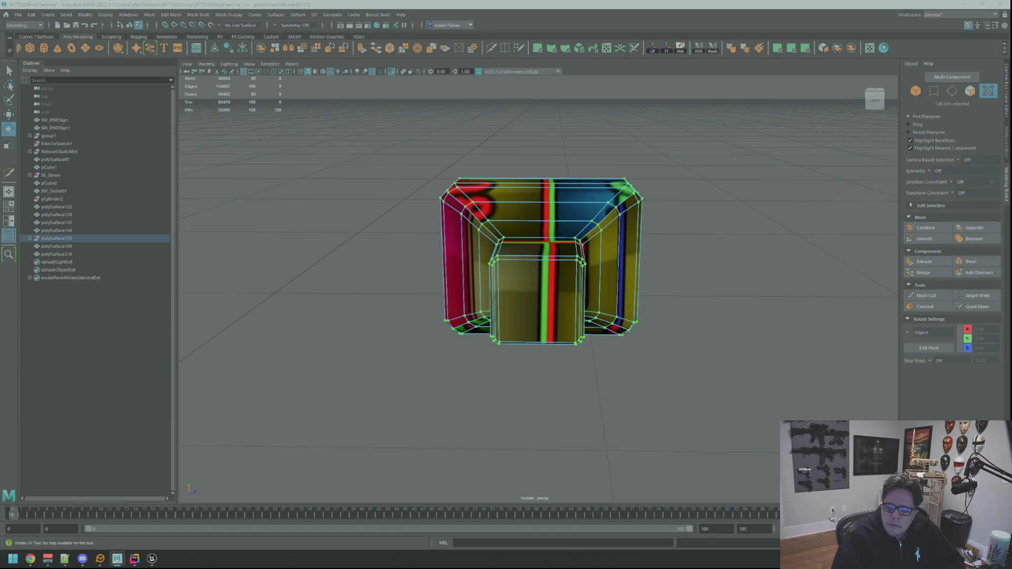
{"action": "key", "text": "w"}
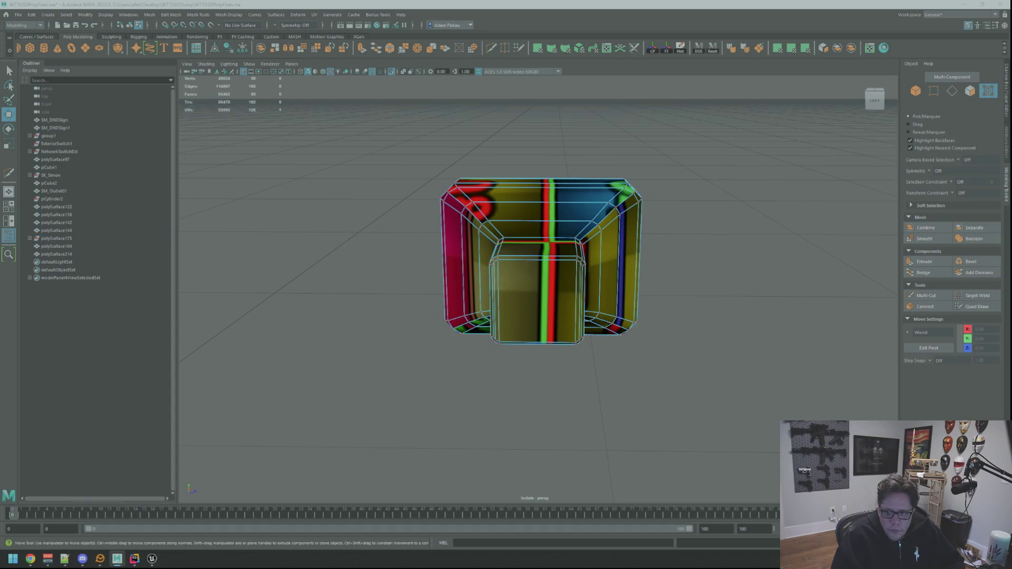
{"action": "key", "text": "ctrl+shift+a"}
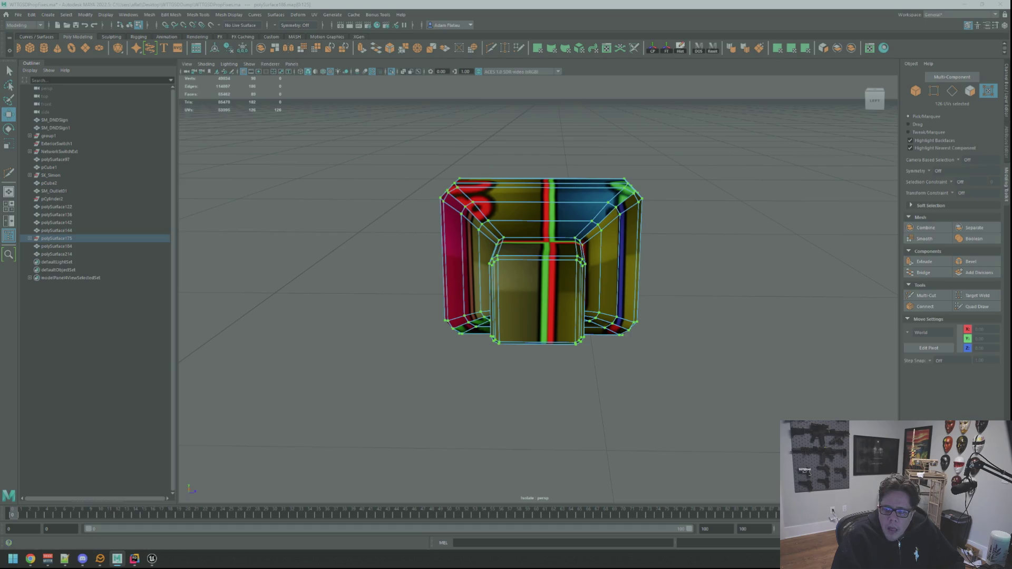
{"action": "key", "text": "e"}
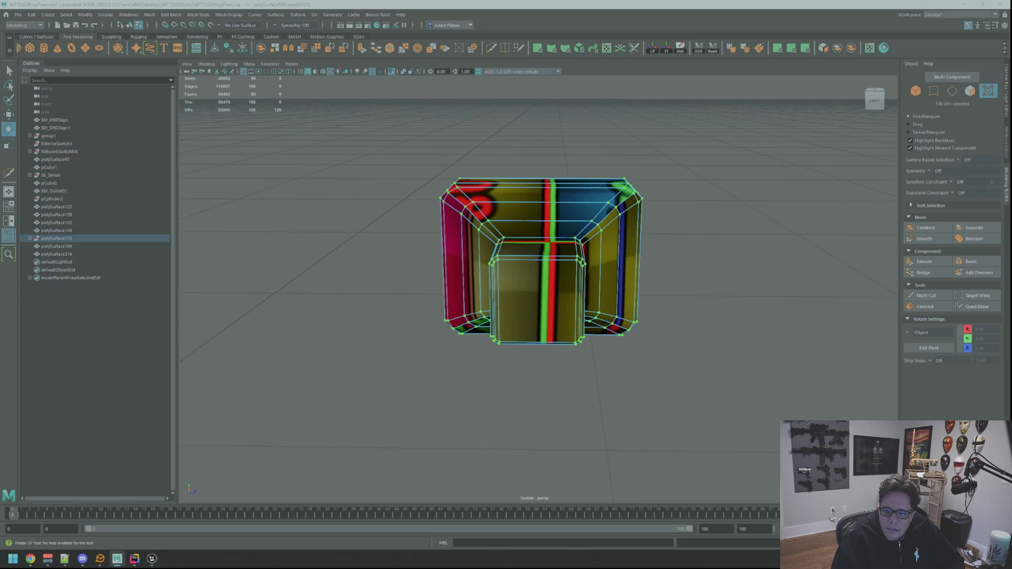
{"action": "key", "text": "w"}
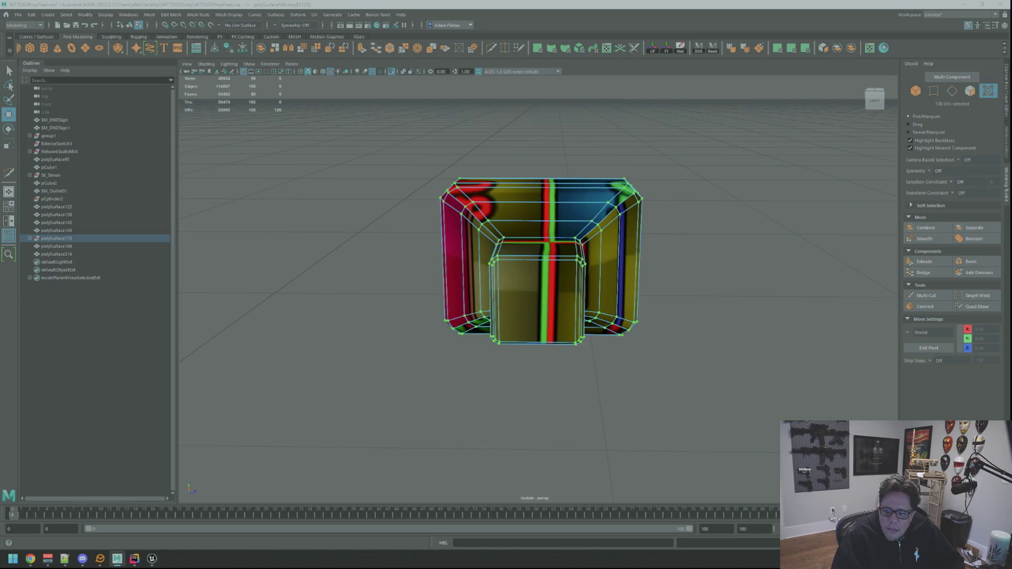
Clear the UV selection and pull the view back to see the plug.
{"action": "key", "text": "q"}
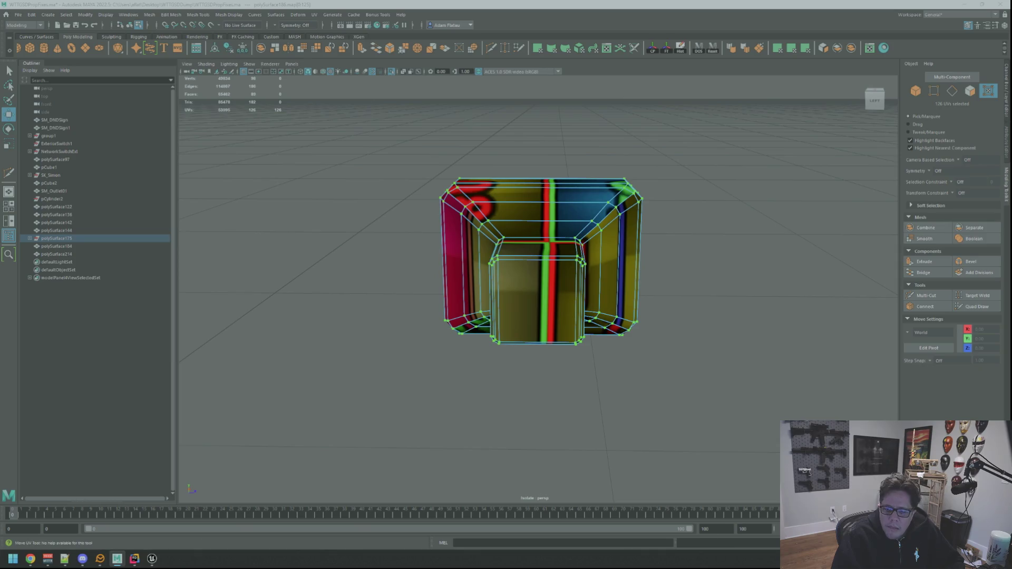
{"action": "left_click", "coordinate": [638, 210]}
{"action": "scroll", "coordinate": [638, 210], "scroll_direction": "down", "scroll_amount": 3}
{"action": "mouse_move", "coordinate": [637, 210]}
{"action": "left_mouse_down", "text": "alt"}
{"action": "mouse_move", "coordinate": [628, 233]}
{"action": "mouse_move", "coordinate": [629, 208]}
{"action": "mouse_move", "coordinate": [592, 198]}
{"action": "left_mouse_up", "text": "alt"}
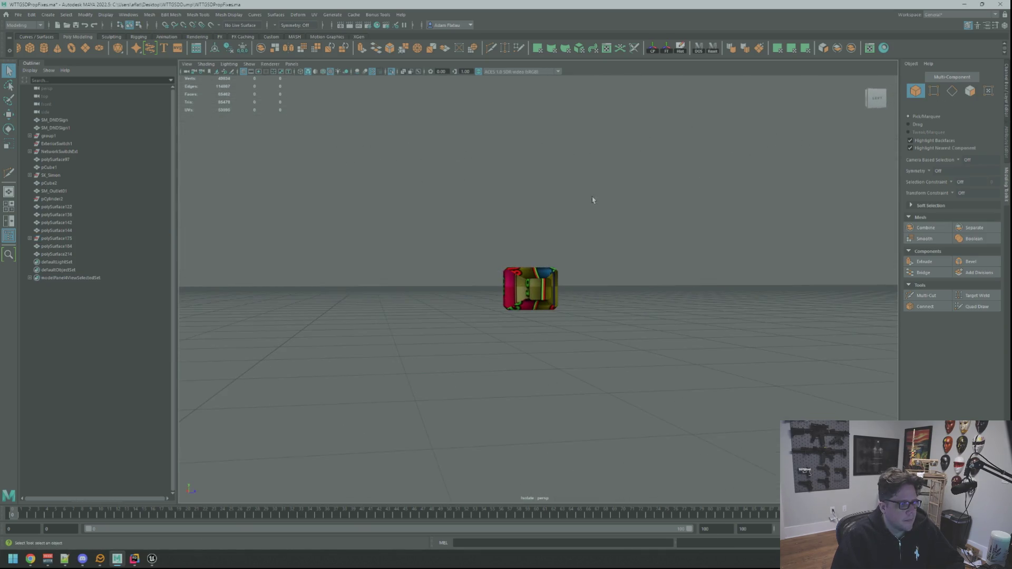
Show the full scene, then select and frame the router plug.
{"action": "left_click", "coordinate": [393, 74]}
{"action": "left_click", "coordinate": [540, 289]}
{"action": "key", "text": "f"}
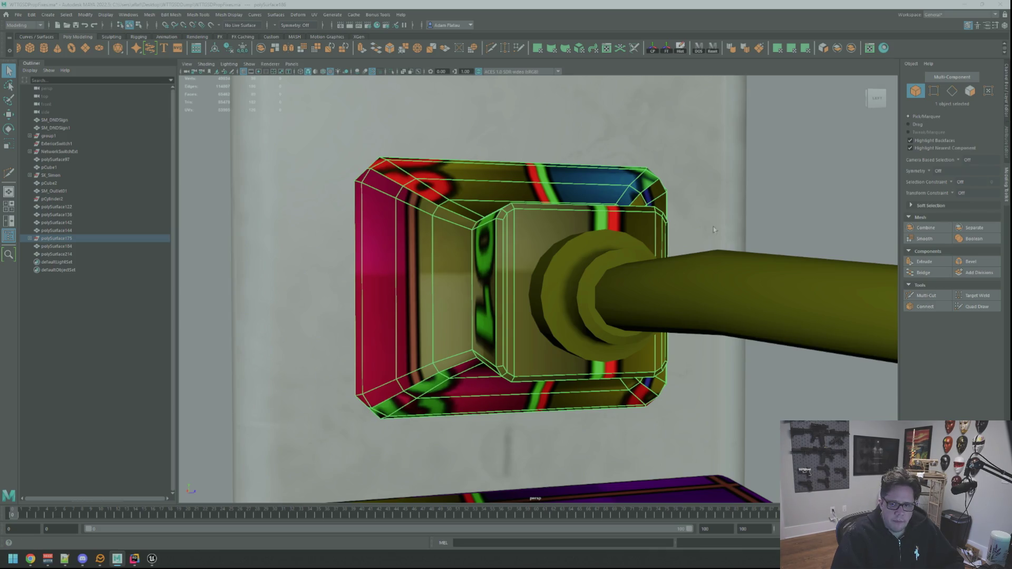
{"action": "scroll", "coordinate": [713, 227], "scroll_direction": "down", "scroll_amount": 10}
{"action": "left_click_drag", "start_coordinate": [714, 227], "coordinate": [558, 205], "text": "alt"}
{"action": "left_click", "coordinate": [579, 338], "text": "shift"}
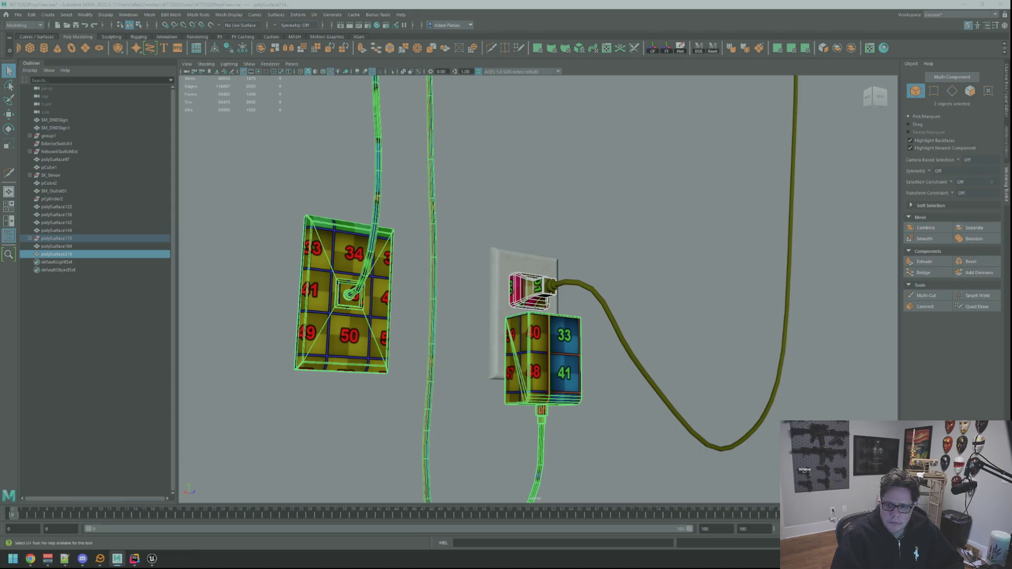
{"action": "left_click", "coordinate": [530, 289]}
{"action": "key", "text": "w"}
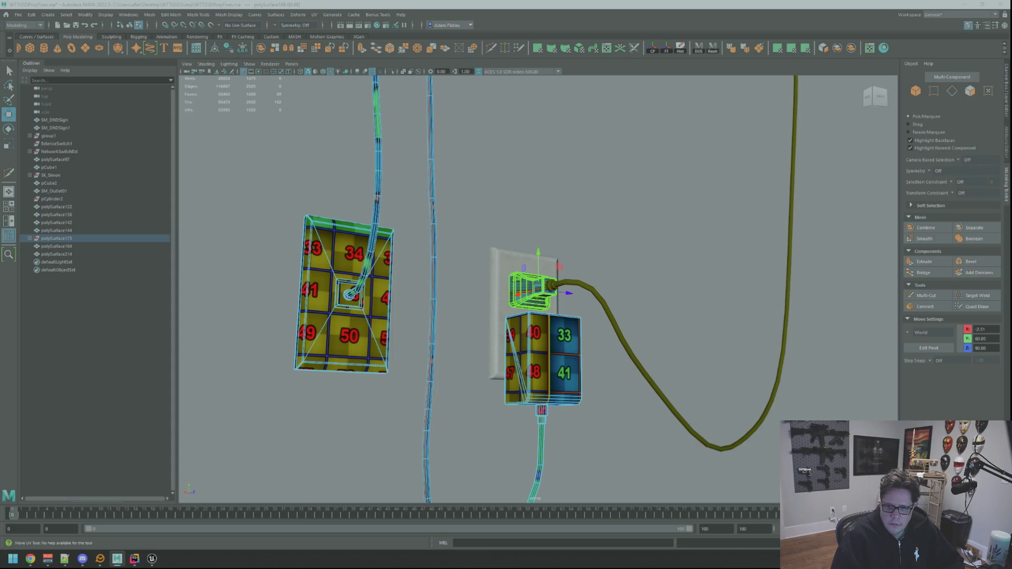
Inspect the plug's UVs, then select and frame the long cord running to the outlet.
{"action": "key", "text": "ctrl+F12"}
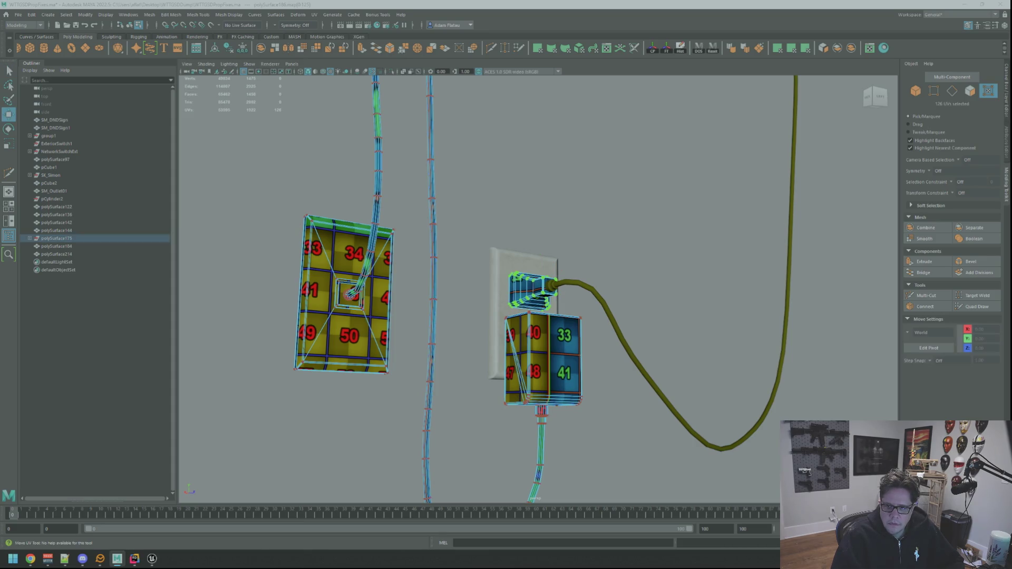
{"action": "key", "text": "ctrl+shift+d"}
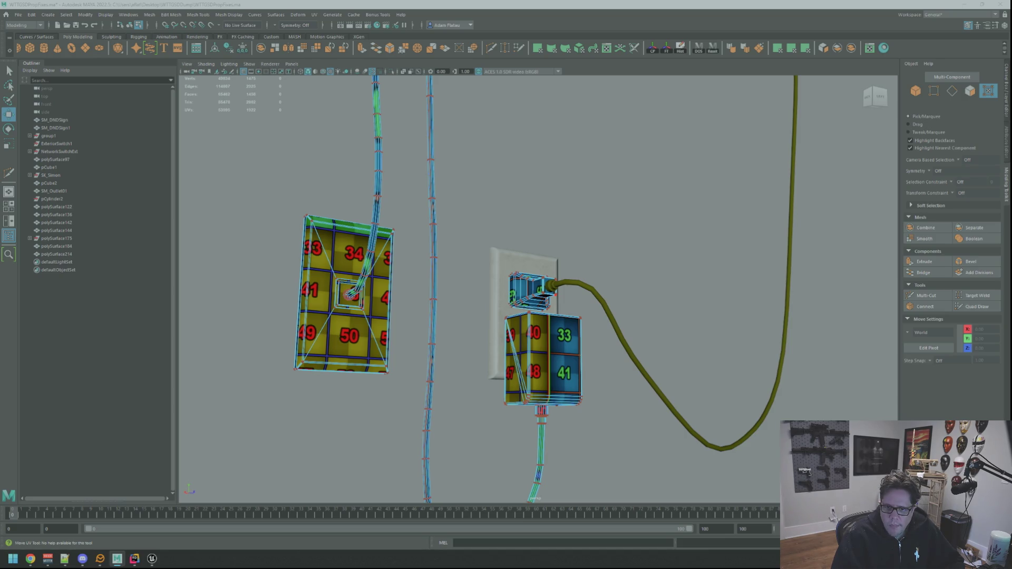
{"action": "mouse_move", "coordinate": [593, 240]}
{"action": "left_mouse_down", "text": "alt"}
{"action": "mouse_move", "coordinate": [615, 278]}
{"action": "mouse_move", "coordinate": [662, 232]}
{"action": "left_mouse_up", "text": "alt"}
{"action": "right_click_drag", "start_coordinate": [662, 232], "coordinate": [692, 253]}
{"action": "mouse_move", "coordinate": [692, 253]}
{"action": "left_mouse_down", "text": "alt"}
{"action": "mouse_move", "coordinate": [641, 245]}
{"action": "mouse_move", "coordinate": [662, 248]}
{"action": "mouse_move", "coordinate": [554, 303]}
{"action": "mouse_move", "coordinate": [657, 294]}
{"action": "mouse_move", "coordinate": [589, 320]}
{"action": "mouse_move", "coordinate": [626, 267]}
{"action": "mouse_move", "coordinate": [637, 316]}
{"action": "mouse_move", "coordinate": [626, 316]}
{"action": "mouse_move", "coordinate": [622, 291]}
{"action": "left_mouse_up", "text": "alt"}
{"action": "left_click", "coordinate": [561, 304]}
{"action": "key", "text": "f"}
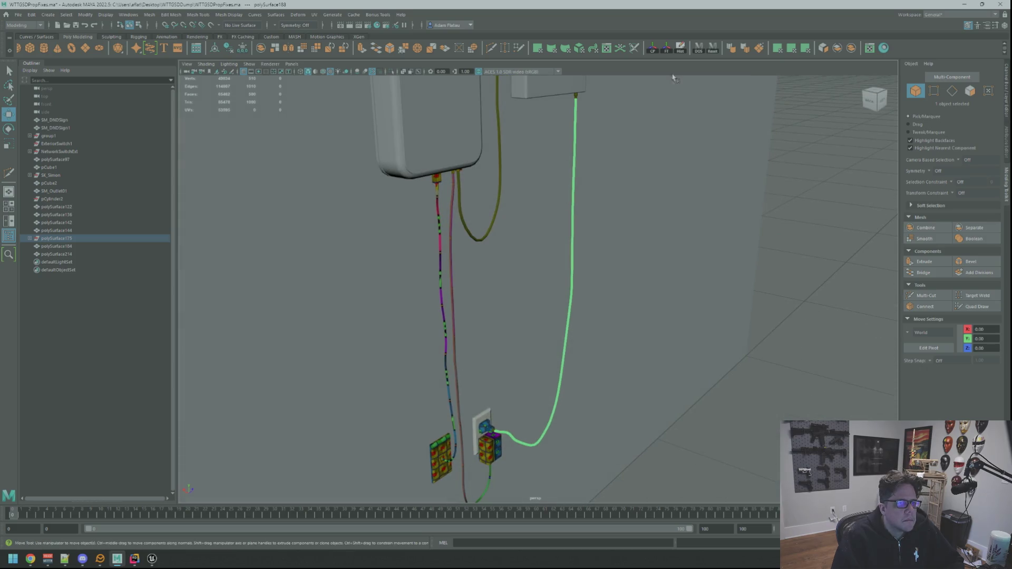
Select the long cord and frame it in the view.
{"action": "left_click", "coordinate": [652, 49]}
{"action": "mouse_move", "coordinate": [632, 153]}
{"action": "left_mouse_down", "text": "alt"}
{"action": "mouse_move", "coordinate": [609, 148]}
{"action": "mouse_move", "coordinate": [606, 165]}
{"action": "mouse_move", "coordinate": [647, 242]}
{"action": "mouse_move", "coordinate": [732, 279]}
{"action": "mouse_move", "coordinate": [587, 282]}
{"action": "mouse_move", "coordinate": [606, 248]}
{"action": "left_mouse_up", "text": "alt"}
{"action": "left_click", "coordinate": [646, 242]}
{"action": "scroll", "coordinate": [520, 255], "scroll_direction": "up", "scroll_amount": 5}
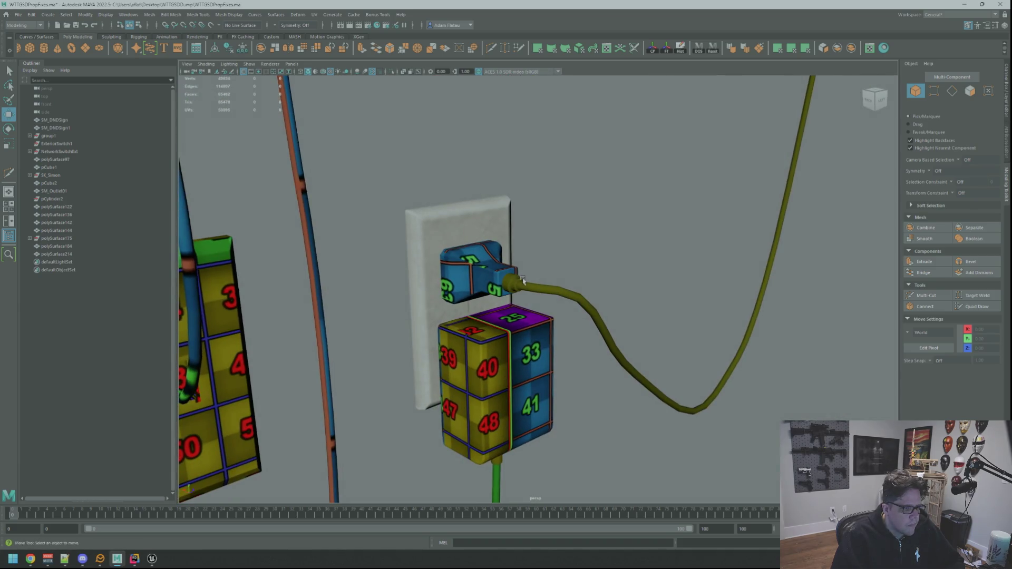
{"action": "left_click", "coordinate": [524, 280]}
{"action": "key", "text": "f"}
{"action": "scroll", "coordinate": [580, 253], "scroll_direction": "up", "scroll_amount": 5}
{"action": "left_click_drag", "start_coordinate": [587, 269], "coordinate": [580, 275], "text": "alt"}
{"action": "scroll", "coordinate": [580, 277], "scroll_direction": "up", "scroll_amount": 6}
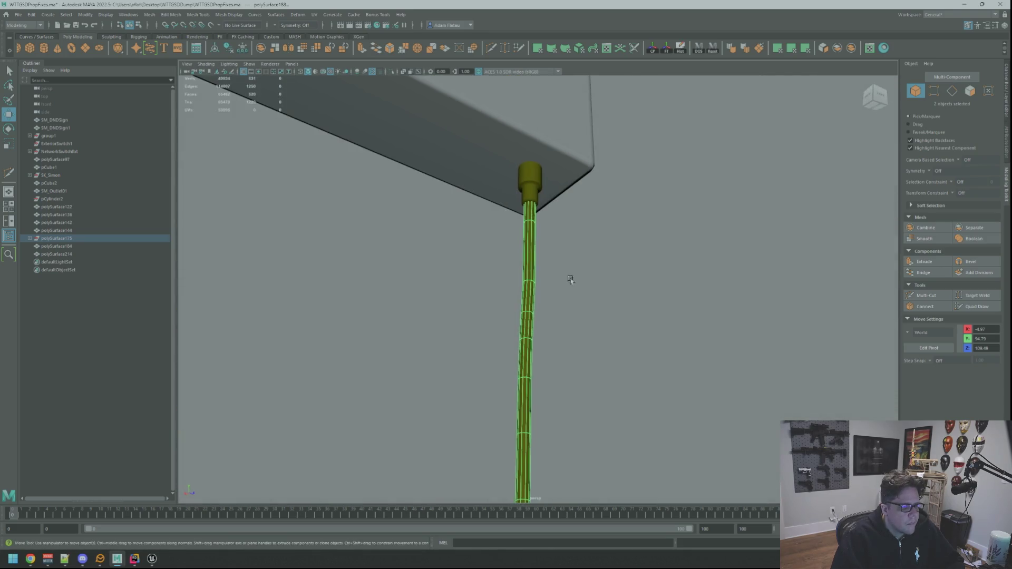
Add the blue plug head and combine it with the cord into polySurface187, then view its UVs.
{"action": "left_click", "coordinate": [532, 194]}
{"action": "left_click_drag", "start_coordinate": [532, 194], "coordinate": [515, 345], "text": "alt"}
{"action": "scroll", "coordinate": [553, 271], "scroll_direction": "down", "scroll_amount": 5}
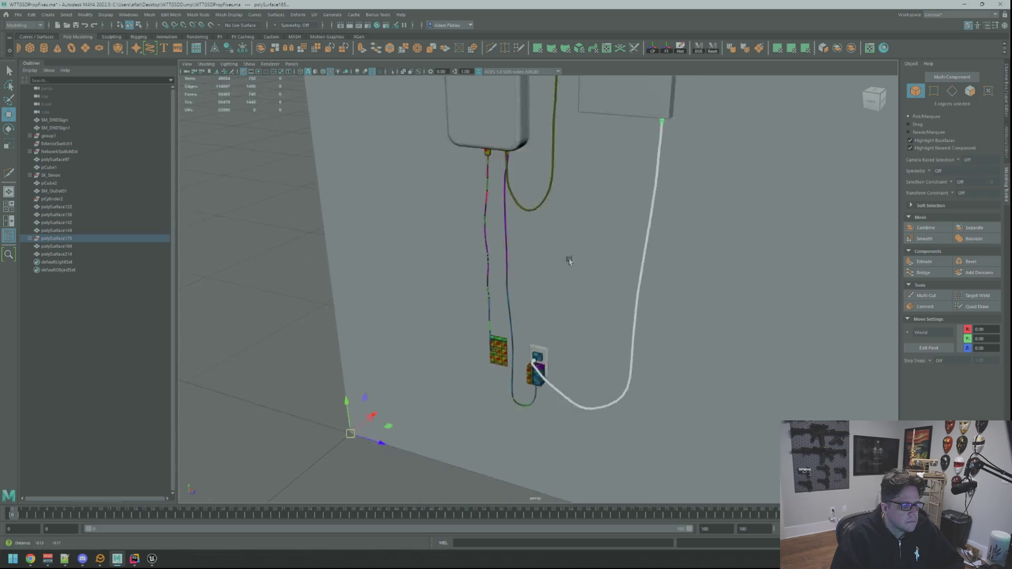
{"action": "scroll", "coordinate": [607, 300], "scroll_direction": "up", "scroll_amount": 3}
{"action": "left_click_drag", "start_coordinate": [608, 301], "coordinate": [553, 289], "text": "alt"}
{"action": "scroll", "coordinate": [544, 286], "scroll_direction": "up", "scroll_amount": 5}
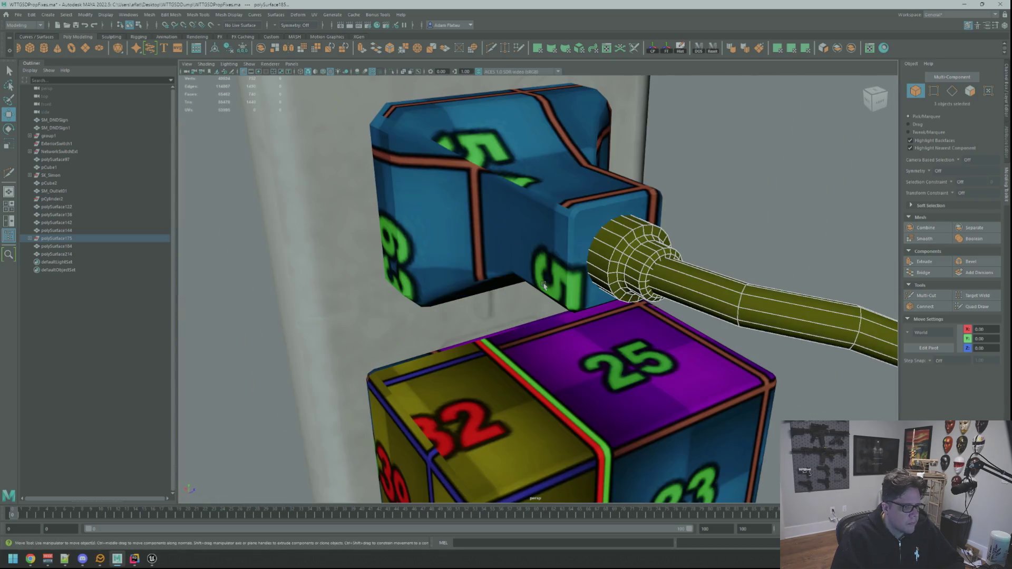
{"action": "left_click", "coordinate": [553, 268], "text": "shift"}
{"action": "scroll", "coordinate": [628, 242], "scroll_direction": "down", "scroll_amount": 10}
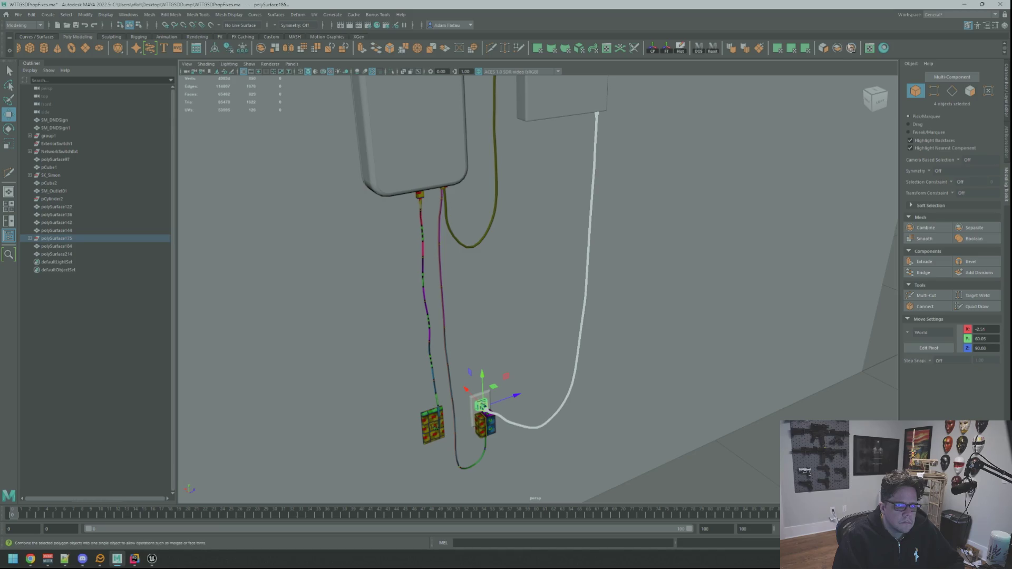
{"action": "left_click", "coordinate": [851, 48]}
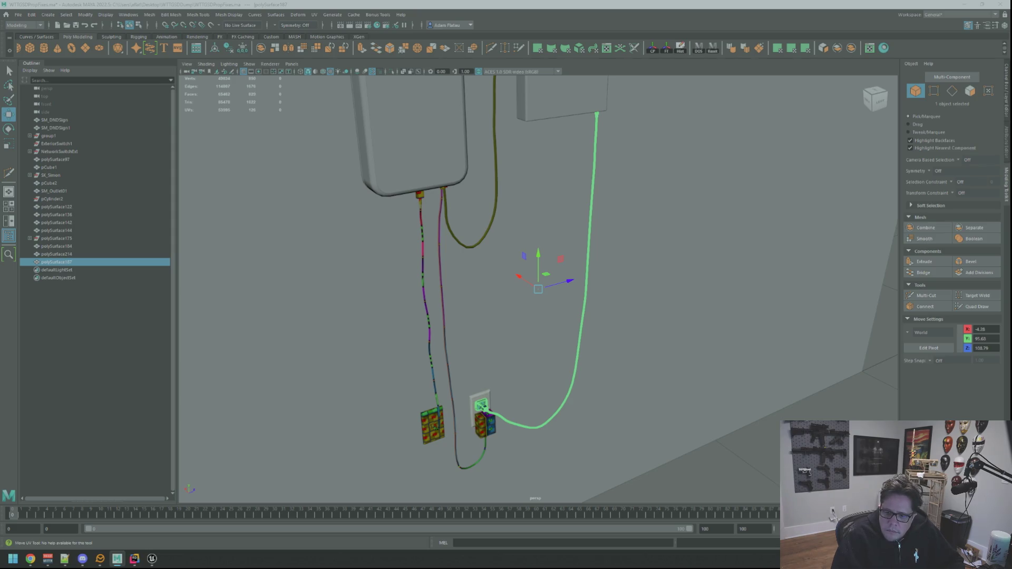
{"action": "key", "text": "ctrl+F12"}
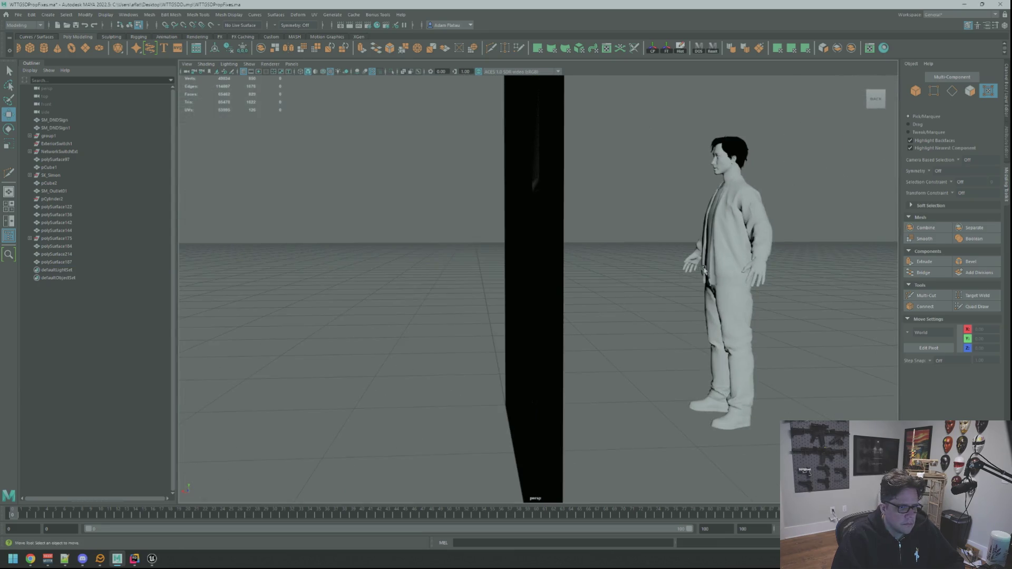
Select the plug cable and frame it close up.
{"action": "right_click_drag", "start_coordinate": [680, 272], "coordinate": [625, 279]}
{"action": "mouse_move", "coordinate": [560, 286]}
{"action": "left_mouse_down", "text": "alt"}
{"action": "mouse_move", "coordinate": [536, 293]}
{"action": "mouse_move", "coordinate": [601, 316]}
{"action": "mouse_move", "coordinate": [567, 282]}
{"action": "mouse_move", "coordinate": [601, 314]}
{"action": "mouse_move", "coordinate": [524, 319]}
{"action": "mouse_move", "coordinate": [604, 305]}
{"action": "mouse_move", "coordinate": [564, 311]}
{"action": "mouse_move", "coordinate": [590, 308]}
{"action": "left_mouse_up", "text": "alt"}
{"action": "left_click", "coordinate": [527, 316]}
{"action": "key", "text": "F10"}
{"action": "left_click", "coordinate": [529, 315]}
{"action": "key", "text": "f"}
{"action": "mouse_move", "coordinate": [591, 309]}
{"action": "right_mouse_down", "text": "alt"}
{"action": "mouse_move", "coordinate": [599, 310]}
{"action": "mouse_move", "coordinate": [580, 308]}
{"action": "right_mouse_up", "text": "alt"}
{"action": "key", "text": "F8"}
{"action": "mouse_move", "coordinate": [580, 309]}
{"action": "left_mouse_down", "text": "alt"}
{"action": "mouse_move", "coordinate": [618, 256]}
{"action": "mouse_move", "coordinate": [635, 292]}
{"action": "left_mouse_up", "text": "alt"}
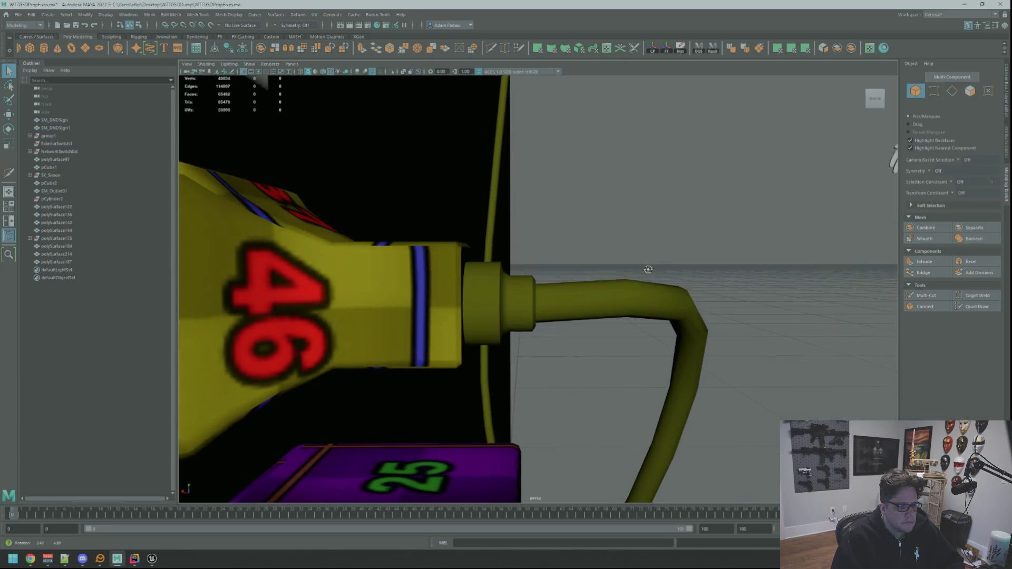
Box-select and frame the vertices at the plug joint, then orbit out to the cables.
{"action": "mouse_move", "coordinate": [635, 296]}
{"action": "right_mouse_down"}
{"action": "mouse_move", "coordinate": [614, 282]}
{"action": "mouse_move", "coordinate": [620, 262]}
{"action": "right_mouse_up"}
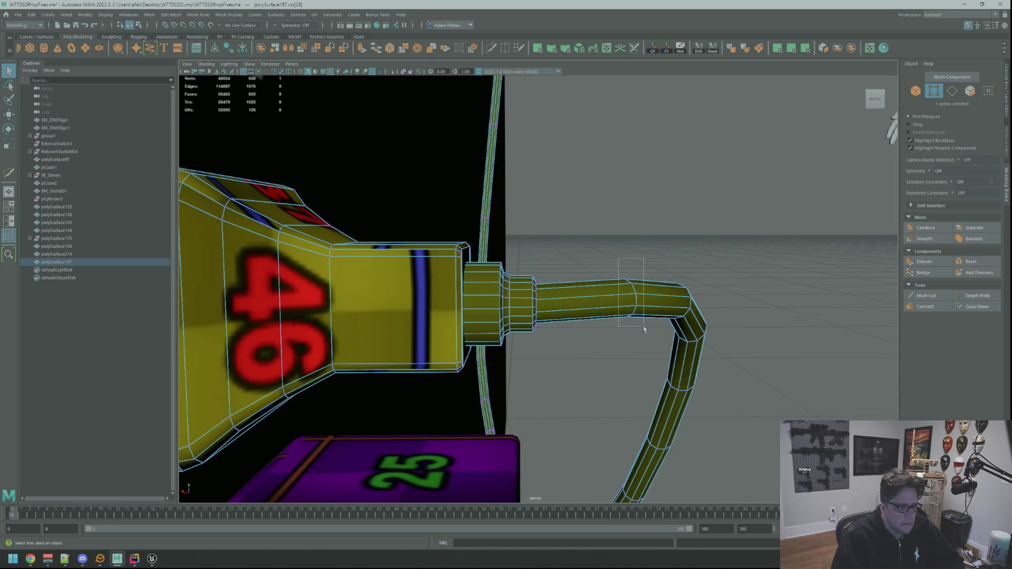
{"action": "left_click_drag", "start_coordinate": [644, 330], "coordinate": [644, 329]}
{"action": "key", "text": "w"}
{"action": "key", "text": "f"}
{"action": "right_click_drag", "start_coordinate": [640, 327], "coordinate": [639, 327], "text": "alt"}
{"action": "mouse_move", "coordinate": [639, 328]}
{"action": "left_mouse_down", "text": "alt"}
{"action": "mouse_move", "coordinate": [599, 334]}
{"action": "mouse_move", "coordinate": [600, 354]}
{"action": "mouse_move", "coordinate": [523, 342]}
{"action": "mouse_move", "coordinate": [622, 322]}
{"action": "mouse_move", "coordinate": [664, 272]}
{"action": "left_mouse_up", "text": "alt"}
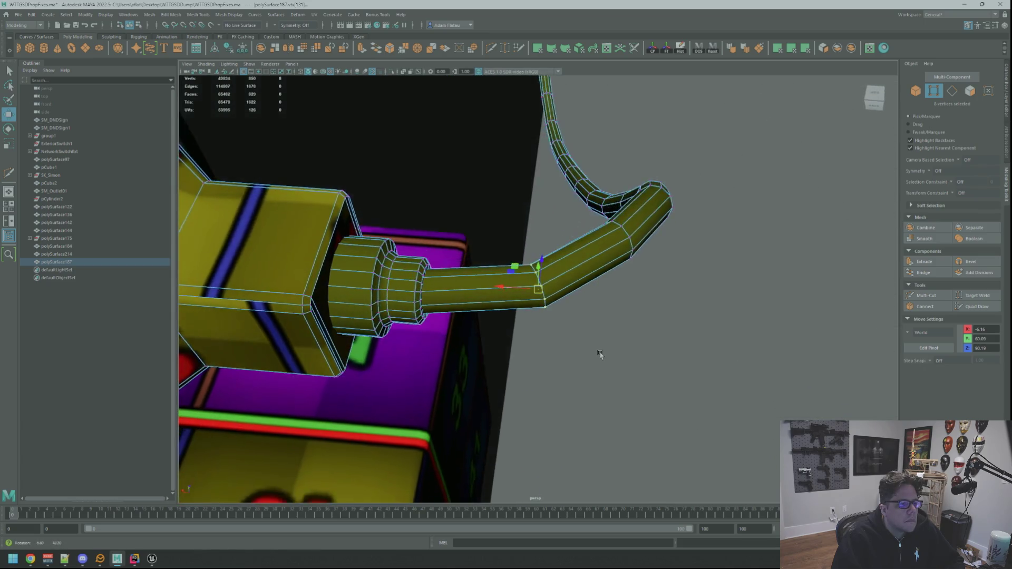
{"action": "key", "text": "f"}
{"action": "scroll", "coordinate": [599, 316], "scroll_direction": "down", "scroll_amount": 5}
{"action": "scroll", "coordinate": [630, 324], "scroll_direction": "up", "scroll_amount": 3}
{"action": "scroll", "coordinate": [631, 324], "scroll_direction": "down", "scroll_amount": 5}
{"action": "right_click_drag", "start_coordinate": [667, 270], "coordinate": [694, 259]}
{"action": "mouse_move", "coordinate": [693, 260]}
{"action": "left_mouse_down", "text": "alt"}
{"action": "mouse_move", "coordinate": [671, 289]}
{"action": "mouse_move", "coordinate": [590, 255]}
{"action": "mouse_move", "coordinate": [598, 246]}
{"action": "mouse_move", "coordinate": [679, 308]}
{"action": "mouse_move", "coordinate": [485, 271]}
{"action": "left_mouse_up", "text": "alt"}
{"action": "scroll", "coordinate": [671, 290], "scroll_direction": "down", "scroll_amount": 5}
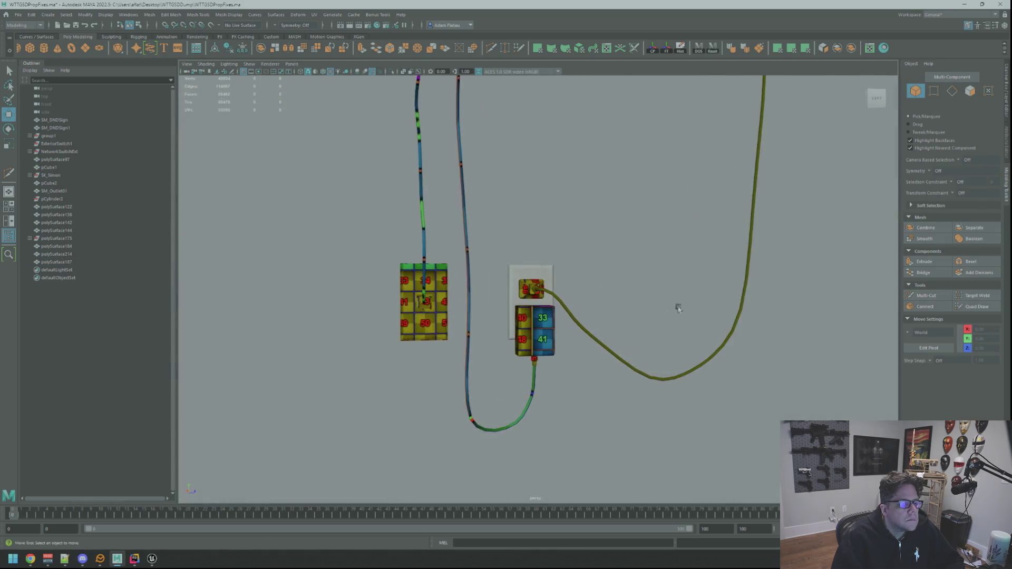
{"action": "scroll", "coordinate": [678, 307], "scroll_direction": "up", "scroll_amount": 5}
Select the combined cable mesh and the collar's ring of faces.
{"action": "left_click", "coordinate": [486, 271]}
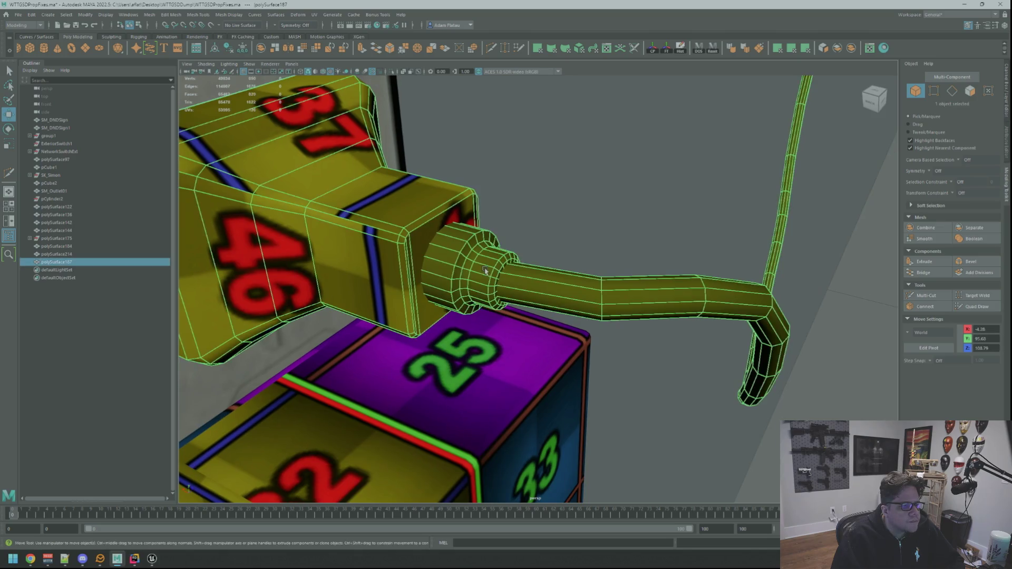
{"action": "right_click_drag", "start_coordinate": [482, 285], "coordinate": [483, 287]}
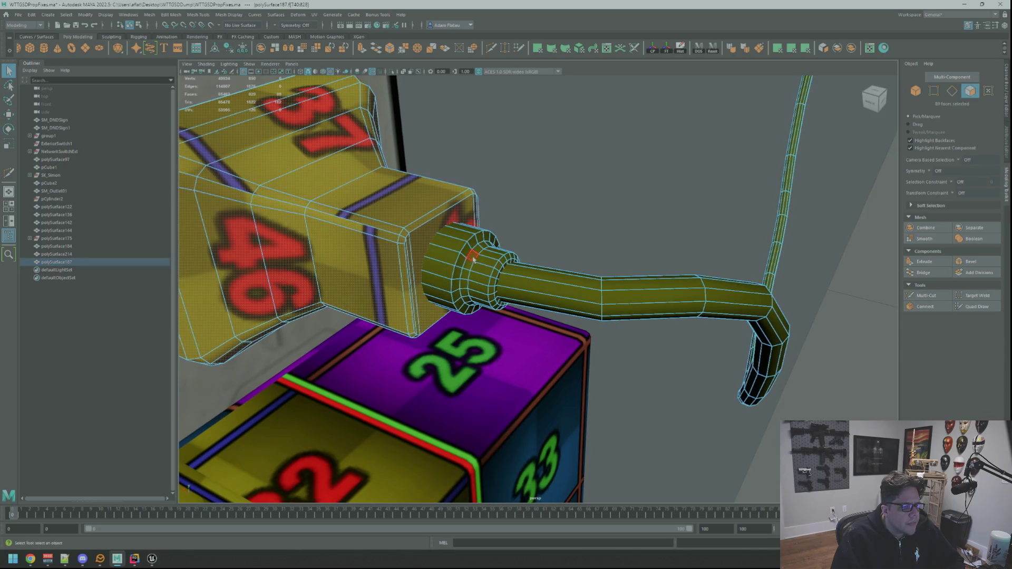
{"action": "double_click", "coordinate": [475, 261]}
{"action": "key", "text": "w"}
{"action": "scroll", "coordinate": [533, 271], "scroll_direction": "up", "scroll_amount": 5}
{"action": "mouse_move", "coordinate": [533, 271]}
{"action": "left_mouse_down", "text": "alt"}
{"action": "mouse_move", "coordinate": [508, 271]}
{"action": "mouse_move", "coordinate": [555, 288]}
{"action": "left_mouse_up", "text": "alt"}
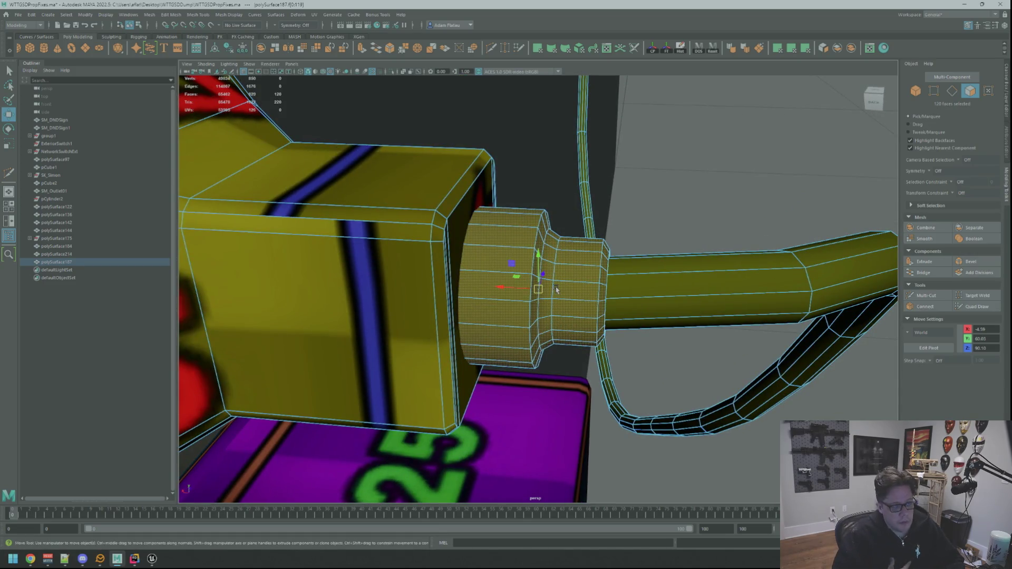
{"action": "mouse_move", "coordinate": [557, 289]}
{"action": "left_mouse_down", "text": "alt"}
{"action": "mouse_move", "coordinate": [592, 276]}
{"action": "mouse_move", "coordinate": [581, 273]}
{"action": "mouse_move", "coordinate": [589, 292]}
{"action": "mouse_move", "coordinate": [579, 287]}
{"action": "mouse_move", "coordinate": [536, 235]}
{"action": "mouse_move", "coordinate": [548, 248]}
{"action": "mouse_move", "coordinate": [582, 237]}
{"action": "mouse_move", "coordinate": [543, 263]}
{"action": "left_mouse_up", "text": "alt"}
{"action": "scroll", "coordinate": [567, 277], "scroll_direction": "up", "scroll_amount": 4}
{"action": "scroll", "coordinate": [567, 277], "scroll_direction": "down", "scroll_amount": 3}
{"action": "scroll", "coordinate": [567, 277], "scroll_direction": "down", "scroll_amount": 4}
{"action": "key", "text": "q"}
{"action": "double_click", "coordinate": [535, 235]}
{"action": "key", "text": "w"}
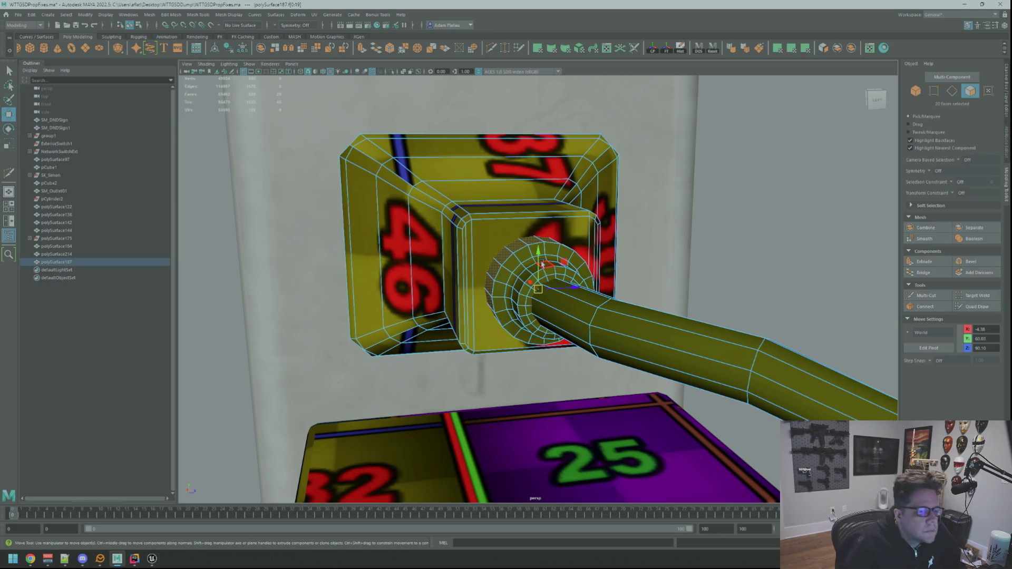
Apply a planar UV projection to the collar band's faces.
{"action": "left_click_drag", "start_coordinate": [641, 236], "coordinate": [703, 244], "text": "alt"}
{"action": "scroll", "coordinate": [686, 240], "scroll_direction": "up", "scroll_amount": 5}
{"action": "left_click", "coordinate": [796, 49]}
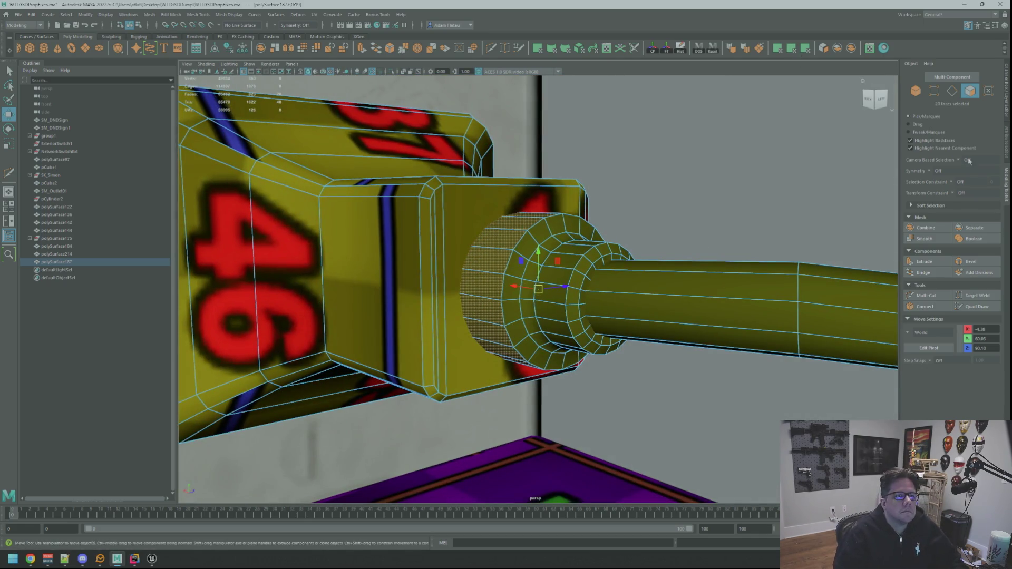
{"action": "left_click_drag", "start_coordinate": [550, 216], "coordinate": [513, 176], "text": "alt"}
{"action": "scroll", "coordinate": [496, 186], "scroll_direction": "up", "scroll_amount": 3}
{"action": "left_click_drag", "start_coordinate": [495, 185], "coordinate": [505, 219], "text": "alt"}
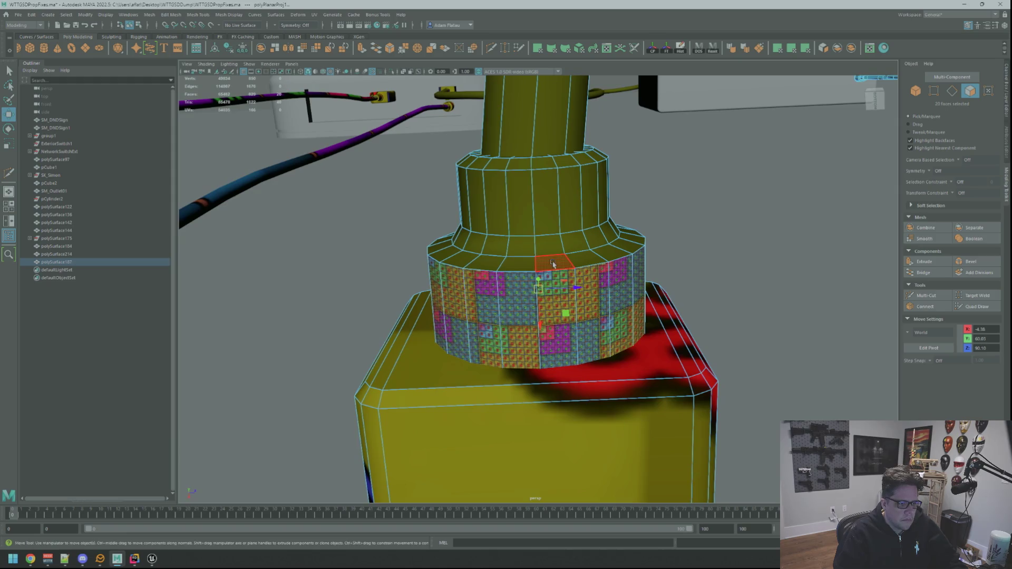
{"action": "right_click_drag", "start_coordinate": [553, 264], "coordinate": [540, 299]}
{"action": "key", "text": "q"}
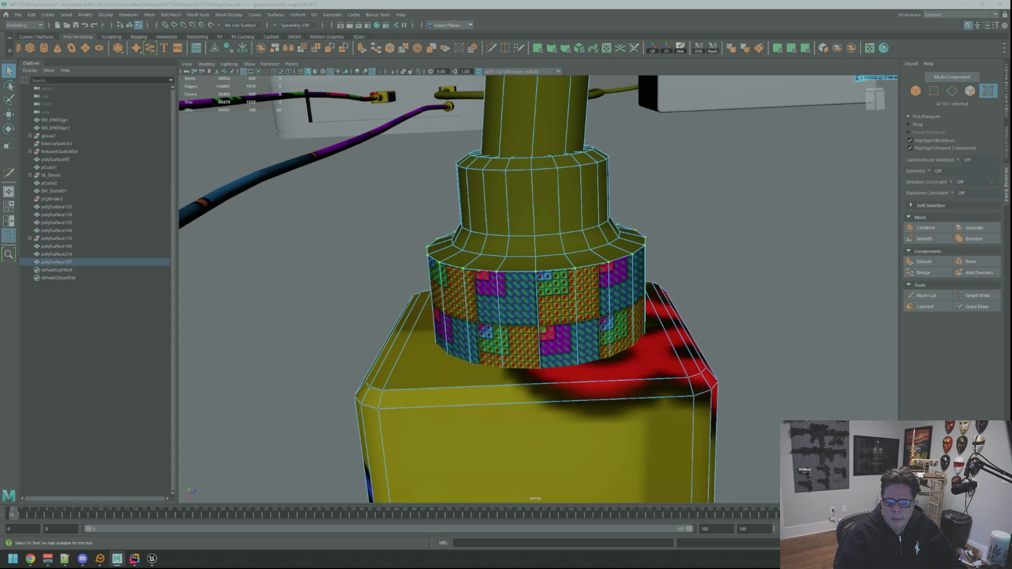
Unfold the collar band's UVs and orbit to the 46/37 box connector.
{"action": "key", "text": "ctrl+u"}
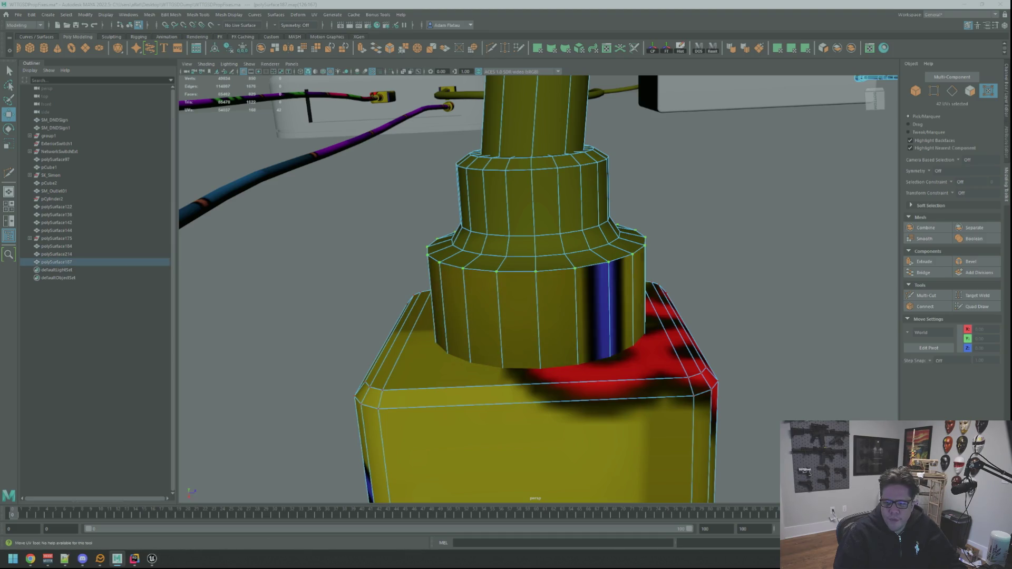
{"action": "left_click_drag", "start_coordinate": [702, 233], "coordinate": [632, 247], "text": "alt"}
{"action": "scroll", "coordinate": [691, 238], "scroll_direction": "up", "scroll_amount": 2}
{"action": "scroll", "coordinate": [607, 253], "scroll_direction": "up", "scroll_amount": 3}
{"action": "scroll", "coordinate": [594, 259], "scroll_direction": "up", "scroll_amount": 5}
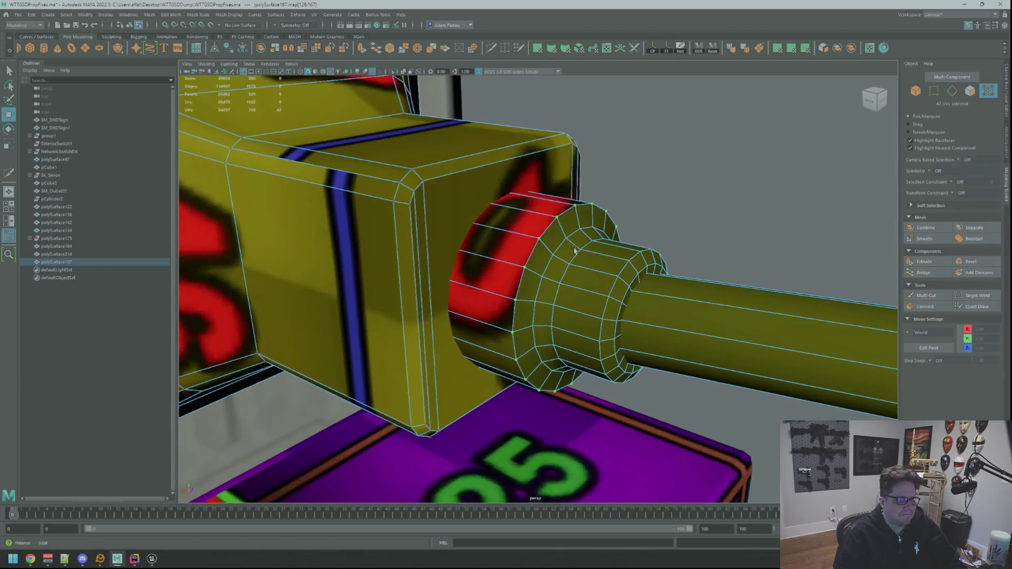
{"action": "left_click_drag", "start_coordinate": [578, 248], "coordinate": [593, 254], "text": "alt"}
{"action": "scroll", "coordinate": [593, 253], "scroll_direction": "up", "scroll_amount": 4}
{"action": "scroll", "coordinate": [590, 256], "scroll_direction": "down", "scroll_amount": 5}
{"action": "scroll", "coordinate": [585, 261], "scroll_direction": "up", "scroll_amount": 6}
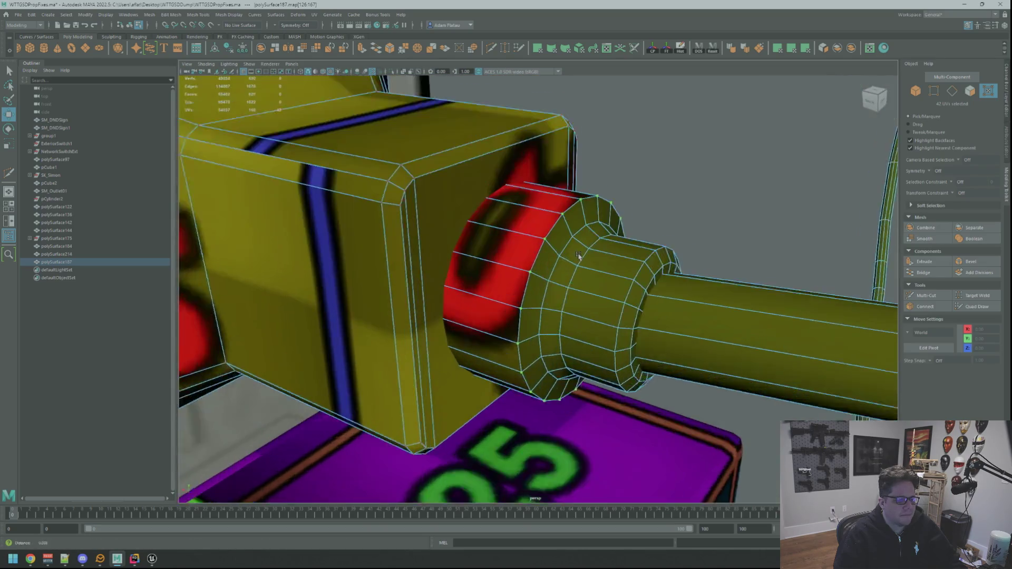
Select the 20-face ring on the connector's red flange.
{"action": "key", "text": "F11"}
{"action": "double_click", "coordinate": [553, 238]}
{"action": "scroll", "coordinate": [553, 239], "scroll_direction": "down", "scroll_amount": 2}
{"action": "key", "text": "w"}
{"action": "mouse_move", "coordinate": [552, 238]}
{"action": "left_mouse_down", "text": "alt"}
{"action": "mouse_move", "coordinate": [535, 274]}
{"action": "mouse_move", "coordinate": [543, 225]}
{"action": "mouse_move", "coordinate": [474, 227]}
{"action": "mouse_move", "coordinate": [662, 225]}
{"action": "left_mouse_up", "text": "alt"}
{"action": "scroll", "coordinate": [635, 226], "scroll_direction": "down", "scroll_amount": 6}
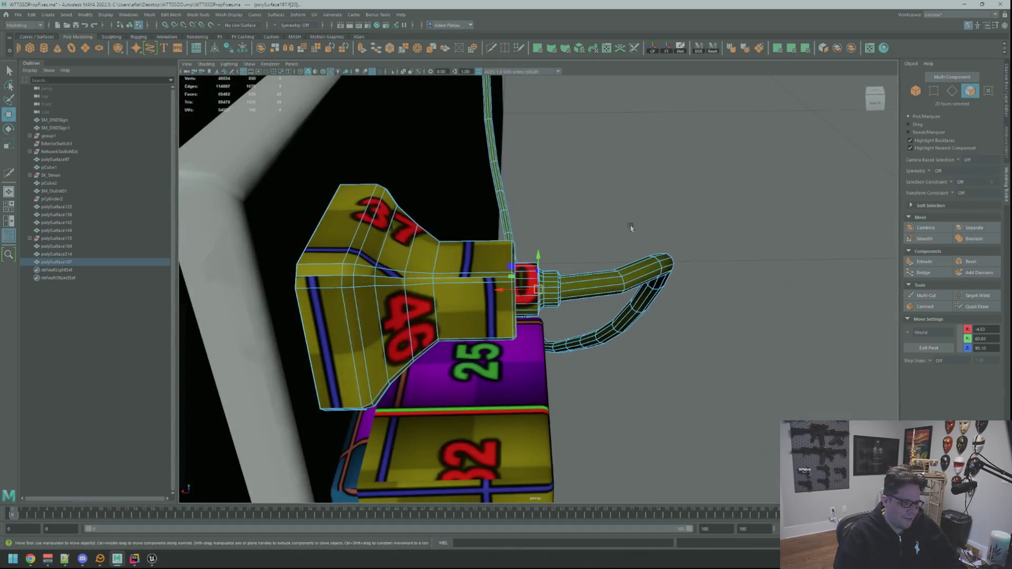
Apply a planar UV projection to the plug's flange faces and check the flange UVs.
{"action": "scroll", "coordinate": [640, 229], "scroll_direction": "up", "scroll_amount": 3}
{"action": "left_click", "coordinate": [777, 49]}
{"action": "key", "text": "f"}
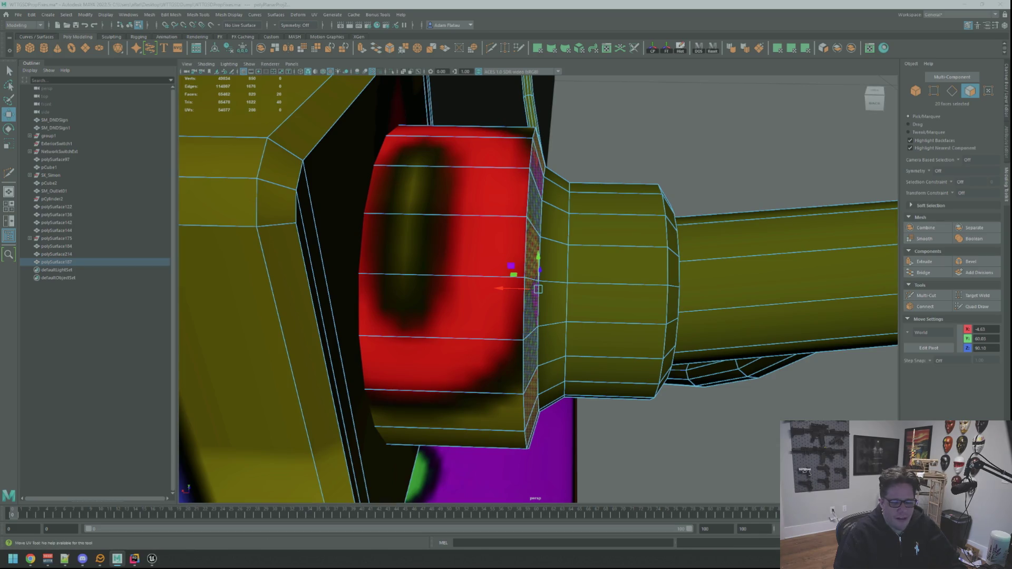
{"action": "key", "text": "F12"}
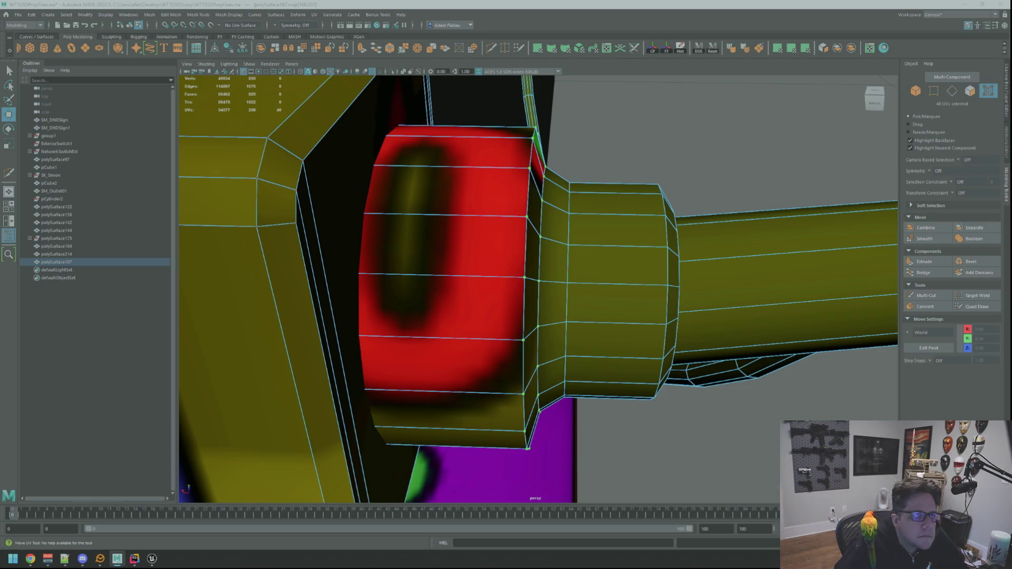
Select the two inner collar face rings around the plug.
{"action": "scroll", "coordinate": [588, 213], "scroll_direction": "down", "scroll_amount": 5}
{"action": "mouse_move", "coordinate": [588, 213]}
{"action": "left_mouse_down", "text": "alt"}
{"action": "mouse_move", "coordinate": [569, 211]}
{"action": "mouse_move", "coordinate": [604, 208]}
{"action": "left_mouse_up", "text": "alt"}
{"action": "right_click_drag", "start_coordinate": [604, 209], "coordinate": [638, 199]}
{"action": "left_click_drag", "start_coordinate": [638, 199], "coordinate": [542, 271], "text": "alt"}
{"action": "right_click_drag", "start_coordinate": [541, 271], "coordinate": [541, 291]}
{"action": "left_click", "coordinate": [541, 271]}
{"action": "key", "text": "f"}
{"action": "scroll", "coordinate": [543, 263], "scroll_direction": "down", "scroll_amount": 5}
{"action": "mouse_move", "coordinate": [543, 264]}
{"action": "left_mouse_down", "text": "alt"}
{"action": "mouse_move", "coordinate": [549, 252]}
{"action": "mouse_move", "coordinate": [498, 258]}
{"action": "mouse_move", "coordinate": [525, 265]}
{"action": "mouse_move", "coordinate": [533, 244]}
{"action": "mouse_move", "coordinate": [518, 259]}
{"action": "mouse_move", "coordinate": [501, 253]}
{"action": "mouse_move", "coordinate": [525, 232]}
{"action": "mouse_move", "coordinate": [582, 235]}
{"action": "mouse_move", "coordinate": [572, 240]}
{"action": "mouse_move", "coordinate": [593, 259]}
{"action": "mouse_move", "coordinate": [562, 246]}
{"action": "mouse_move", "coordinate": [527, 252]}
{"action": "mouse_move", "coordinate": [542, 237]}
{"action": "mouse_move", "coordinate": [508, 241]}
{"action": "mouse_move", "coordinate": [584, 248]}
{"action": "mouse_move", "coordinate": [666, 171]}
{"action": "left_mouse_up", "text": "alt"}
{"action": "double_click", "coordinate": [519, 262], "text": "shift"}
{"action": "scroll", "coordinate": [489, 253], "scroll_direction": "up", "scroll_amount": 3}
{"action": "scroll", "coordinate": [512, 251], "scroll_direction": "up", "scroll_amount": 3}
{"action": "double_click", "coordinate": [523, 252], "text": "shift"}
{"action": "key", "text": "w"}
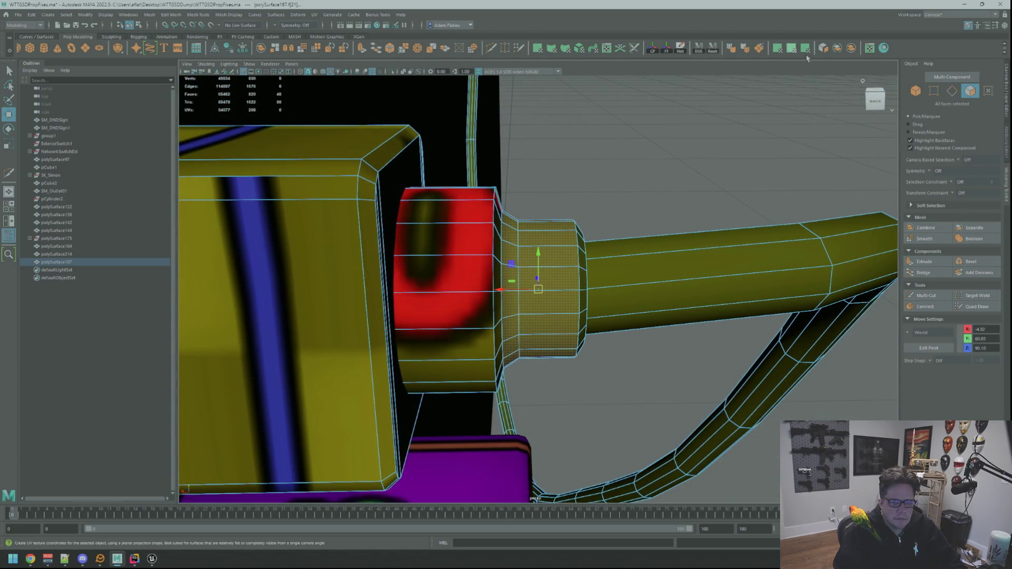
Planar-project both collar rings, check their UVs, and reselect the plug object.
{"action": "left_click", "coordinate": [793, 50]}
{"action": "mouse_move", "coordinate": [842, 289]}
{"action": "left_mouse_down", "text": "alt"}
{"action": "mouse_move", "coordinate": [637, 276]}
{"action": "mouse_move", "coordinate": [546, 326]}
{"action": "left_mouse_up", "text": "alt"}
{"action": "key", "text": "q"}
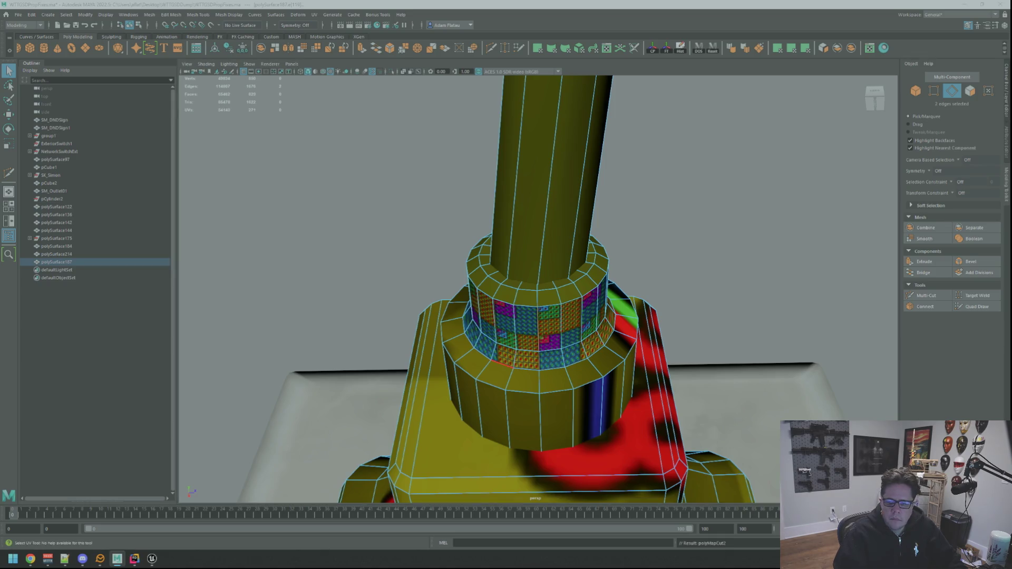
{"action": "key", "text": "ctrl+z"}
{"action": "key", "text": "ctrl+z"}
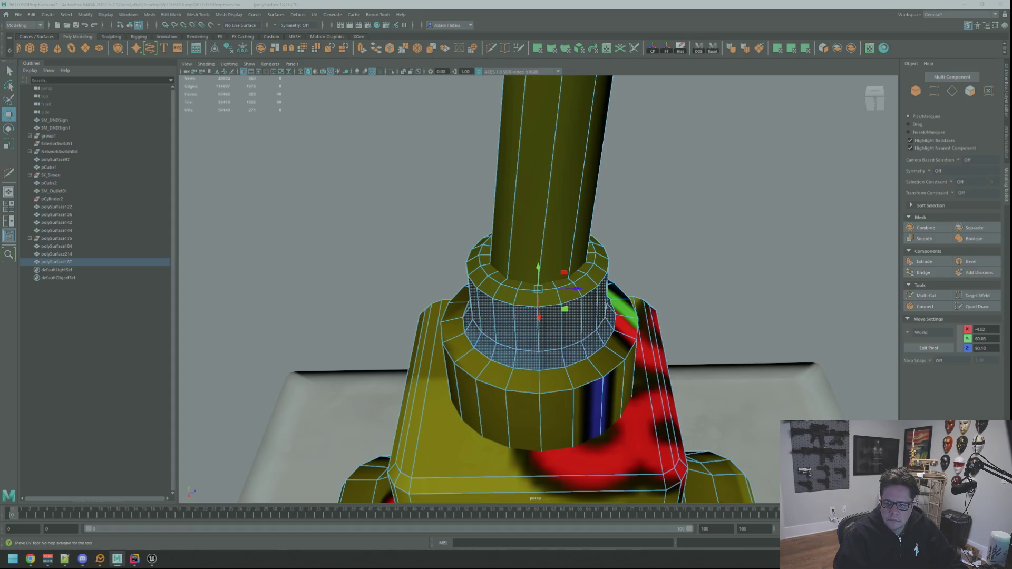
{"action": "key", "text": "F12"}
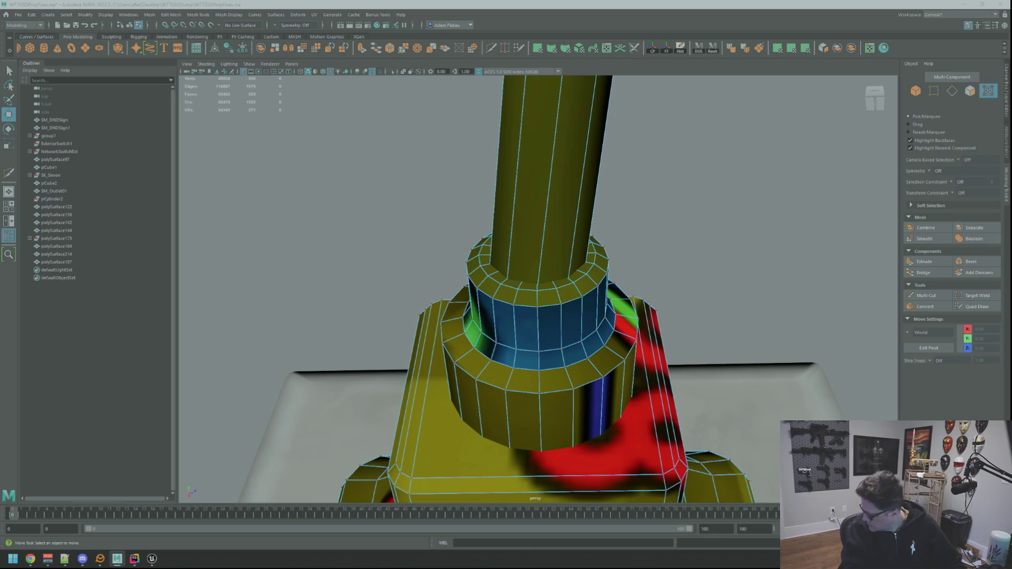
{"action": "left_click_drag", "start_coordinate": [546, 268], "coordinate": [636, 237], "text": "alt"}
{"action": "right_click_drag", "start_coordinate": [635, 238], "coordinate": [642, 238]}
{"action": "left_click_drag", "start_coordinate": [642, 239], "coordinate": [532, 281], "text": "alt"}
{"action": "left_click", "coordinate": [532, 281]}
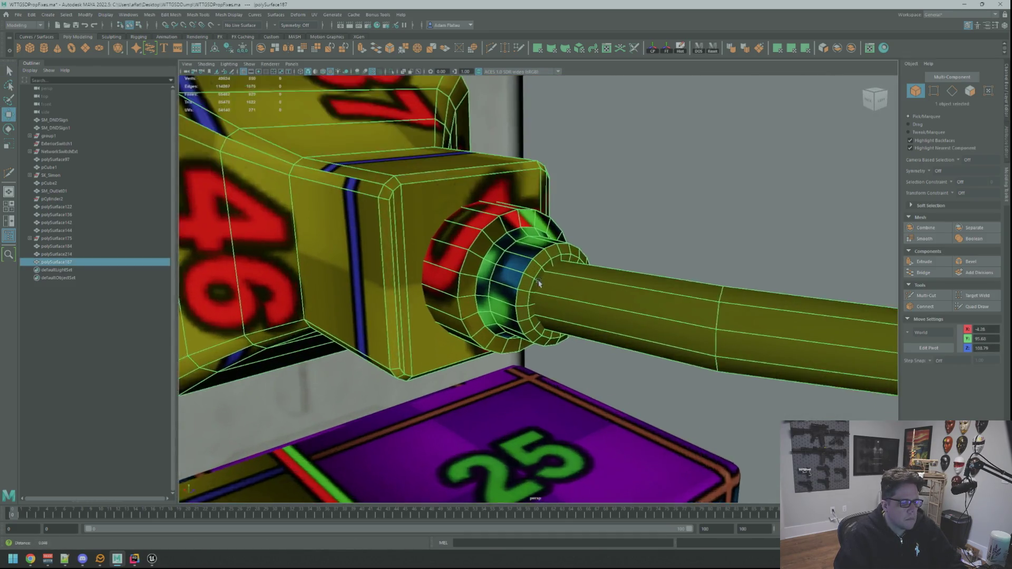
Select the collar face strip plus the remaining end-cap faces on the plug joint.
{"action": "scroll", "coordinate": [548, 279], "scroll_direction": "up", "scroll_amount": 6}
{"action": "right_click_drag", "start_coordinate": [566, 278], "coordinate": [567, 296]}
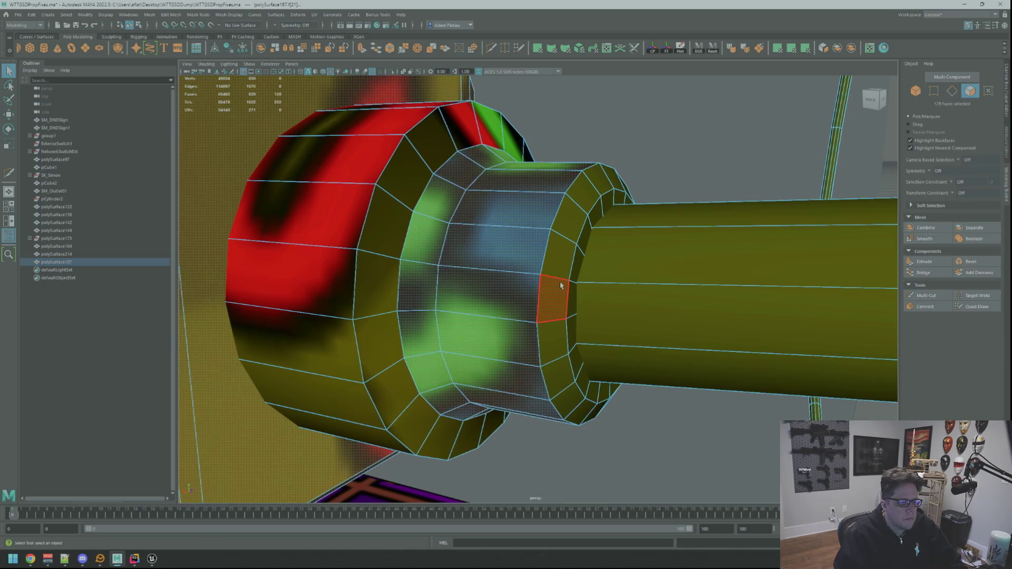
{"action": "double_click", "coordinate": [589, 282]}
{"action": "key", "text": "w"}
{"action": "mouse_move", "coordinate": [589, 283]}
{"action": "left_mouse_down", "text": "alt"}
{"action": "mouse_move", "coordinate": [502, 283]}
{"action": "mouse_move", "coordinate": [563, 291]}
{"action": "mouse_move", "coordinate": [508, 276]}
{"action": "left_mouse_up", "text": "alt"}
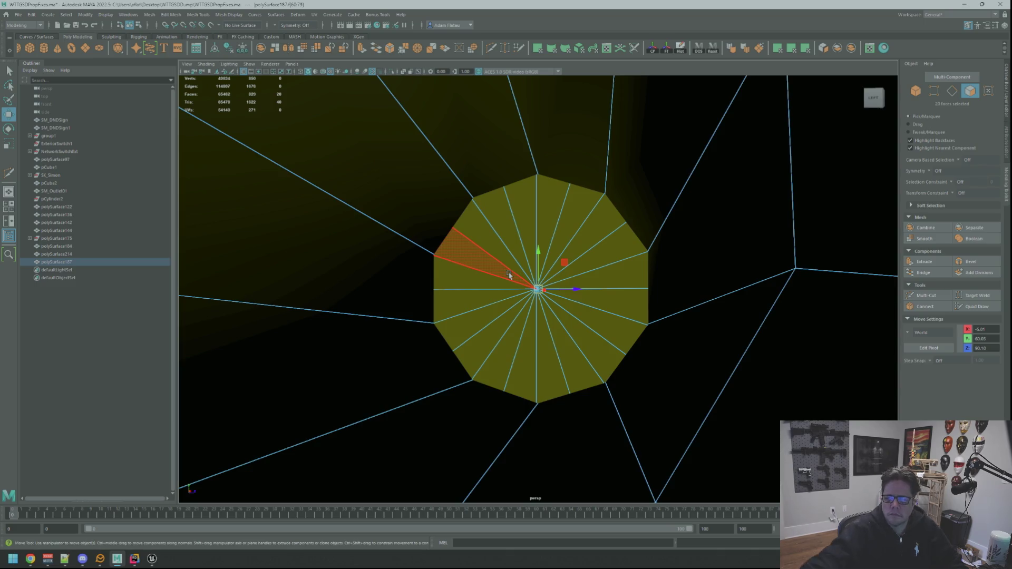
{"action": "mouse_move", "coordinate": [528, 278]}
{"action": "left_mouse_down", "text": "alt"}
{"action": "mouse_move", "coordinate": [574, 287]}
{"action": "mouse_move", "coordinate": [551, 289]}
{"action": "left_mouse_up", "text": "alt"}
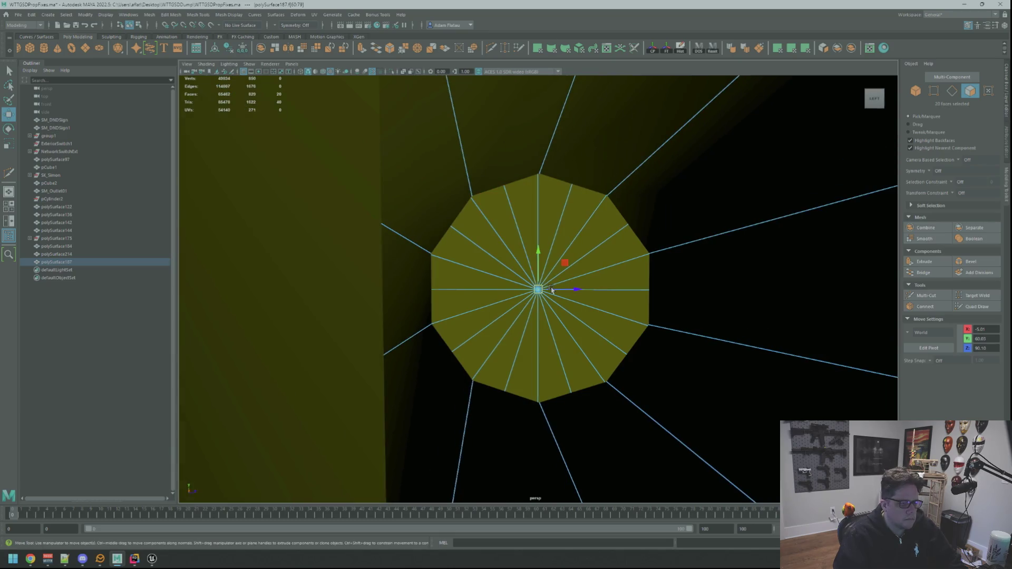
{"action": "left_click_drag", "start_coordinate": [537, 247], "coordinate": [536, 231], "text": "alt"}
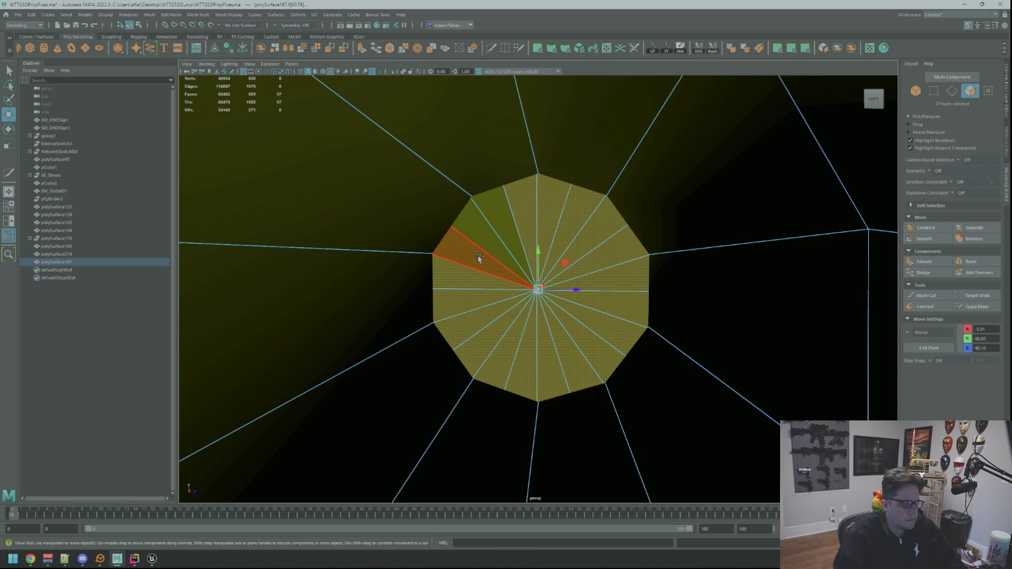
{"action": "left_click", "coordinate": [495, 230], "text": "shift"}
{"action": "left_click", "coordinate": [593, 186], "text": "shift"}
{"action": "scroll", "coordinate": [592, 186], "scroll_direction": "down", "scroll_amount": 5}
{"action": "left_click_drag", "start_coordinate": [592, 185], "coordinate": [595, 268], "text": "alt"}
{"action": "scroll", "coordinate": [589, 265], "scroll_direction": "up", "scroll_amount": 8}
{"action": "scroll", "coordinate": [587, 281], "scroll_direction": "down", "scroll_amount": 3}
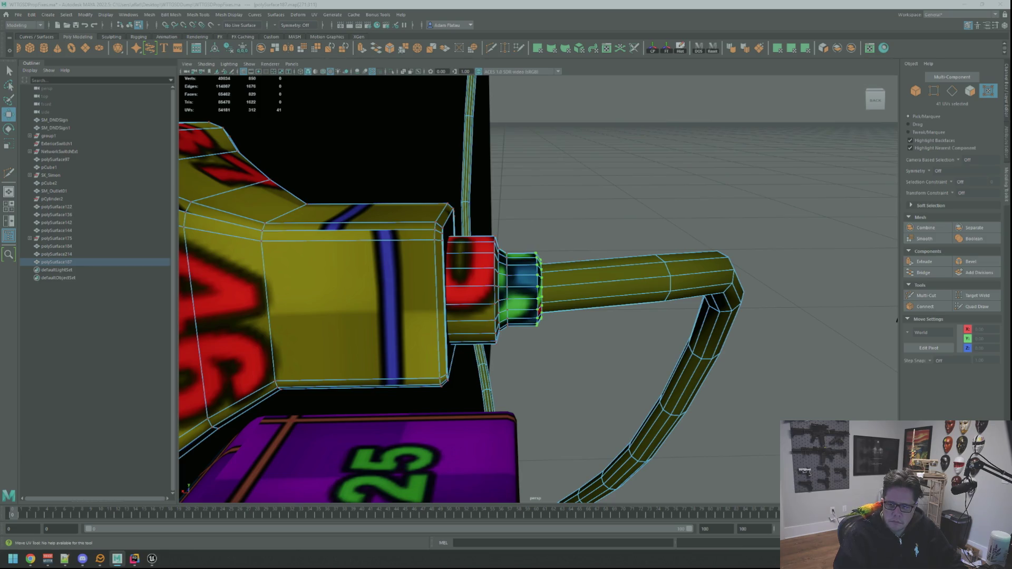
Return the cable to Object Mode.
{"action": "mouse_move", "coordinate": [599, 213]}
{"action": "left_mouse_down", "text": "alt"}
{"action": "mouse_move", "coordinate": [623, 209]}
{"action": "mouse_move", "coordinate": [633, 251]}
{"action": "mouse_move", "coordinate": [630, 235]}
{"action": "left_mouse_up", "text": "alt"}
{"action": "right_click_drag", "start_coordinate": [665, 197], "coordinate": [684, 195]}
{"action": "mouse_move", "coordinate": [683, 196]}
{"action": "left_mouse_down", "text": "alt"}
{"action": "mouse_move", "coordinate": [682, 207]}
{"action": "mouse_move", "coordinate": [609, 196]}
{"action": "mouse_move", "coordinate": [633, 225]}
{"action": "left_mouse_up", "text": "alt"}
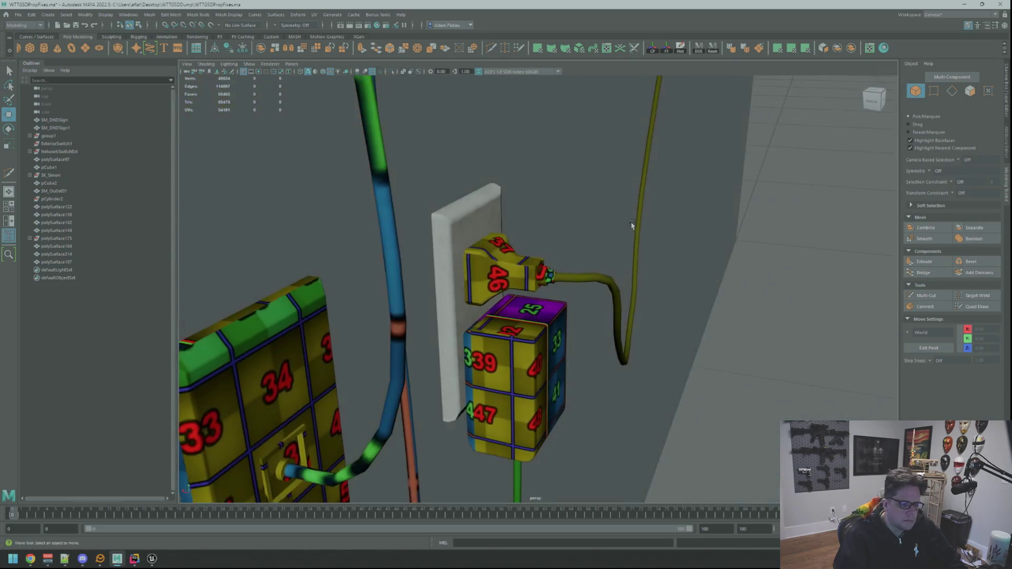
Select the router cable under the box and frame its top end.
{"action": "left_click", "coordinate": [585, 280]}
{"action": "mouse_move", "coordinate": [585, 279]}
{"action": "left_mouse_down", "text": "alt"}
{"action": "mouse_move", "coordinate": [689, 226]}
{"action": "mouse_move", "coordinate": [610, 195]}
{"action": "left_mouse_up", "text": "alt"}
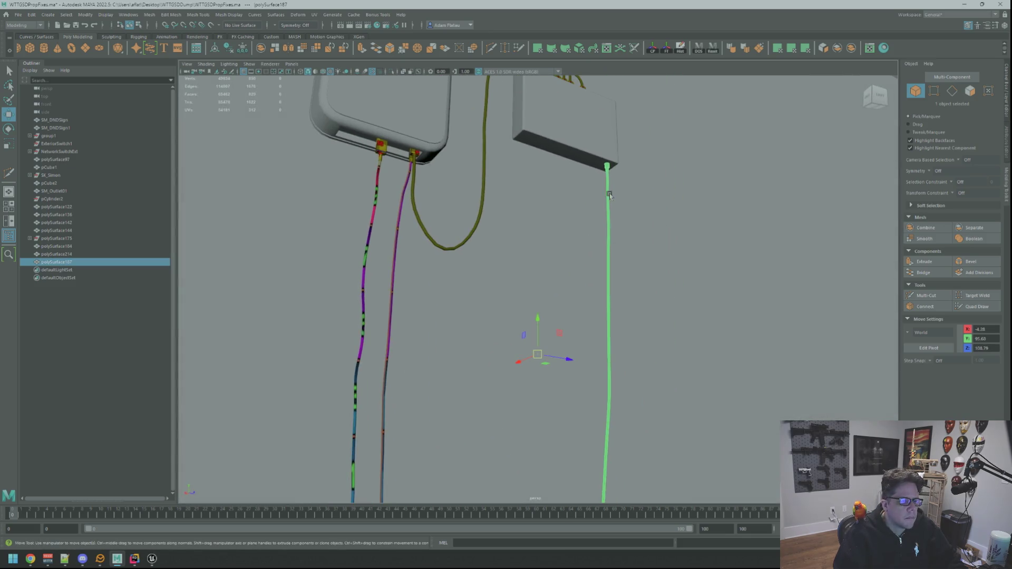
{"action": "right_click_drag", "start_coordinate": [609, 195], "coordinate": [604, 149]}
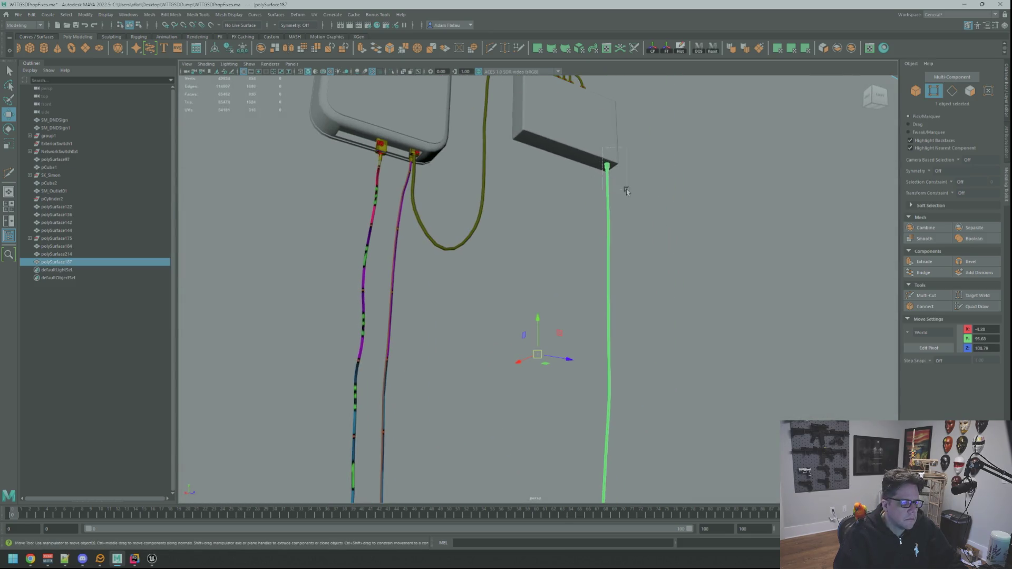
{"action": "key", "text": "f"}
{"action": "left_click_drag", "start_coordinate": [784, 205], "coordinate": [768, 219], "text": "alt"}
{"action": "right_click_drag", "start_coordinate": [768, 219], "coordinate": [686, 211]}
{"action": "left_click", "coordinate": [579, 203]}
{"action": "key", "text": "F9"}
{"action": "mouse_move", "coordinate": [556, 187]}
{"action": "left_mouse_down"}
{"action": "mouse_move", "coordinate": [610, 227]}
{"action": "mouse_move", "coordinate": [568, 210]}
{"action": "mouse_move", "coordinate": [591, 225]}
{"action": "mouse_move", "coordinate": [622, 227]}
{"action": "mouse_move", "coordinate": [590, 202]}
{"action": "mouse_move", "coordinate": [633, 205]}
{"action": "left_mouse_up"}
{"action": "key", "text": "f"}
{"action": "scroll", "coordinate": [591, 225], "scroll_direction": "up", "scroll_amount": 5}
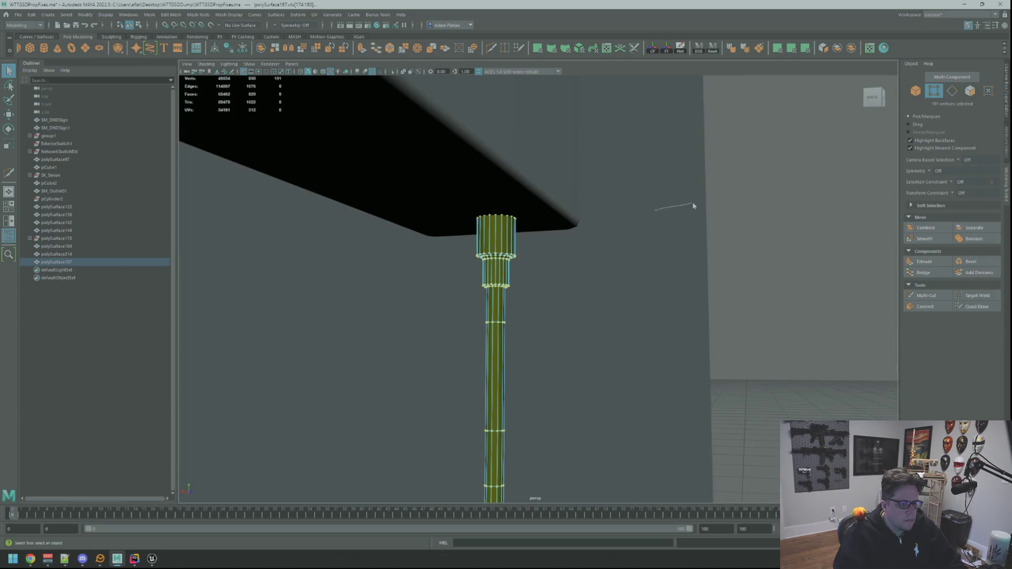
Switch the cable to face selection, pick a plug-head face, and frame it.
{"action": "right_click_drag", "start_coordinate": [695, 204], "coordinate": [702, 185]}
{"action": "left_click_drag", "start_coordinate": [802, 216], "coordinate": [606, 227], "text": "alt"}
{"action": "mouse_move", "coordinate": [606, 228]}
{"action": "right_mouse_down"}
{"action": "mouse_move", "coordinate": [628, 228]}
{"action": "mouse_move", "coordinate": [572, 259]}
{"action": "right_mouse_up"}
{"action": "scroll", "coordinate": [592, 227], "scroll_direction": "up", "scroll_amount": 5}
{"action": "left_click", "coordinate": [592, 226]}
{"action": "scroll", "coordinate": [592, 226], "scroll_direction": "down", "scroll_amount": 5}
{"action": "mouse_move", "coordinate": [573, 259]}
{"action": "left_mouse_down", "text": "alt"}
{"action": "mouse_move", "coordinate": [564, 253]}
{"action": "mouse_move", "coordinate": [576, 232]}
{"action": "mouse_move", "coordinate": [599, 239]}
{"action": "mouse_move", "coordinate": [567, 241]}
{"action": "mouse_move", "coordinate": [592, 244]}
{"action": "left_mouse_up", "text": "alt"}
{"action": "right_click_drag", "start_coordinate": [592, 244], "coordinate": [525, 140], "text": "alt"}
{"action": "left_click_drag", "start_coordinate": [525, 140], "coordinate": [559, 158], "text": "alt"}
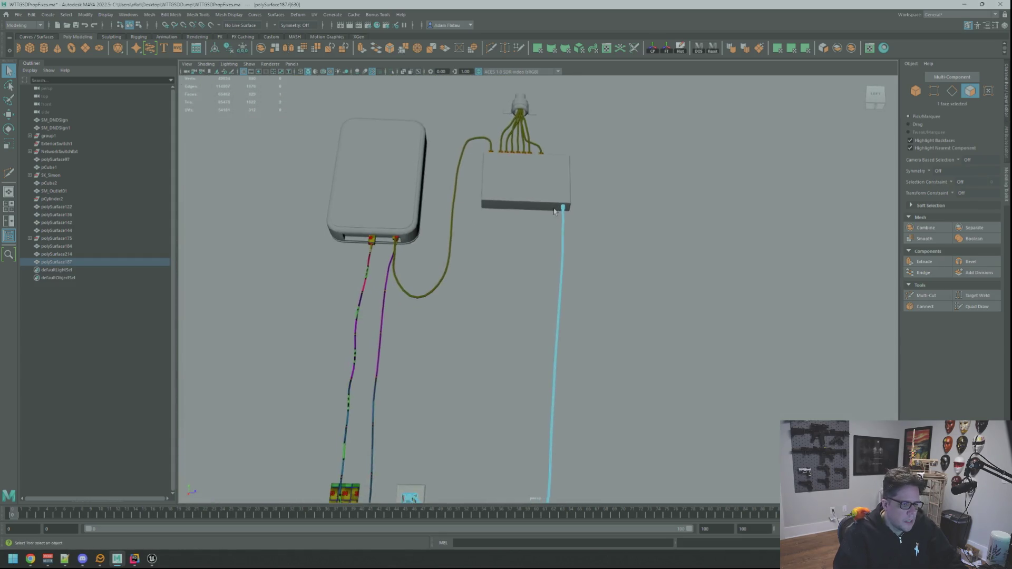
{"action": "key", "text": "f"}
{"action": "scroll", "coordinate": [627, 237], "scroll_direction": "down", "scroll_amount": 10}
{"action": "left_click_drag", "start_coordinate": [576, 249], "coordinate": [602, 237], "text": "alt"}
{"action": "right_click_drag", "start_coordinate": [602, 237], "coordinate": [552, 230], "text": "alt"}
{"action": "mouse_move", "coordinate": [551, 230]}
{"action": "left_mouse_down", "text": "alt"}
{"action": "mouse_move", "coordinate": [530, 220]}
{"action": "mouse_move", "coordinate": [524, 232]}
{"action": "left_mouse_up", "text": "alt"}
{"action": "scroll", "coordinate": [522, 241], "scroll_direction": "up", "scroll_amount": 1}
{"action": "scroll", "coordinate": [525, 242], "scroll_direction": "down", "scroll_amount": 5}
{"action": "scroll", "coordinate": [559, 246], "scroll_direction": "up", "scroll_amount": 3}
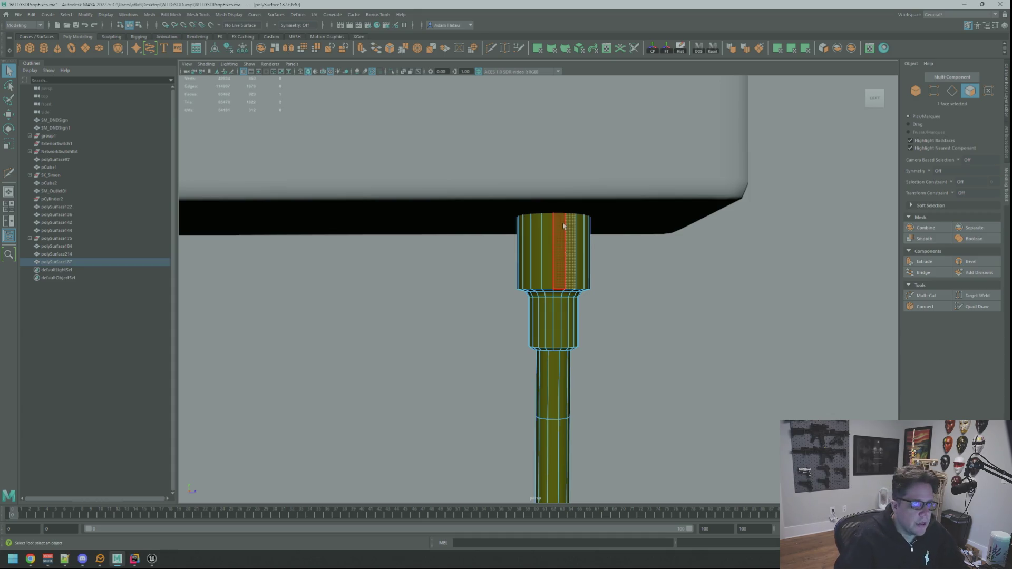
Frame the selected plug-head faces and settle on a level side view.
{"action": "left_click_drag", "start_coordinate": [499, 244], "coordinate": [495, 253], "text": "alt"}
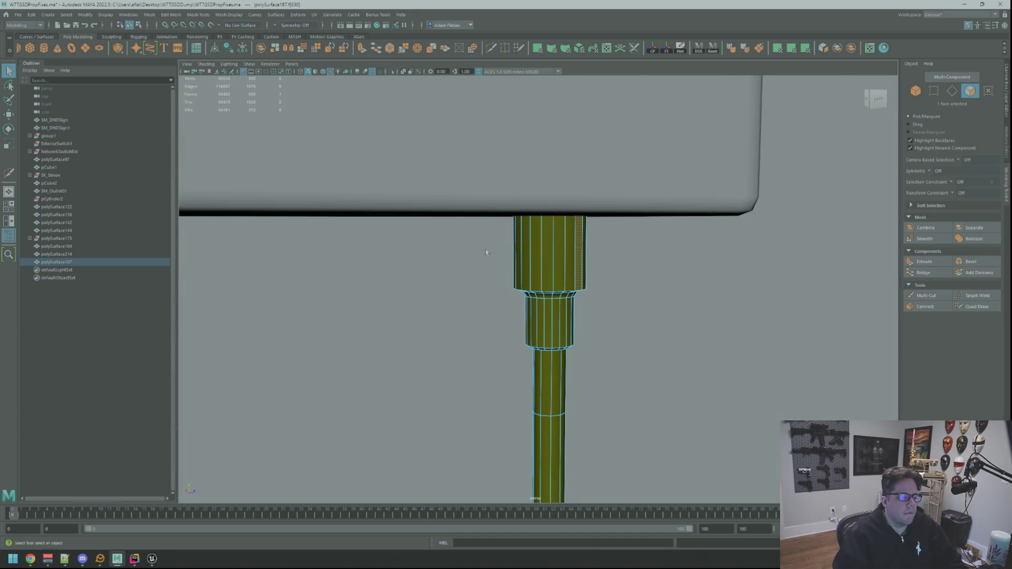
{"action": "key", "text": "w"}
{"action": "key", "text": "f"}
{"action": "scroll", "coordinate": [601, 293], "scroll_direction": "down", "scroll_amount": 5}
{"action": "key", "text": "f"}
{"action": "scroll", "coordinate": [633, 305], "scroll_direction": "down", "scroll_amount": 5}
{"action": "mouse_move", "coordinate": [636, 310]}
{"action": "left_mouse_down", "text": "alt"}
{"action": "mouse_move", "coordinate": [583, 277]}
{"action": "mouse_move", "coordinate": [599, 269]}
{"action": "mouse_move", "coordinate": [531, 287]}
{"action": "left_mouse_up", "text": "alt"}
{"action": "key", "text": "f"}
{"action": "scroll", "coordinate": [643, 289], "scroll_direction": "down", "scroll_amount": 5}
{"action": "key", "text": "f"}
{"action": "scroll", "coordinate": [605, 311], "scroll_direction": "down", "scroll_amount": 5}
{"action": "mouse_move", "coordinate": [605, 311]}
{"action": "left_mouse_down", "text": "alt"}
{"action": "mouse_move", "coordinate": [630, 285]}
{"action": "mouse_move", "coordinate": [601, 285]}
{"action": "mouse_move", "coordinate": [607, 271]}
{"action": "mouse_move", "coordinate": [666, 271]}
{"action": "mouse_move", "coordinate": [689, 283]}
{"action": "mouse_move", "coordinate": [640, 280]}
{"action": "mouse_move", "coordinate": [590, 317]}
{"action": "mouse_move", "coordinate": [578, 312]}
{"action": "mouse_move", "coordinate": [583, 286]}
{"action": "mouse_move", "coordinate": [583, 311]}
{"action": "mouse_move", "coordinate": [643, 293]}
{"action": "mouse_move", "coordinate": [610, 294]}
{"action": "left_mouse_up", "text": "alt"}
{"action": "key", "text": "f"}
{"action": "scroll", "coordinate": [633, 280], "scroll_direction": "down", "scroll_amount": 5}
{"action": "key", "text": "f"}
{"action": "scroll", "coordinate": [705, 308], "scroll_direction": "down", "scroll_amount": 5}
{"action": "scroll", "coordinate": [675, 292], "scroll_direction": "up", "scroll_amount": 2}
{"action": "scroll", "coordinate": [574, 295], "scroll_direction": "down", "scroll_amount": 4}
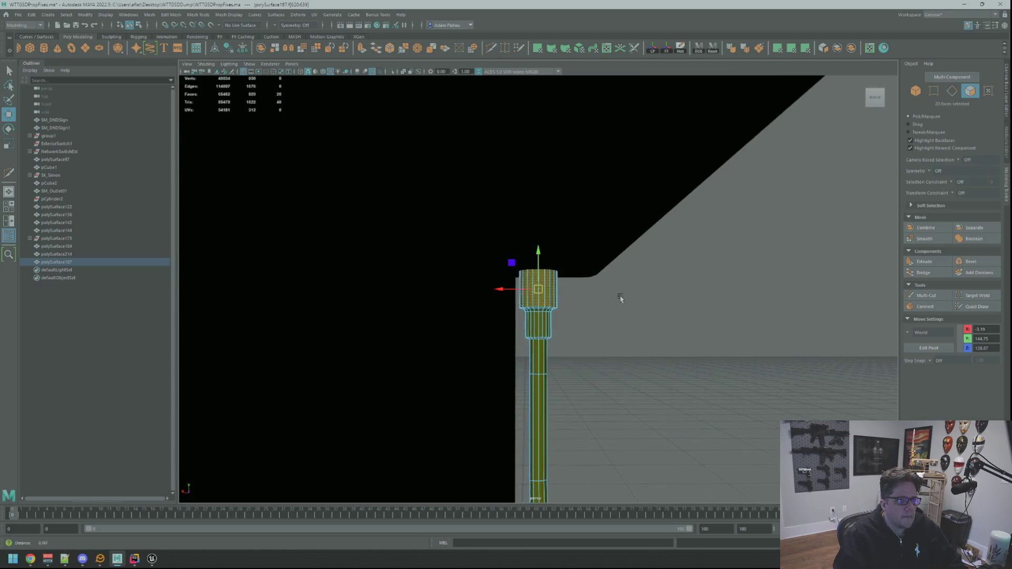
{"action": "right_click_drag", "start_coordinate": [627, 296], "coordinate": [643, 301], "text": "alt"}
{"action": "mouse_move", "coordinate": [575, 297]}
{"action": "left_mouse_down", "text": "alt"}
{"action": "mouse_move", "coordinate": [561, 289]}
{"action": "mouse_move", "coordinate": [615, 292]}
{"action": "mouse_move", "coordinate": [712, 324]}
{"action": "mouse_move", "coordinate": [657, 300]}
{"action": "mouse_move", "coordinate": [668, 310]}
{"action": "left_mouse_up", "text": "alt"}
{"action": "scroll", "coordinate": [668, 310], "scroll_direction": "up", "scroll_amount": 2}
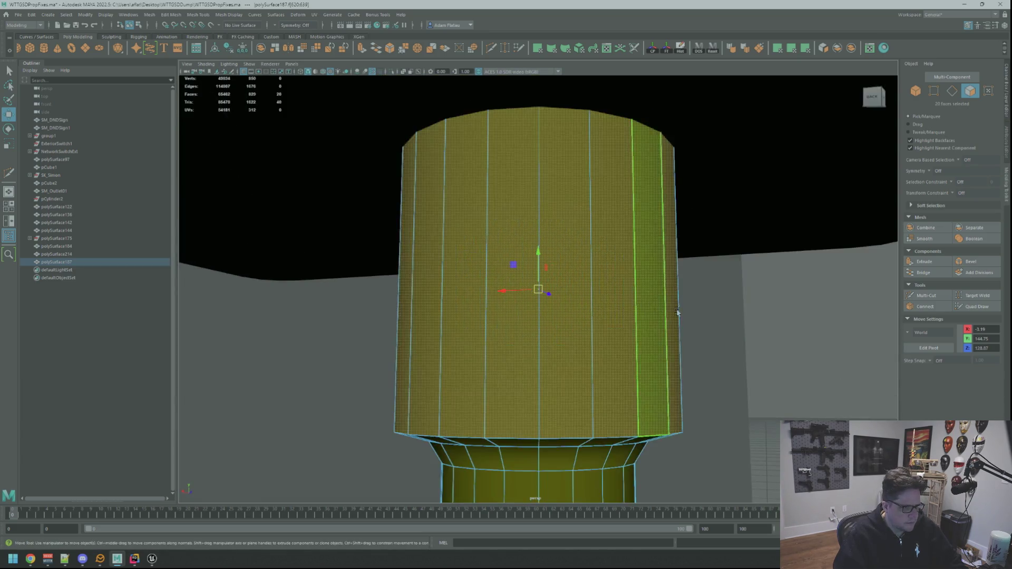
{"action": "scroll", "coordinate": [670, 314], "scroll_direction": "down", "scroll_amount": 4}
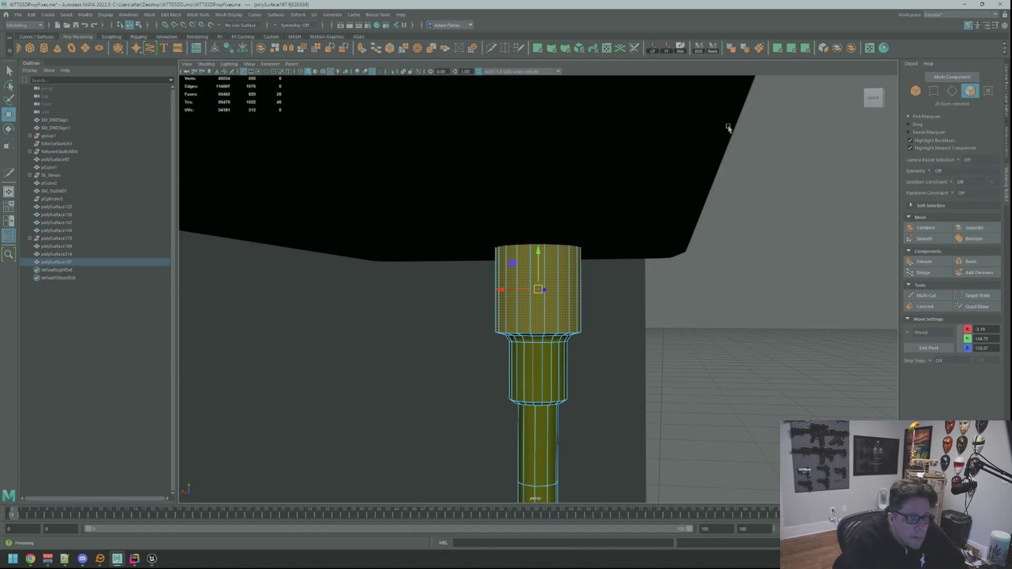
{"action": "scroll", "coordinate": [738, 254], "scroll_direction": "up", "scroll_amount": 5}
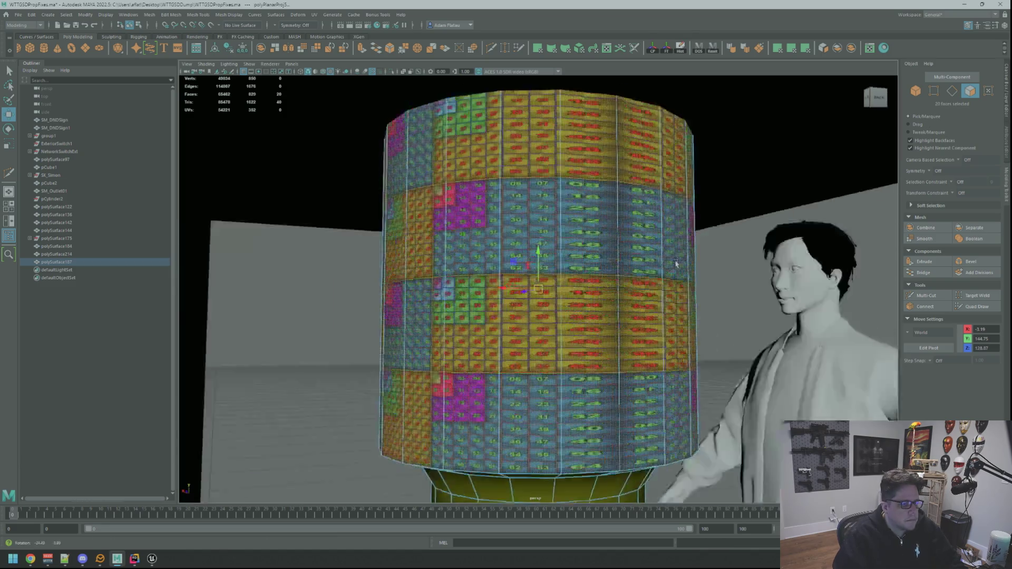
{"action": "left_click_drag", "start_coordinate": [718, 246], "coordinate": [585, 232], "text": "alt"}
Cut a UV seam on the plug head and move its UVs onto the coloured texture.
{"action": "right_click_drag", "start_coordinate": [570, 235], "coordinate": [565, 217]}
{"action": "key", "text": "q"}
{"action": "left_click", "coordinate": [566, 217]}
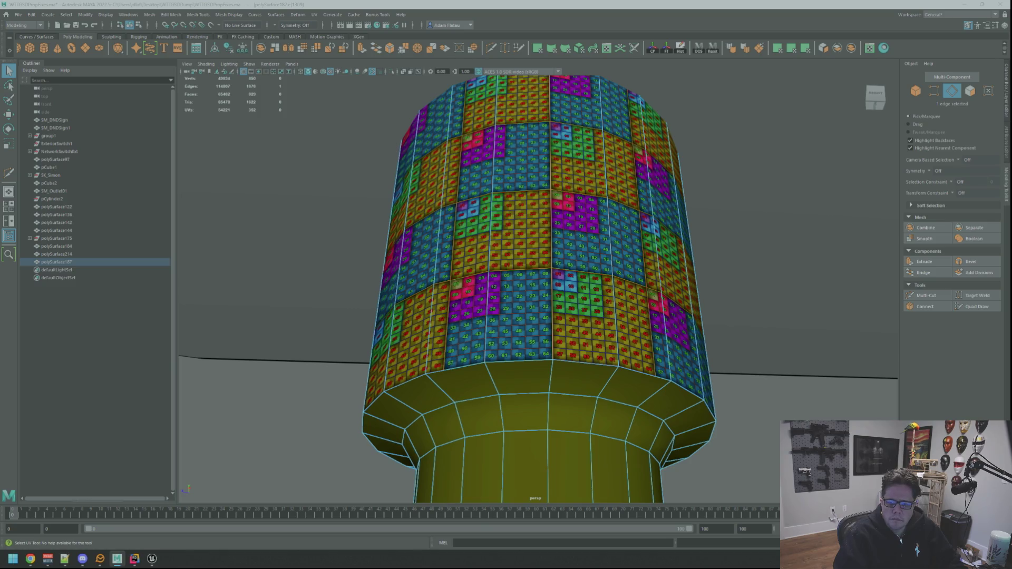
{"action": "right_click_drag", "start_coordinate": [565, 218], "coordinate": [566, 200], "text": "shift"}
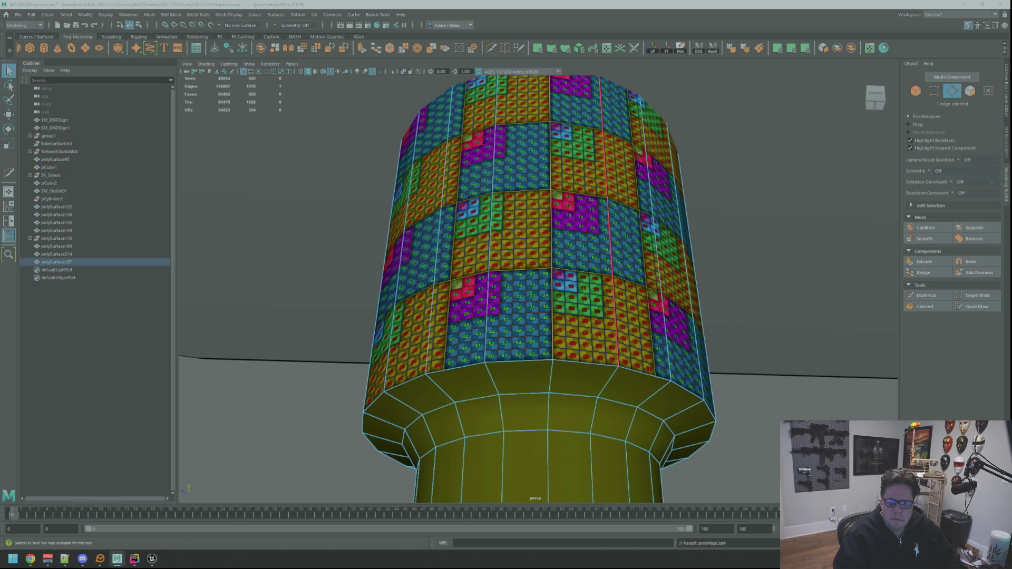
{"action": "key", "text": "F12"}
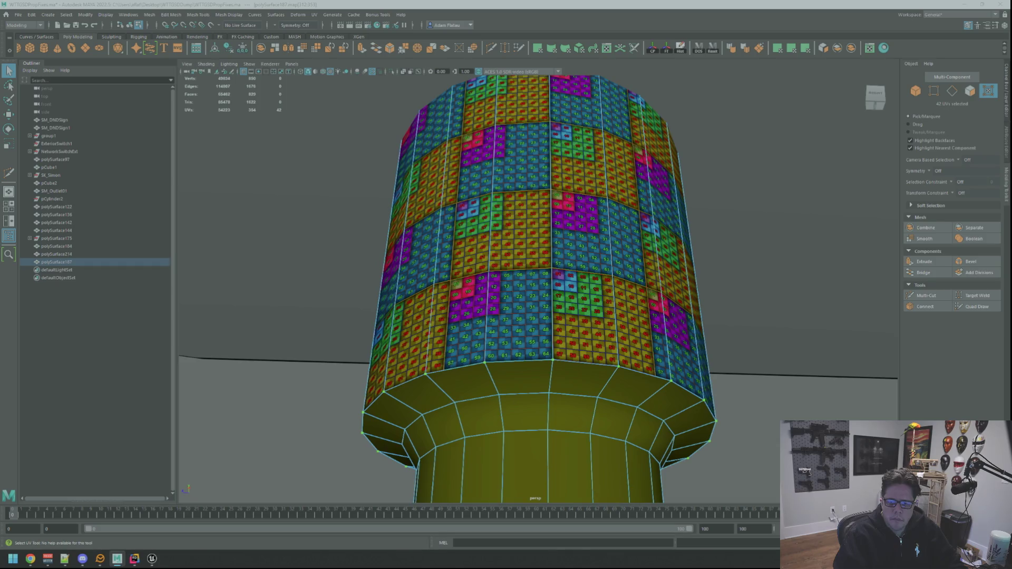
{"action": "key", "text": "w"}
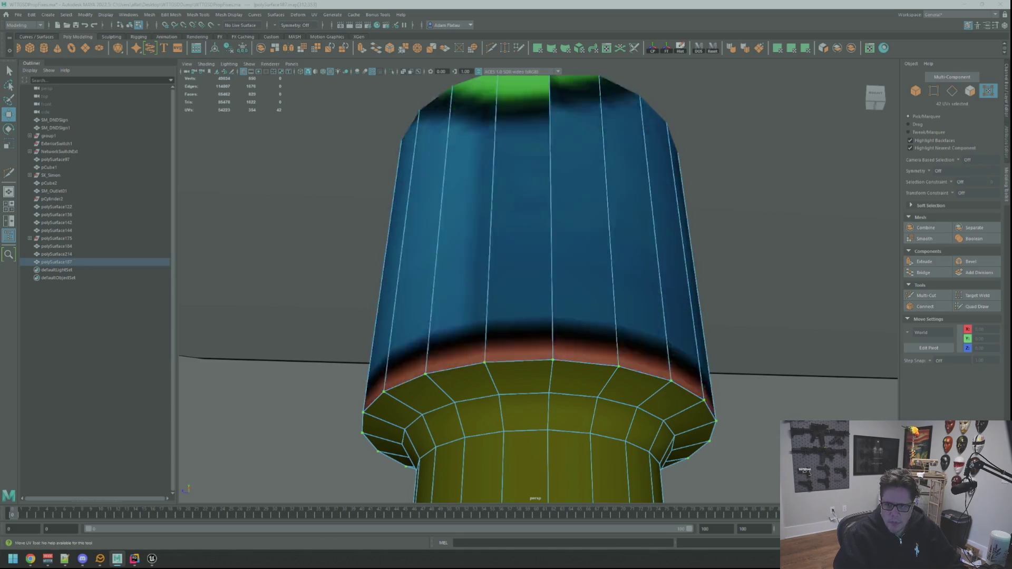
{"action": "key", "text": "f"}
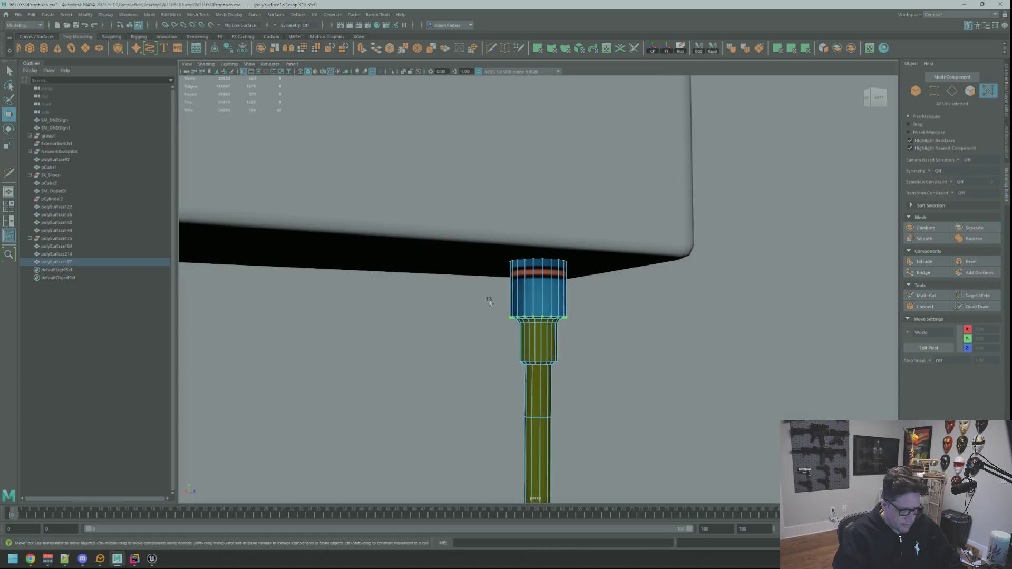
{"action": "scroll", "coordinate": [502, 309], "scroll_direction": "up", "scroll_amount": 3}
{"action": "mouse_move", "coordinate": [503, 309]}
{"action": "left_mouse_down", "text": "alt"}
{"action": "mouse_move", "coordinate": [503, 290]}
{"action": "mouse_move", "coordinate": [507, 325]}
{"action": "left_mouse_up", "text": "alt"}
Planar-project the second face ring around the plug head and select its UVs for moving.
{"action": "mouse_move", "coordinate": [507, 326]}
{"action": "right_mouse_down"}
{"action": "mouse_move", "coordinate": [542, 348]}
{"action": "mouse_move", "coordinate": [540, 364]}
{"action": "right_mouse_up"}
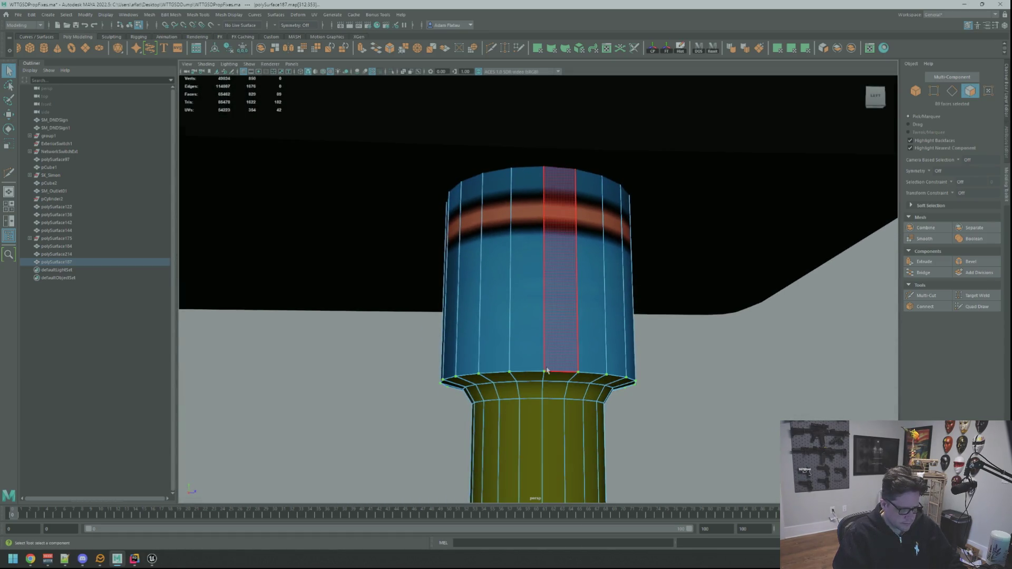
{"action": "double_click", "coordinate": [533, 378]}
{"action": "key", "text": "f"}
{"action": "key", "text": "w"}
{"action": "scroll", "coordinate": [553, 361], "scroll_direction": "down", "scroll_amount": 6}
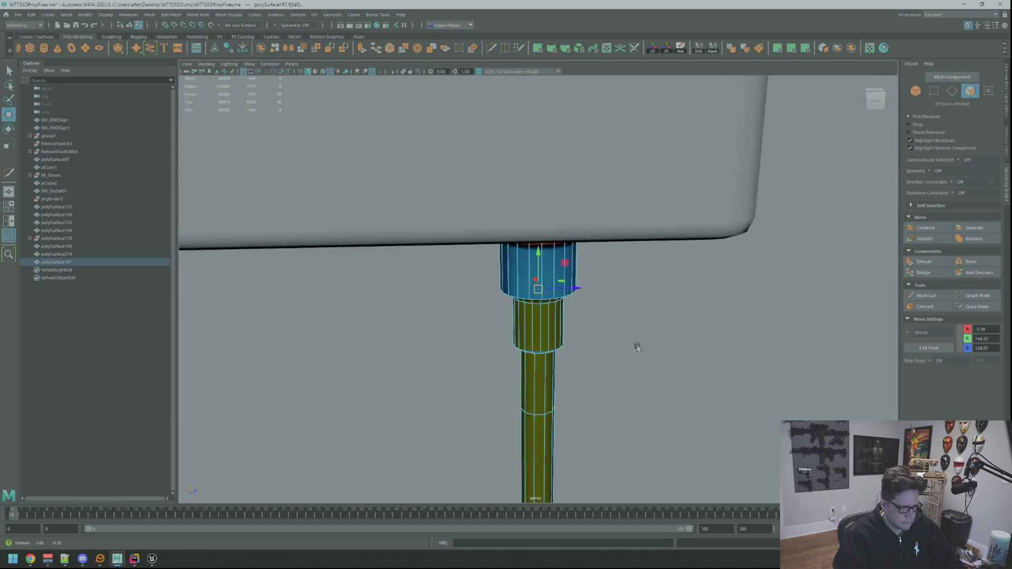
{"action": "left_click", "coordinate": [791, 48]}
{"action": "key", "text": "q"}
{"action": "key", "text": "F12"}
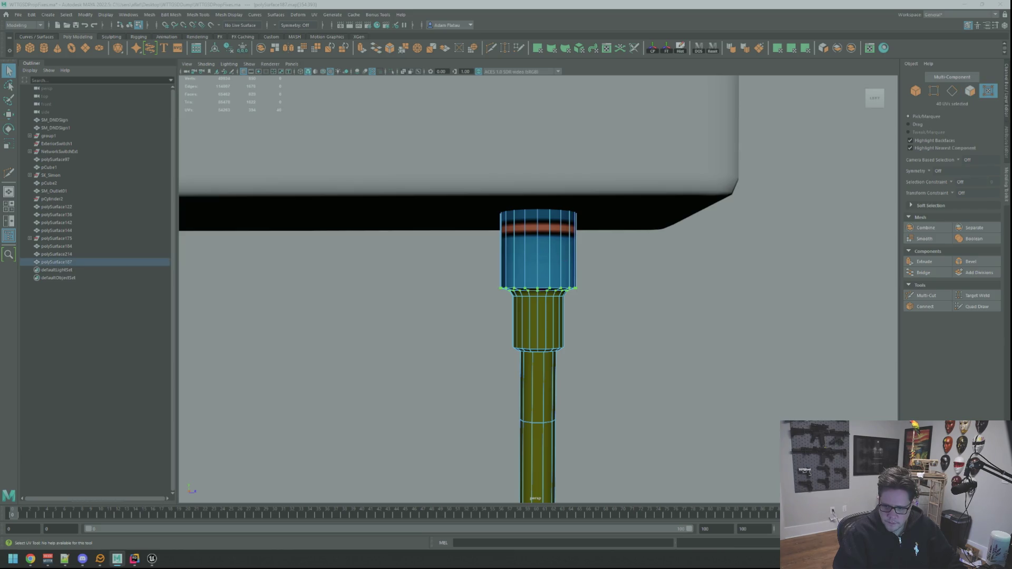
{"action": "key", "text": "w"}
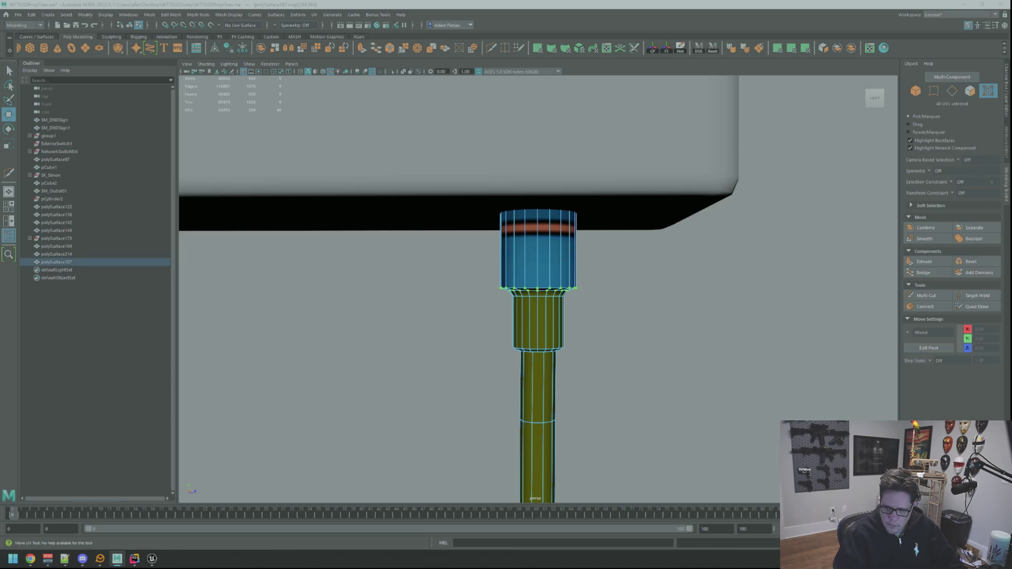
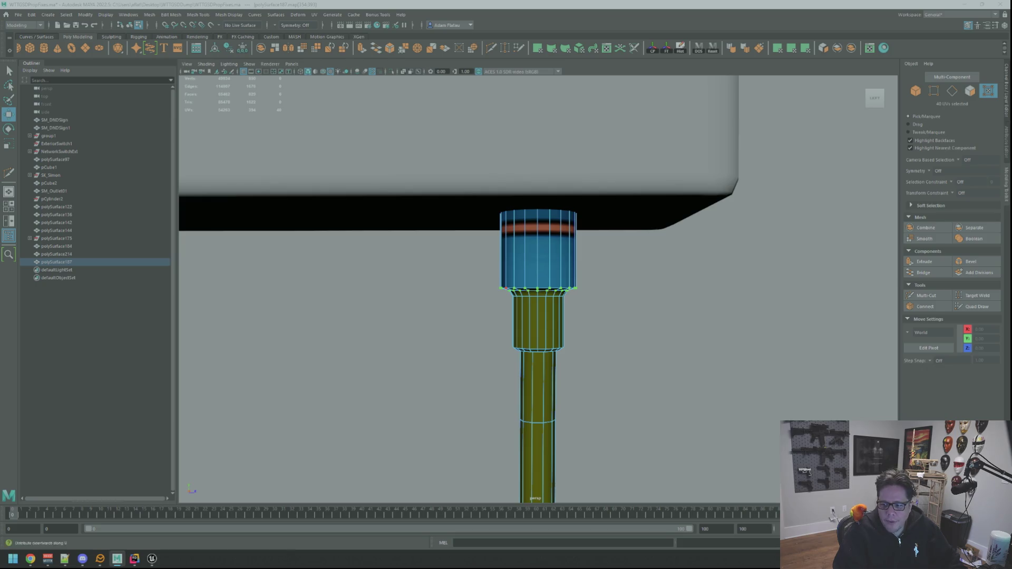
Clear the UV selection and orbit to a low, level view of the plug.
{"action": "key", "text": "F8"}
{"action": "key", "text": "F8"}
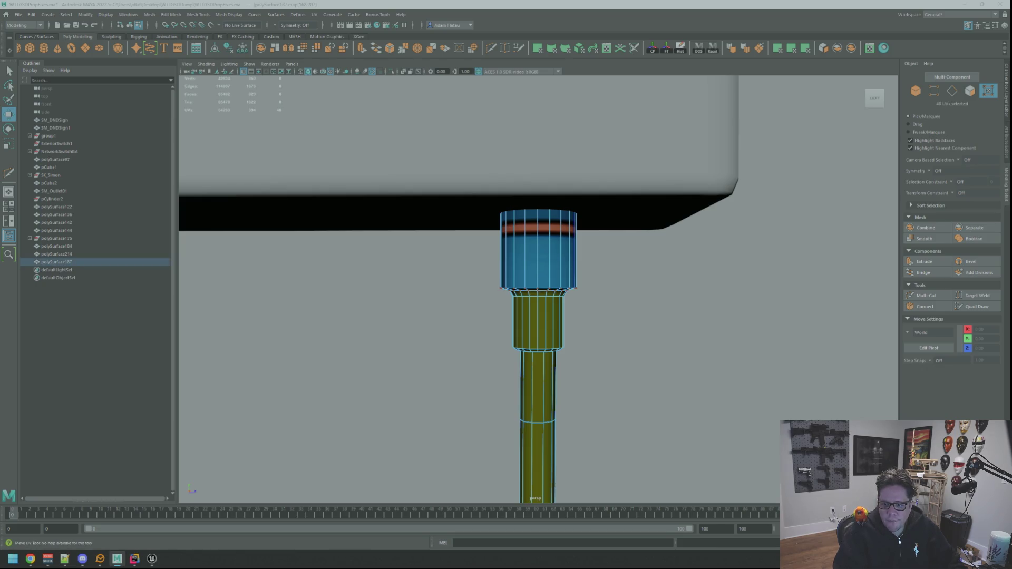
{"action": "key", "text": "F8"}
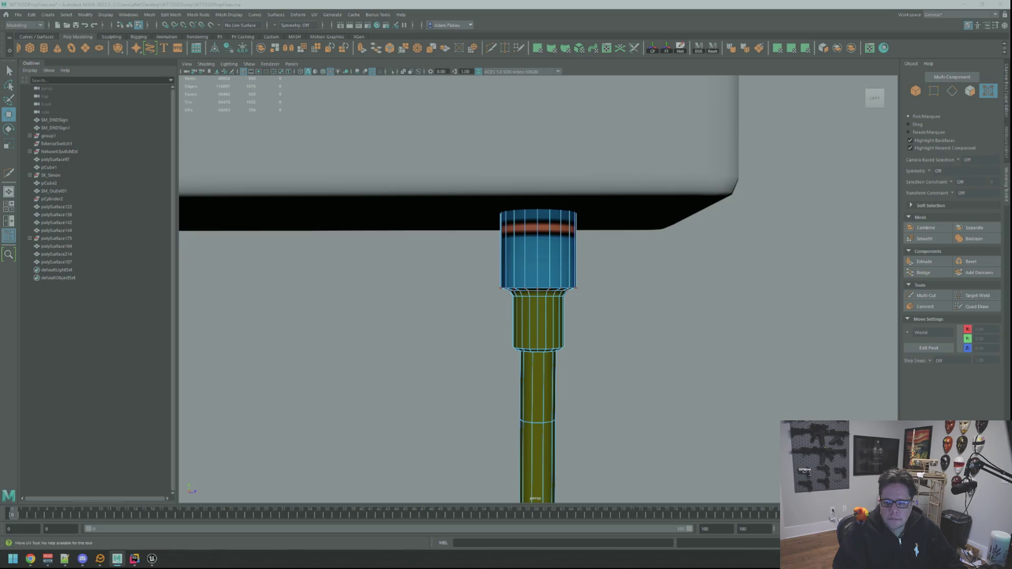
{"action": "key", "text": "F8"}
{"action": "mouse_move", "coordinate": [683, 210]}
{"action": "left_mouse_down", "text": "alt"}
{"action": "mouse_move", "coordinate": [746, 188]}
{"action": "mouse_move", "coordinate": [773, 192]}
{"action": "left_mouse_up", "text": "alt"}
{"action": "left_click", "coordinate": [785, 189]}
{"action": "scroll", "coordinate": [632, 234], "scroll_direction": "up", "scroll_amount": 3}
{"action": "mouse_move", "coordinate": [640, 237]}
{"action": "left_mouse_down", "text": "alt"}
{"action": "mouse_move", "coordinate": [533, 251]}
{"action": "mouse_move", "coordinate": [557, 263]}
{"action": "mouse_move", "coordinate": [543, 261]}
{"action": "mouse_move", "coordinate": [549, 289]}
{"action": "left_mouse_up", "text": "alt"}
{"action": "scroll", "coordinate": [557, 263], "scroll_direction": "down", "scroll_amount": 5}
{"action": "scroll", "coordinate": [553, 263], "scroll_direction": "up", "scroll_amount": 5}
{"action": "mouse_move", "coordinate": [549, 290]}
{"action": "right_mouse_down"}
{"action": "mouse_move", "coordinate": [560, 290]}
{"action": "mouse_move", "coordinate": [549, 293]}
{"action": "right_mouse_up"}
Pick a tall face on the plug collar.
{"action": "left_click", "coordinate": [549, 293]}
{"action": "key", "text": "q"}
{"action": "left_click", "coordinate": [542, 299]}
{"action": "scroll", "coordinate": [542, 302], "scroll_direction": "down", "scroll_amount": 3}
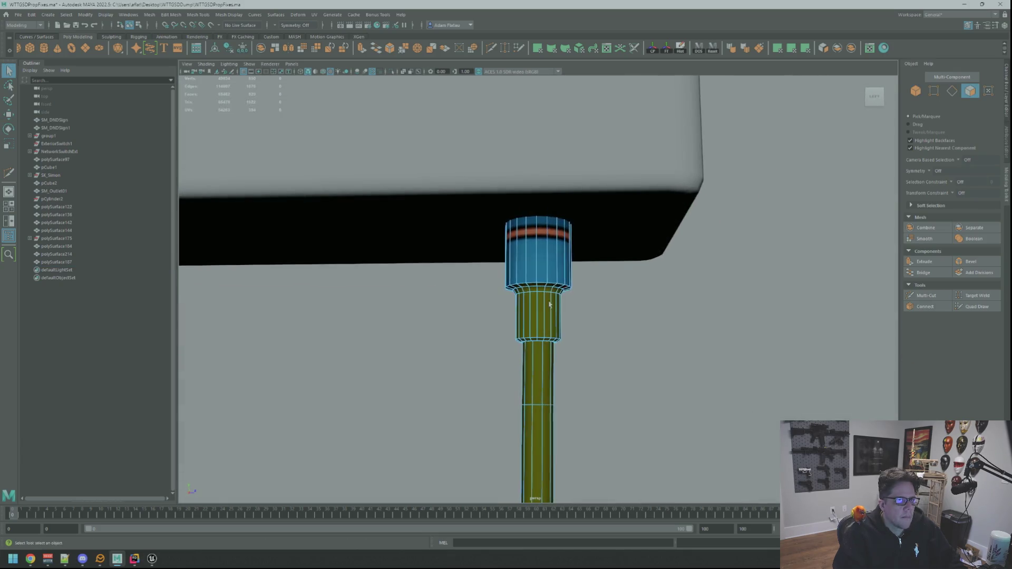
{"action": "scroll", "coordinate": [554, 285], "scroll_direction": "up", "scroll_amount": 6}
Select the whole ring of collar faces and frame it.
{"action": "left_click", "coordinate": [616, 260]}
{"action": "left_click", "coordinate": [632, 259]}
{"action": "left_click", "coordinate": [634, 256]}
{"action": "double_click", "coordinate": [647, 263]}
{"action": "key", "text": "f"}
{"action": "key", "text": "w"}
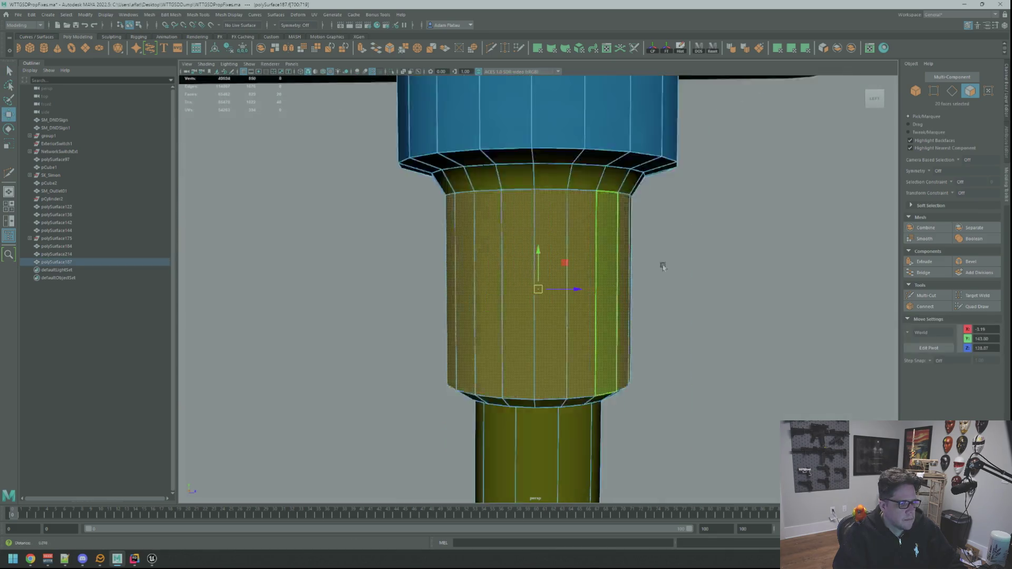
{"action": "scroll", "coordinate": [595, 249], "scroll_direction": "down", "scroll_amount": 5}
{"action": "scroll", "coordinate": [595, 249], "scroll_direction": "up", "scroll_amount": 2}
{"action": "scroll", "coordinate": [596, 249], "scroll_direction": "up", "scroll_amount": 3}
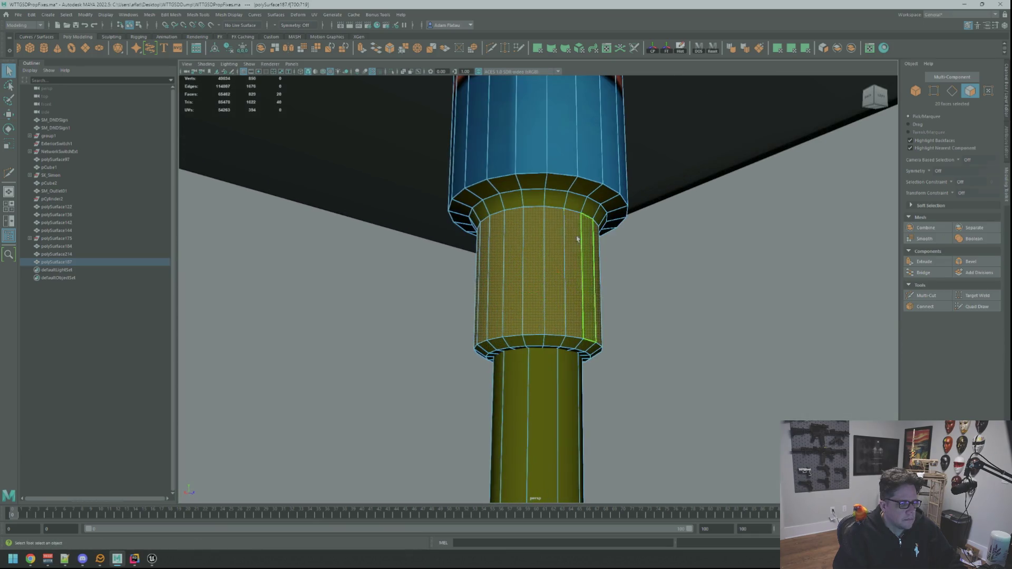
Add the flange face ring to the collar selection.
{"action": "double_click", "coordinate": [547, 199], "text": "shift"}
{"action": "key", "text": "f"}
{"action": "scroll", "coordinate": [623, 242], "scroll_direction": "down", "scroll_amount": 8}
{"action": "scroll", "coordinate": [614, 244], "scroll_direction": "up", "scroll_amount": 3}
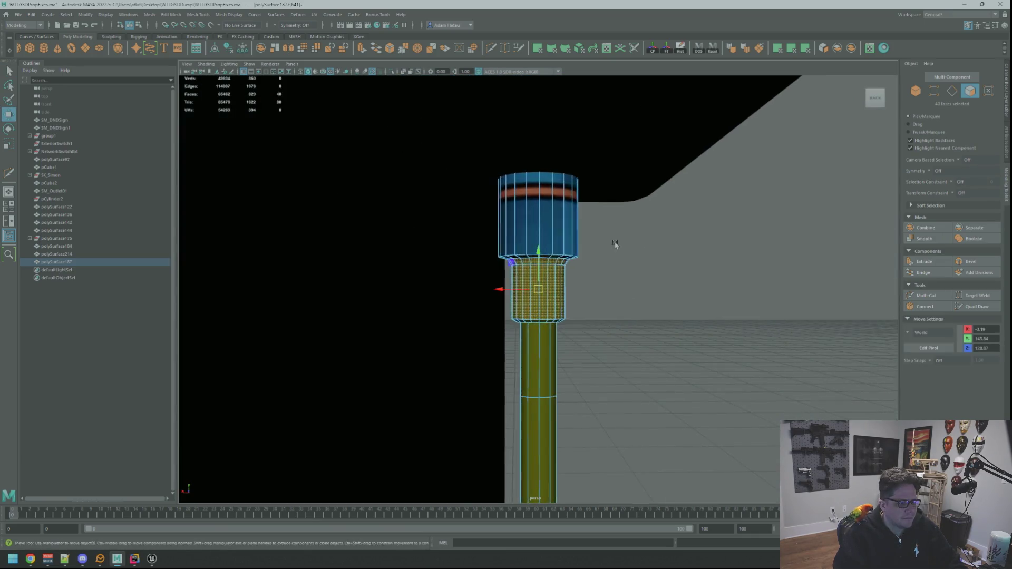
Apply a planar UV projection to the 40 collar and flange faces.
{"action": "left_click", "coordinate": [777, 48]}
{"action": "key", "text": "f"}
{"action": "left_click_drag", "start_coordinate": [611, 295], "coordinate": [617, 248], "text": "alt"}
Select a vertical collar edge, convert it to UVs, and get ready to move them.
{"action": "key", "text": "q"}
{"action": "key", "text": "F10"}
{"action": "left_click", "coordinate": [538, 253]}
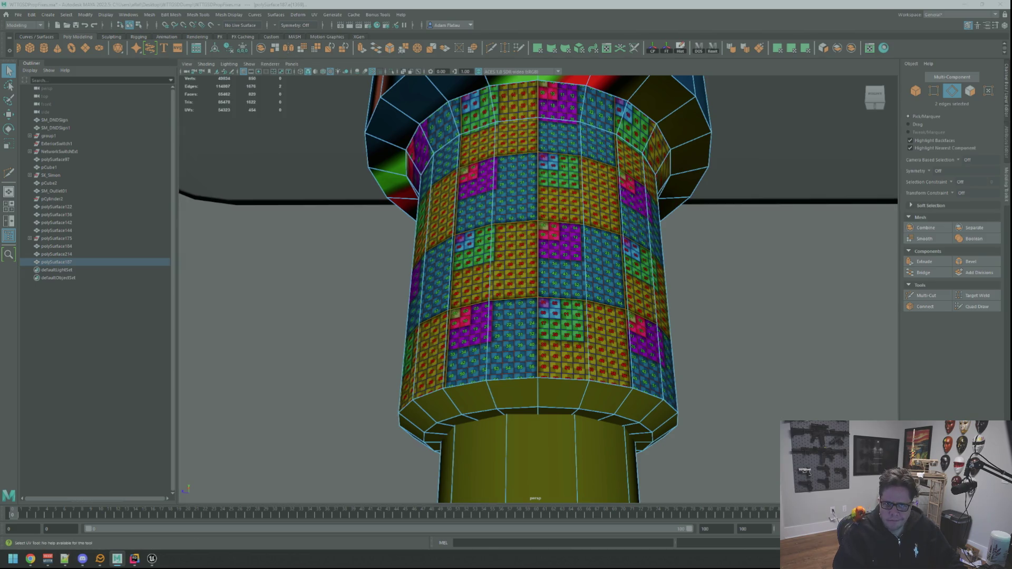
{"action": "key", "text": "ctrl+F12"}
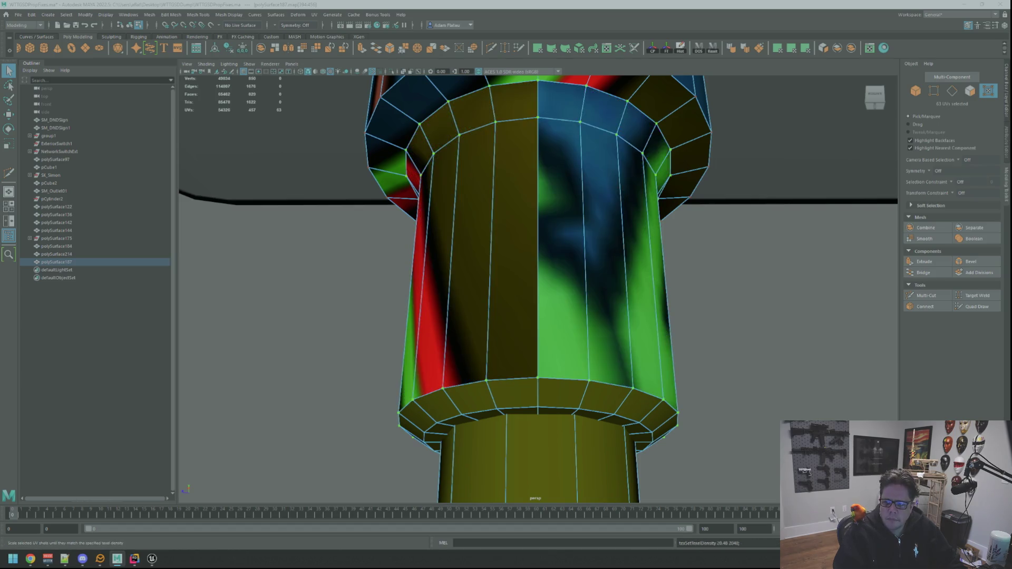
{"action": "key", "text": "w"}
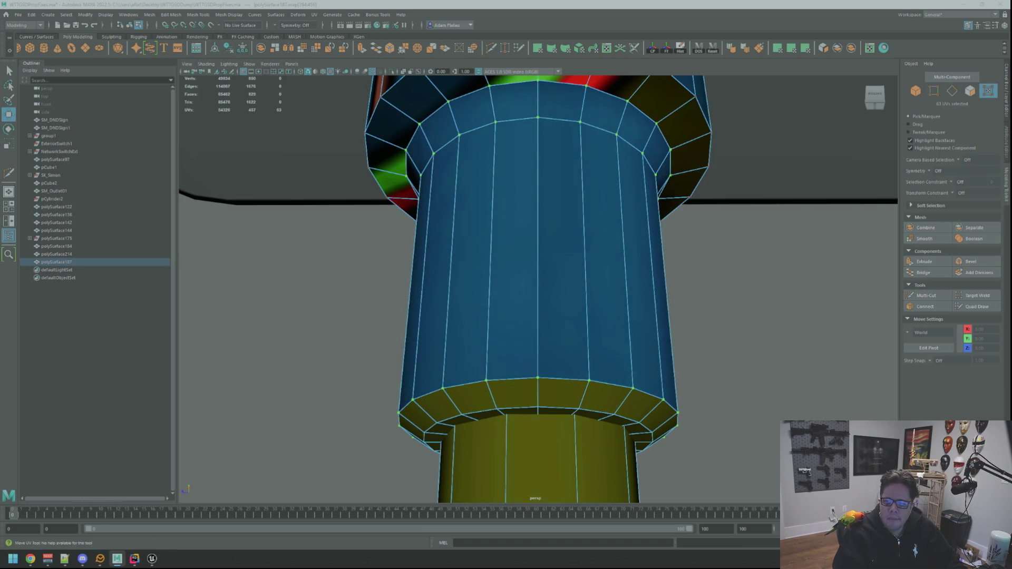
{"action": "mouse_move", "coordinate": [653, 273]}
{"action": "left_mouse_down", "text": "alt"}
{"action": "mouse_move", "coordinate": [597, 260]}
{"action": "mouse_move", "coordinate": [480, 277]}
{"action": "left_mouse_up", "text": "alt"}
{"action": "mouse_move", "coordinate": [481, 276]}
{"action": "right_mouse_down", "text": "alt"}
{"action": "mouse_move", "coordinate": [528, 253]}
{"action": "mouse_move", "coordinate": [514, 255]}
{"action": "right_mouse_up", "text": "alt"}
{"action": "key", "text": "q"}
{"action": "left_click", "coordinate": [514, 255]}
{"action": "key", "text": "F11"}
{"action": "double_click", "coordinate": [572, 289]}
{"action": "left_click_drag", "start_coordinate": [572, 289], "coordinate": [542, 287], "text": "alt"}
{"action": "scroll", "coordinate": [543, 280], "scroll_direction": "up", "scroll_amount": 3}
{"action": "scroll", "coordinate": [544, 271], "scroll_direction": "down", "scroll_amount": 3}
{"action": "left_click", "coordinate": [532, 243], "text": "shift"}
{"action": "left_click", "coordinate": [567, 254], "text": "shift"}
{"action": "left_click", "coordinate": [582, 269], "text": "shift"}
{"action": "left_click", "coordinate": [590, 286], "text": "shift"}
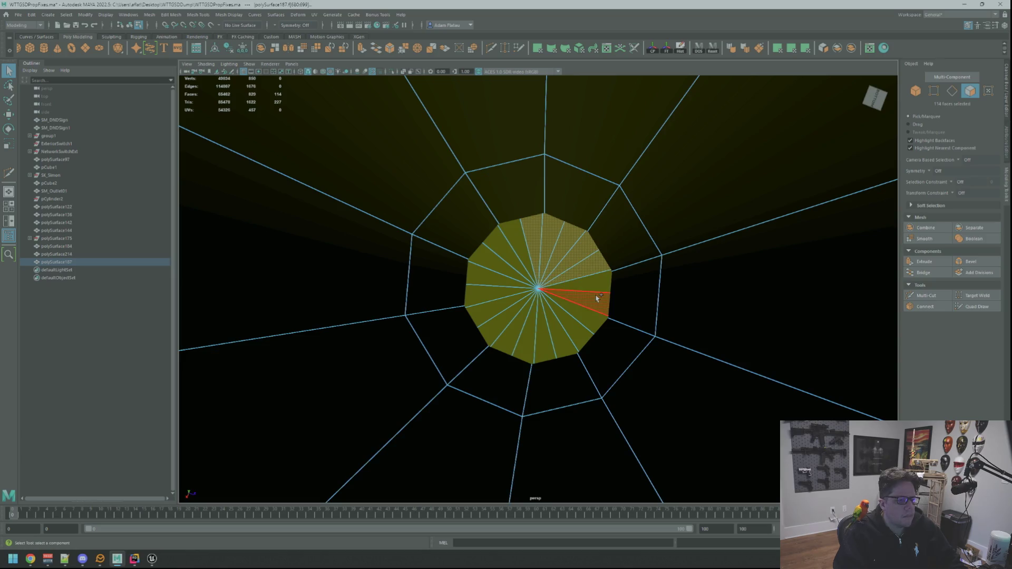
{"action": "left_click", "coordinate": [588, 303], "text": "shift"}
{"action": "left_click", "coordinate": [583, 319], "text": "shift"}
{"action": "left_click", "coordinate": [573, 333], "text": "shift"}
{"action": "left_click", "coordinate": [558, 332], "text": "shift"}
{"action": "left_click", "coordinate": [546, 335], "text": "shift"}
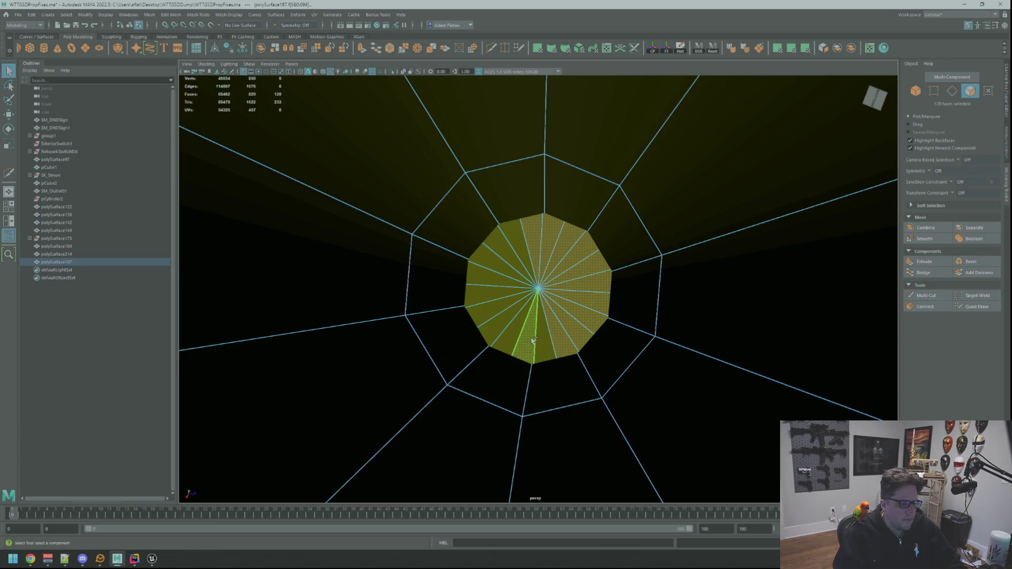
{"action": "left_click", "coordinate": [534, 337], "text": "shift"}
{"action": "left_click", "coordinate": [520, 336], "text": "shift"}
{"action": "left_click", "coordinate": [505, 332], "text": "shift"}
{"action": "left_click", "coordinate": [492, 324], "text": "shift"}
{"action": "left_click", "coordinate": [490, 280], "text": "shift"}
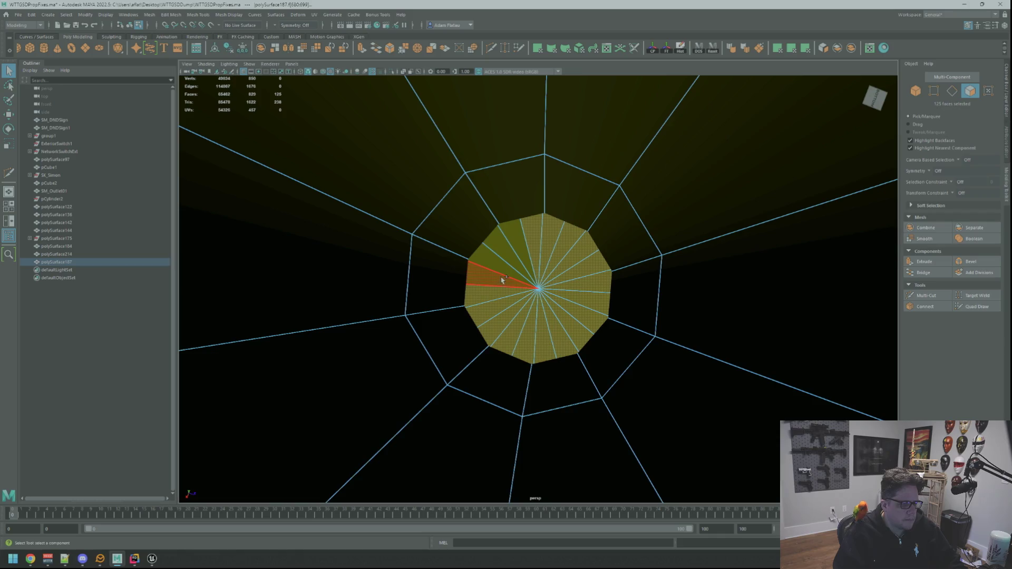
{"action": "left_click", "coordinate": [493, 263], "text": "shift"}
{"action": "left_click", "coordinate": [506, 249], "text": "shift"}
{"action": "left_click", "coordinate": [517, 250], "text": "shift"}
{"action": "left_click", "coordinate": [493, 244], "text": "shift"}
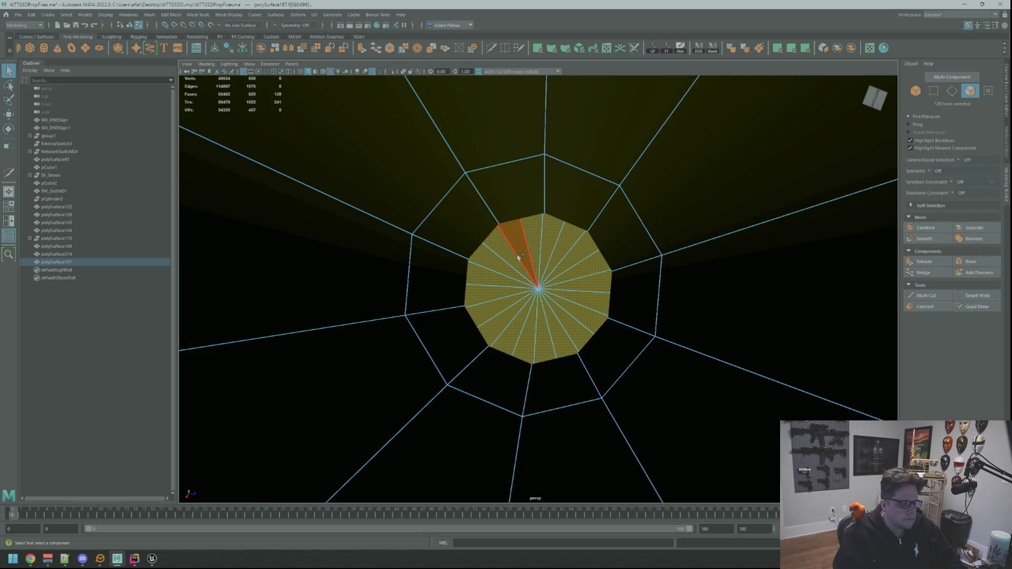
{"action": "key", "text": "f"}
{"action": "key", "text": "w"}
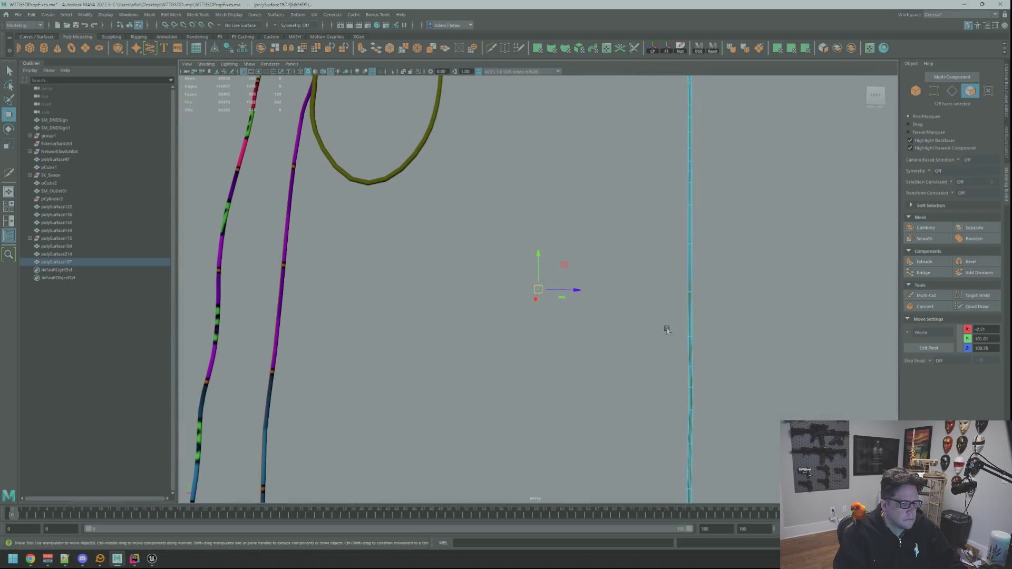
{"action": "mouse_move", "coordinate": [667, 330]}
{"action": "left_mouse_down", "text": "alt"}
{"action": "mouse_move", "coordinate": [624, 260]}
{"action": "mouse_move", "coordinate": [671, 235]}
{"action": "left_mouse_up", "text": "alt"}
{"action": "key", "text": "F8"}
{"action": "key", "text": "q"}
{"action": "left_click", "coordinate": [596, 186]}
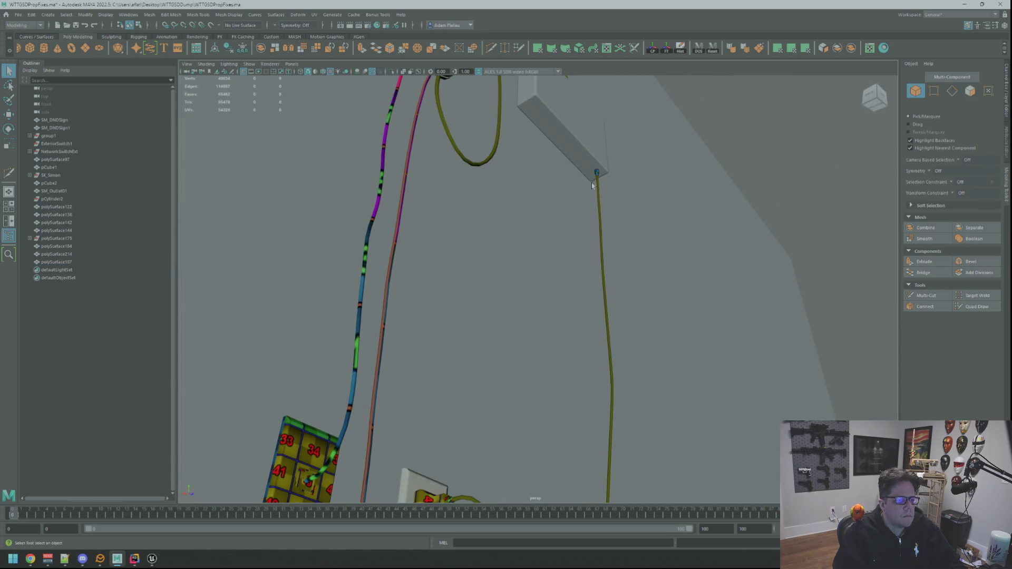
Pull the camera back and select the right cable.
{"action": "left_click", "coordinate": [597, 177]}
{"action": "right_click", "coordinate": [592, 170]}
{"action": "left_click", "coordinate": [580, 158], "text": "shift"}
{"action": "mouse_move", "coordinate": [591, 168]}
{"action": "right_mouse_down", "text": "alt"}
{"action": "mouse_move", "coordinate": [599, 228]}
{"action": "mouse_move", "coordinate": [518, 259]}
{"action": "right_mouse_up", "text": "alt"}
{"action": "mouse_move", "coordinate": [547, 291]}
{"action": "right_mouse_down", "text": "alt"}
{"action": "mouse_move", "coordinate": [520, 260]}
{"action": "mouse_move", "coordinate": [501, 260]}
{"action": "right_mouse_up", "text": "alt"}
{"action": "left_click", "coordinate": [531, 274]}
{"action": "left_click", "coordinate": [525, 262]}
Narrow the cable selection to a 40-face ring on its plug.
{"action": "key", "text": "f"}
{"action": "mouse_move", "coordinate": [485, 234]}
{"action": "left_mouse_down"}
{"action": "mouse_move", "coordinate": [509, 253]}
{"action": "mouse_move", "coordinate": [545, 242]}
{"action": "left_mouse_up"}
{"action": "right_click_drag", "start_coordinate": [546, 242], "coordinate": [603, 259], "text": "alt"}
{"action": "mouse_move", "coordinate": [604, 260]}
{"action": "left_mouse_down", "text": "alt"}
{"action": "mouse_move", "coordinate": [580, 228]}
{"action": "mouse_move", "coordinate": [560, 230]}
{"action": "left_mouse_up", "text": "alt"}
{"action": "right_click_drag", "start_coordinate": [560, 230], "coordinate": [559, 274], "text": "ctrl"}
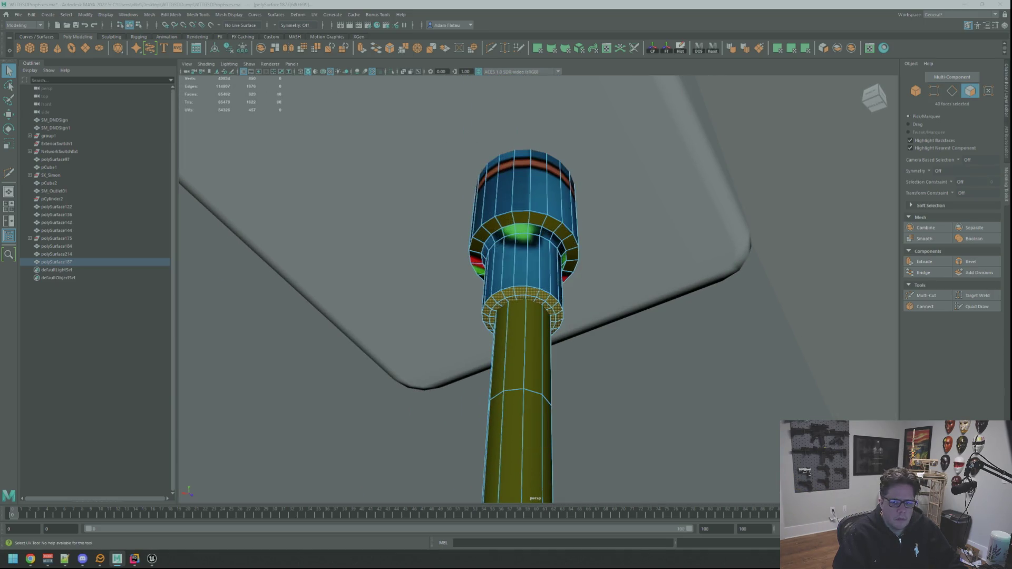
{"action": "left_click_drag", "start_coordinate": [559, 274], "coordinate": [723, 281], "text": "alt"}
Apply a planar UV projection to the 40 plug faces.
{"action": "key", "text": "f"}
{"action": "key", "text": "w"}
{"action": "right_click_drag", "start_coordinate": [722, 281], "coordinate": [734, 252], "text": "alt"}
{"action": "left_click_drag", "start_coordinate": [735, 252], "coordinate": [718, 276], "text": "alt"}
{"action": "key", "text": "ctrl+p"}
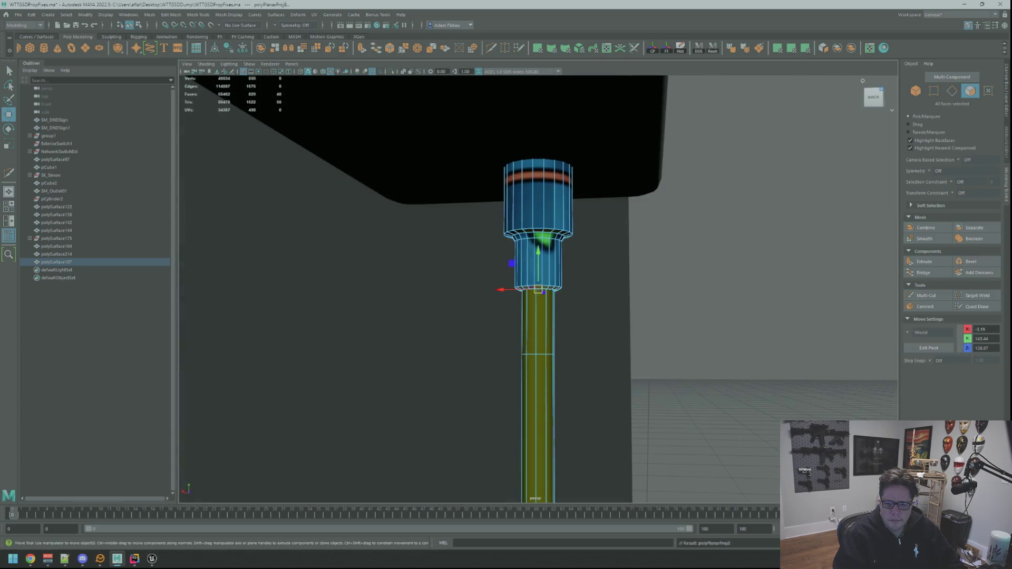
Convert the plug faces to UVs, orient the shells upright, and refine the UV ring selections.
{"action": "key", "text": "ctrl+F12"}
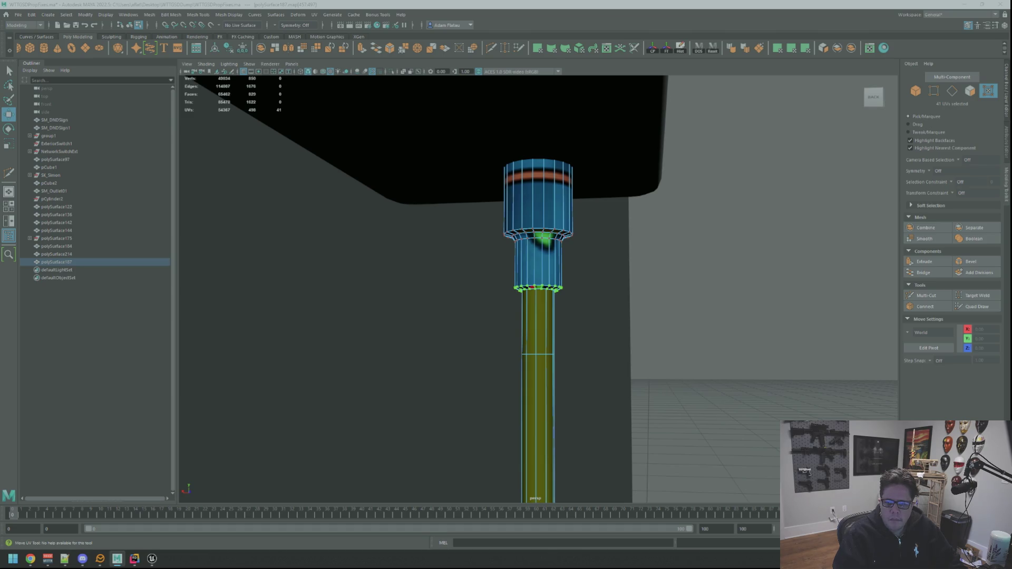
{"action": "key", "text": "ctrl+shift+o"}
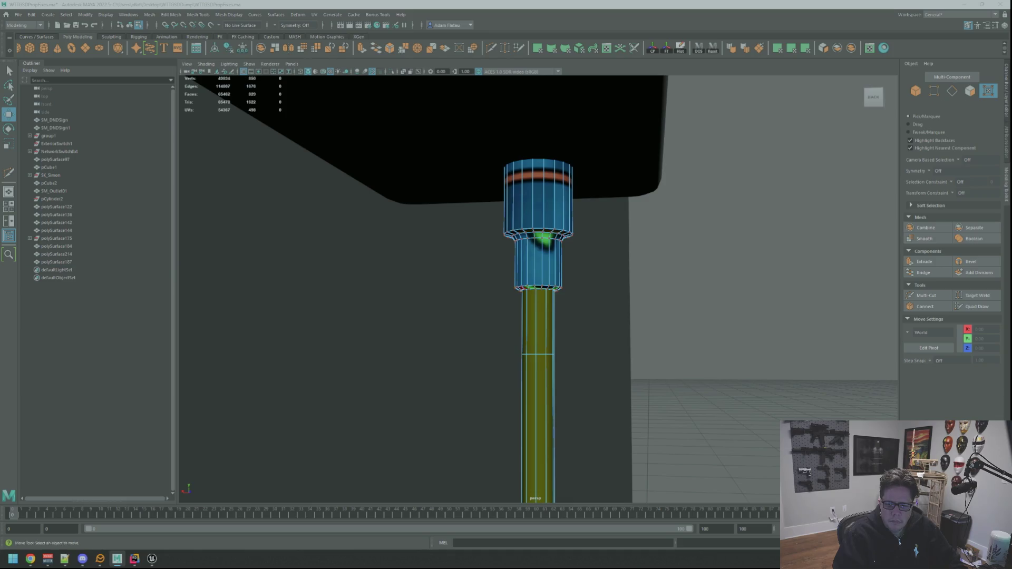
{"action": "key", "text": "w"}
{"action": "key", "text": "Escape"}
{"action": "key", "text": "ctrl+z"}
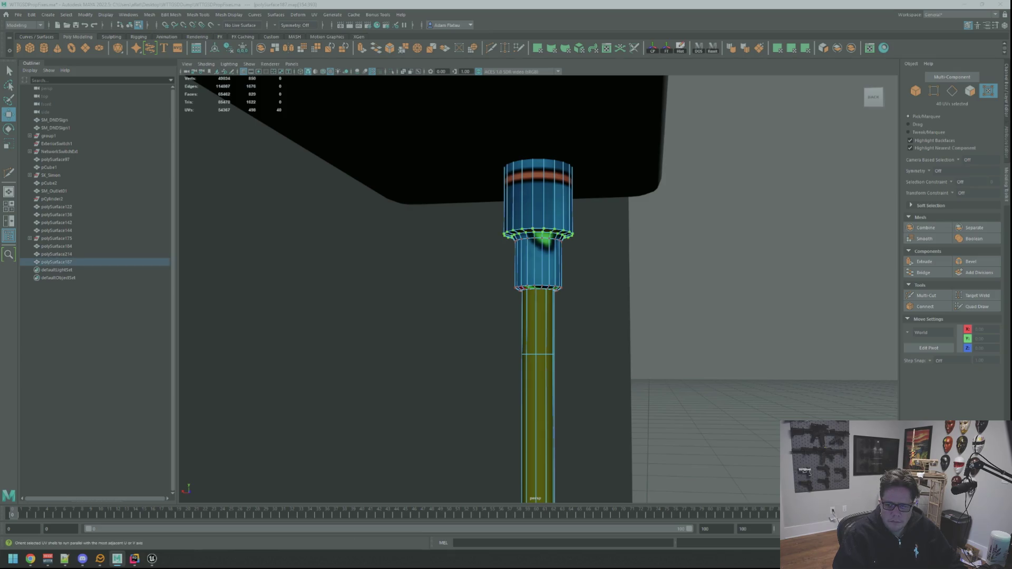
{"action": "key", "text": "ctrl+z"}
{"action": "key", "text": "ctrl+z"}
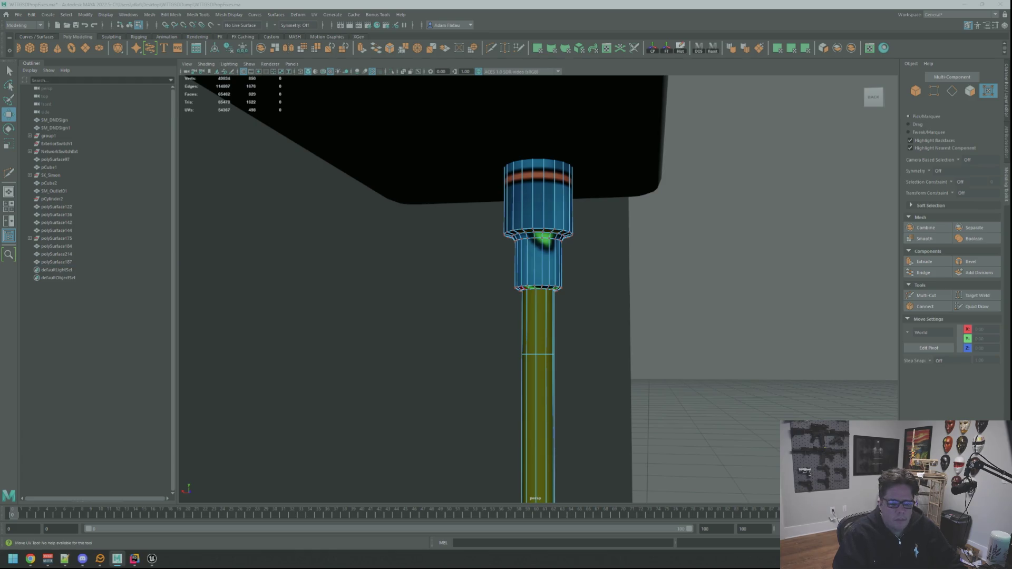
{"action": "scroll", "coordinate": [671, 200], "scroll_direction": "up", "scroll_amount": 5}
{"action": "right_click_drag", "start_coordinate": [699, 199], "coordinate": [725, 191]}
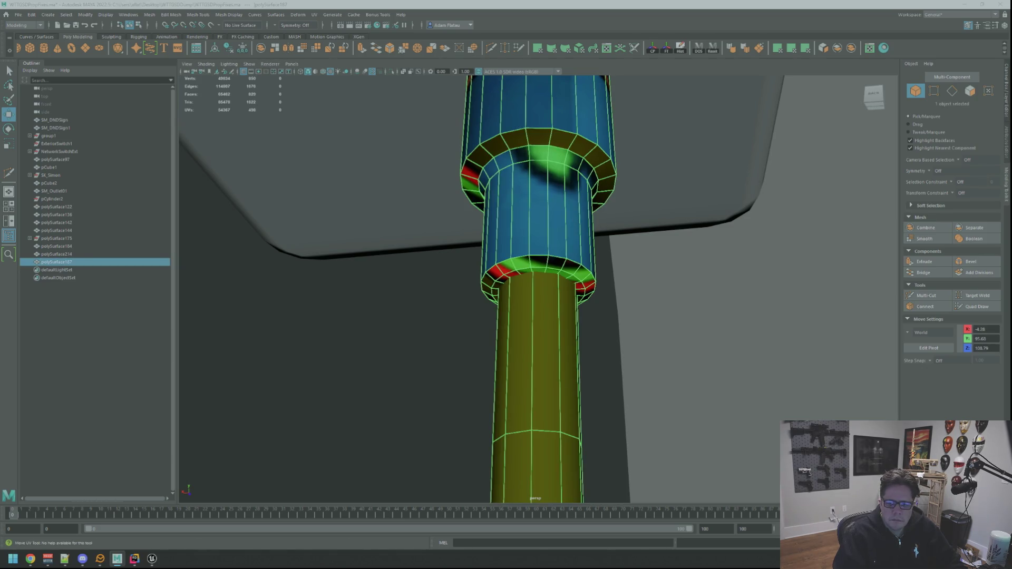
Switch to UV selection with the Rotate UV tool active.
{"action": "key", "text": "ctrl+F12"}
{"action": "key", "text": "e"}
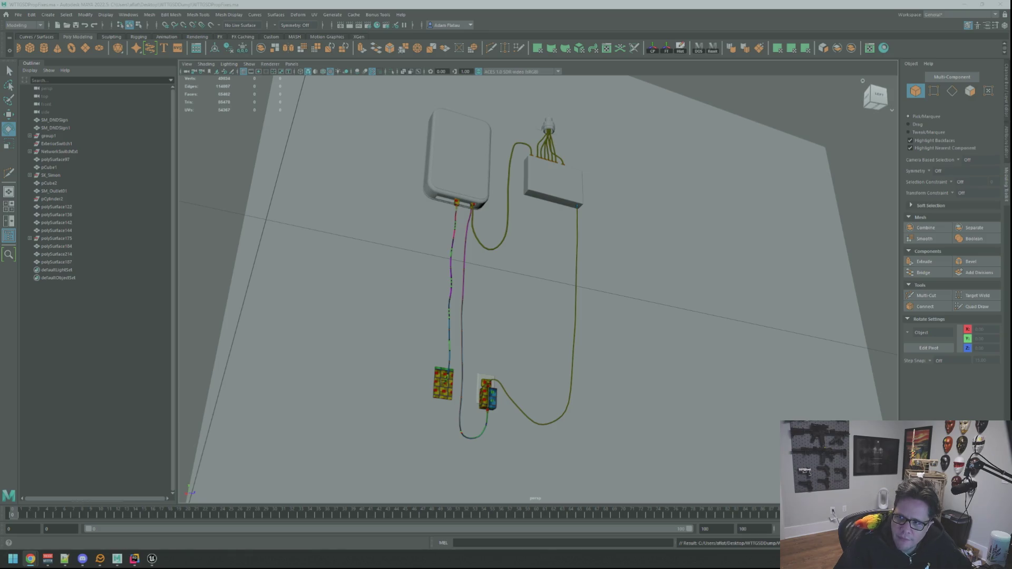
{"action": "key", "text": "alt+Tab"}
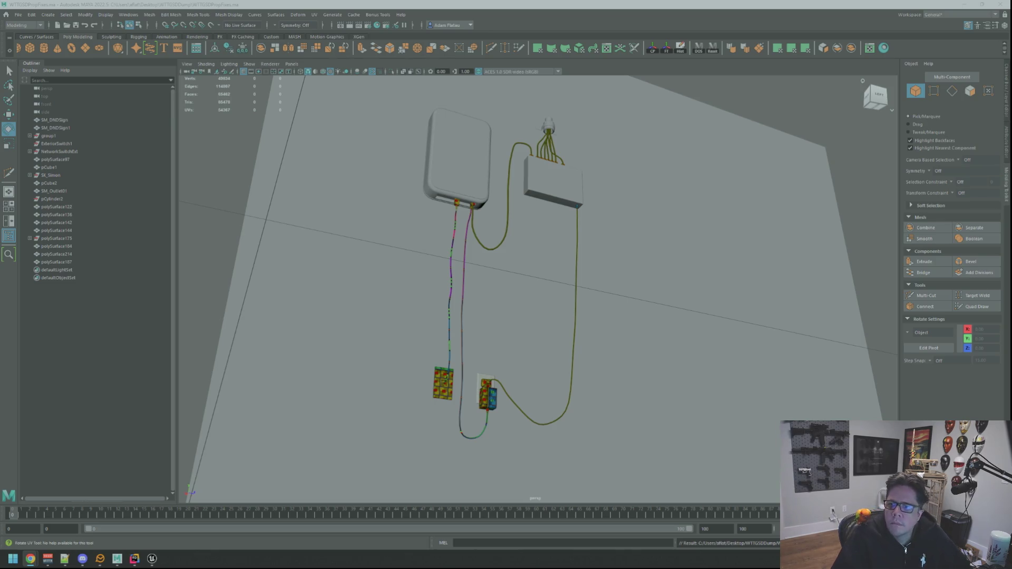
{"action": "key", "text": "alt+Tab"}
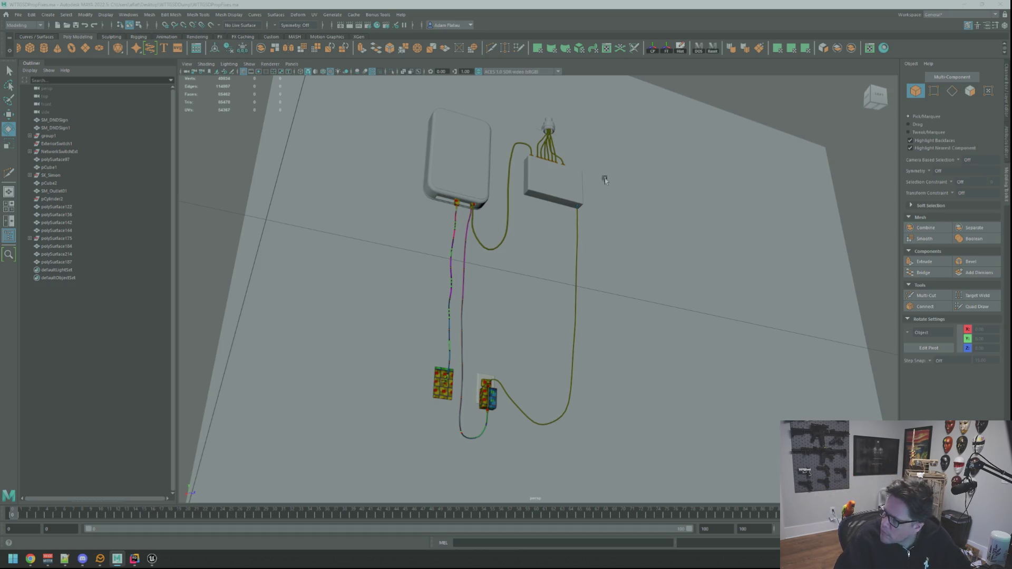
{"action": "left_click", "coordinate": [466, 230]}
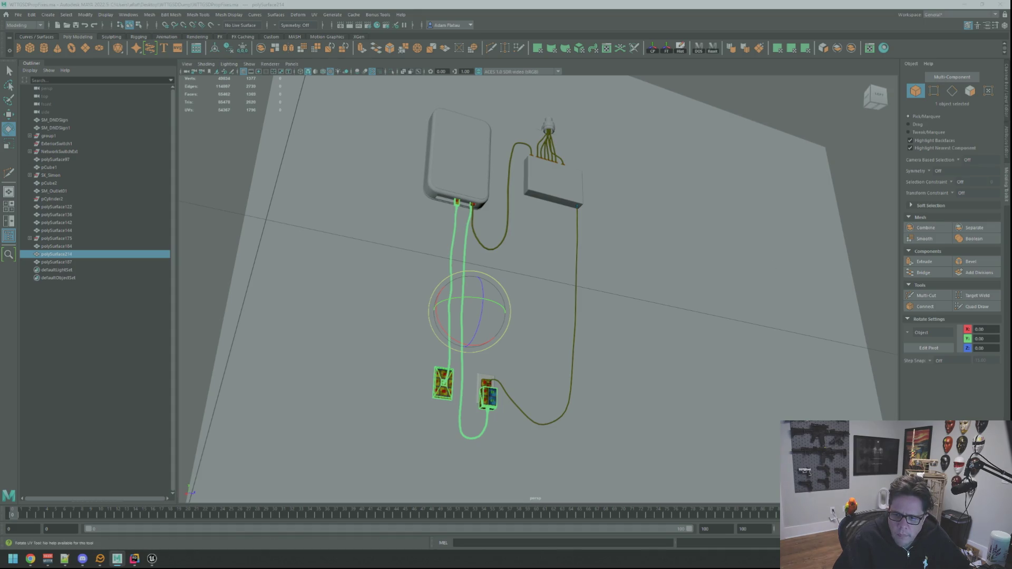
Select the right cable's 500 shaft faces, f[120:619], and frame them.
{"action": "mouse_move", "coordinate": [528, 222]}
{"action": "right_mouse_down", "text": "alt"}
{"action": "mouse_move", "coordinate": [549, 174]}
{"action": "mouse_move", "coordinate": [601, 152]}
{"action": "right_mouse_up", "text": "alt"}
{"action": "left_click", "coordinate": [593, 136]}
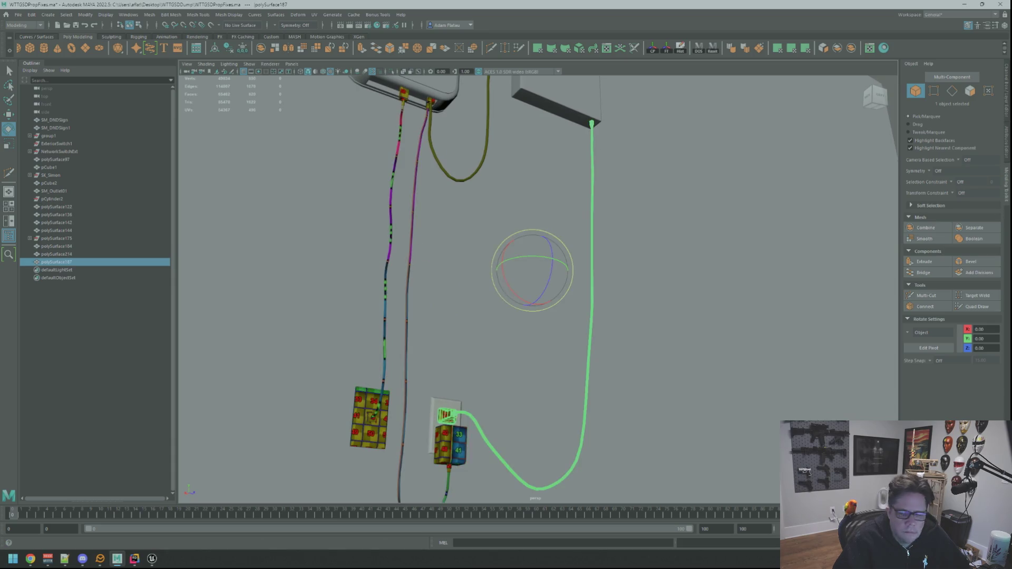
{"action": "key", "text": "w"}
{"action": "scroll", "coordinate": [598, 183], "scroll_direction": "up", "scroll_amount": 8}
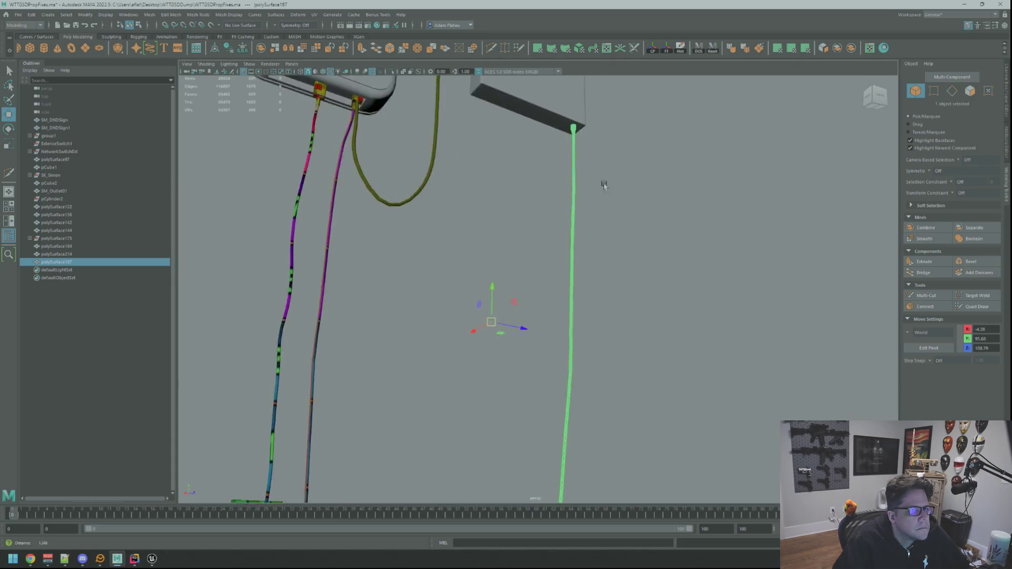
{"action": "key", "text": "f"}
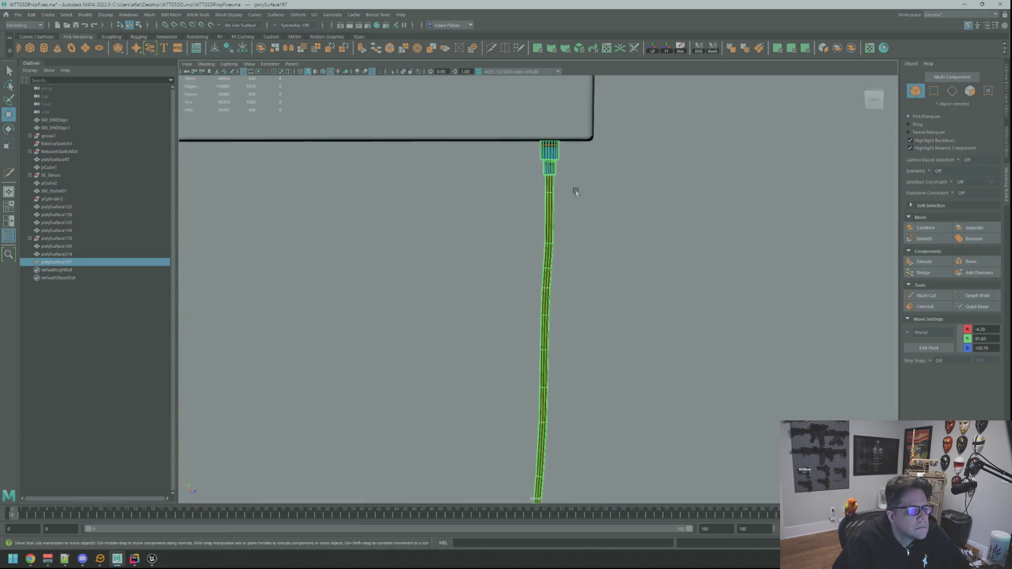
{"action": "mouse_move", "coordinate": [563, 182]}
{"action": "left_mouse_down", "text": "alt"}
{"action": "mouse_move", "coordinate": [587, 176]}
{"action": "mouse_move", "coordinate": [580, 199]}
{"action": "mouse_move", "coordinate": [590, 211]}
{"action": "left_mouse_up", "text": "alt"}
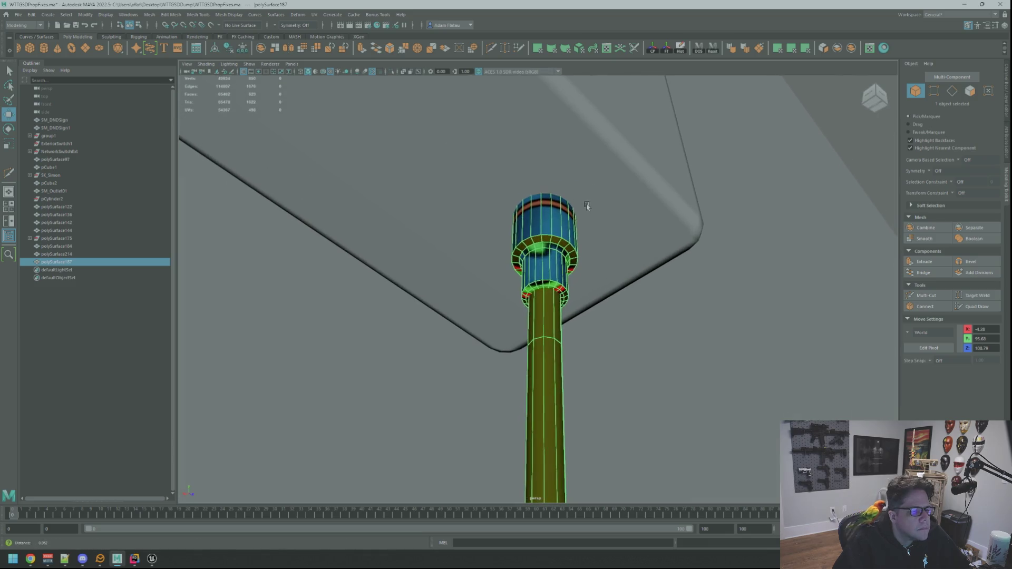
{"action": "key", "text": "F11"}
{"action": "double_click", "coordinate": [554, 326]}
{"action": "key", "text": "f"}
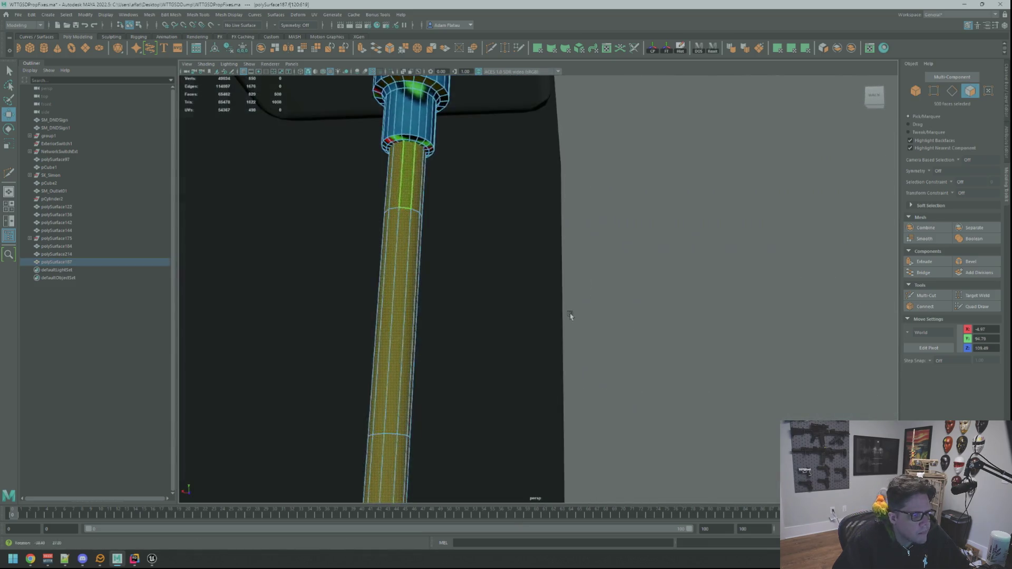
{"action": "scroll", "coordinate": [580, 305], "scroll_direction": "up", "scroll_amount": 10}
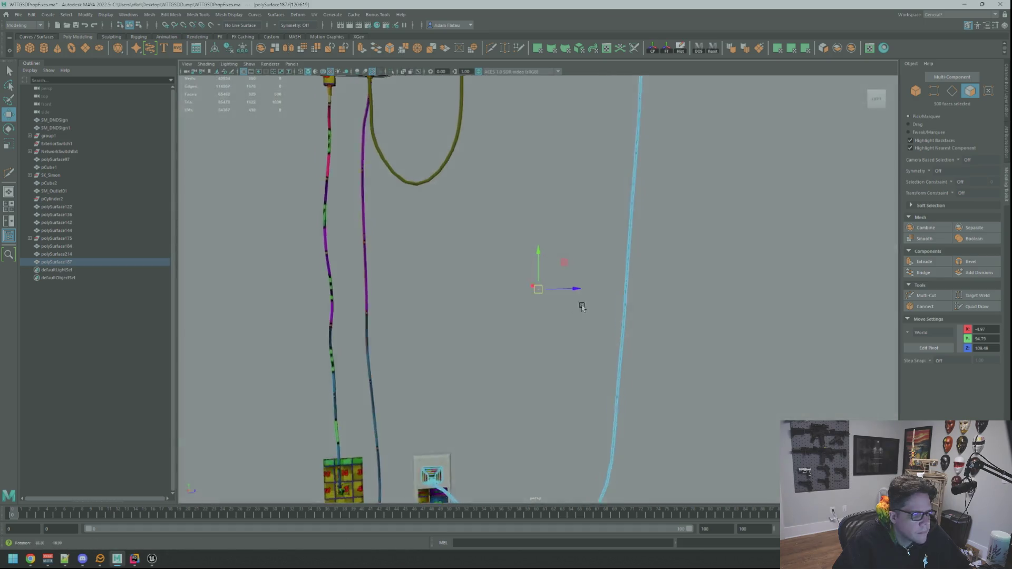